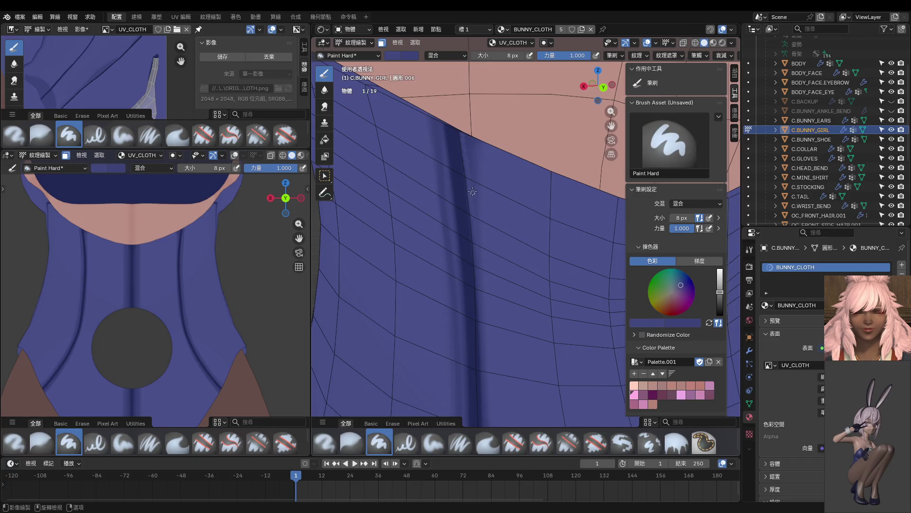
Step: Fine-tune the brush to a darker blue and paint a faint shadow line down the first seam, redoing one stroke
{"action": "key", "text": "s"}
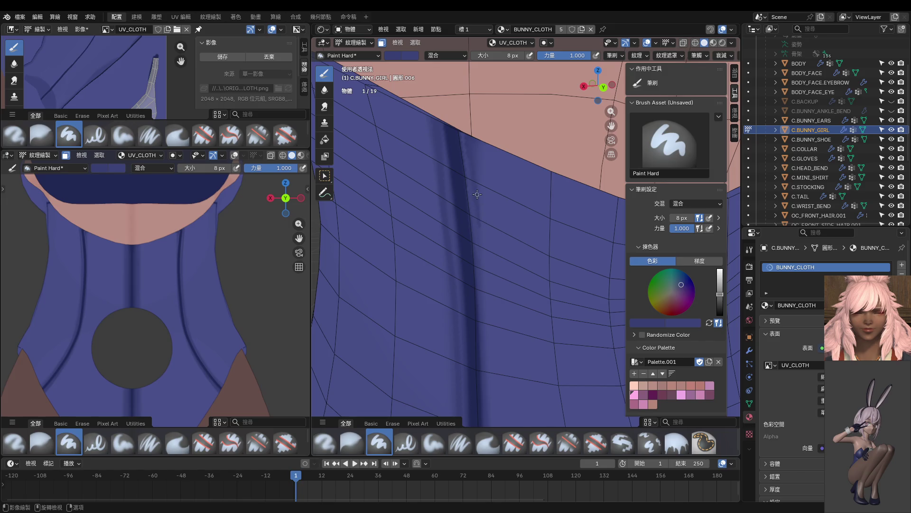
{"action": "key", "text": "s"}
{"action": "middle_click_drag", "start_coordinate": [479, 264], "coordinate": [488, 148], "text": "shift"}
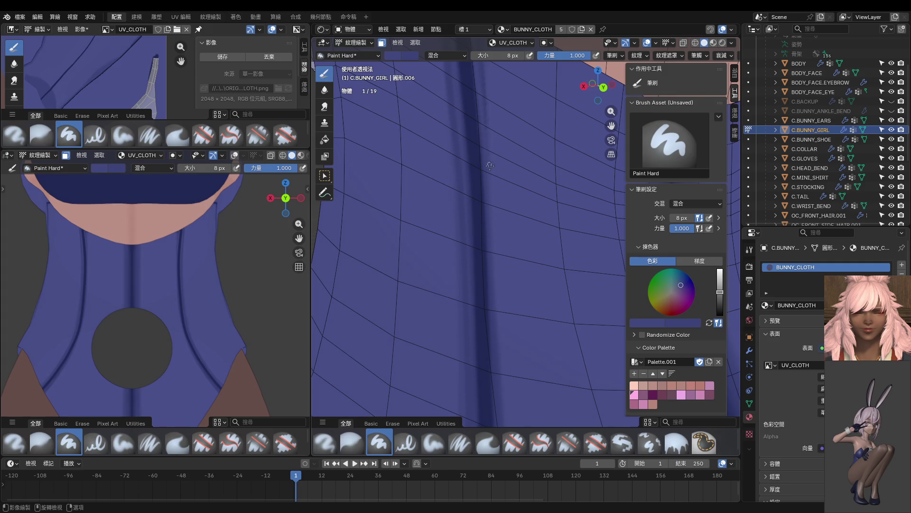
{"action": "key", "text": "s"}
{"action": "left_click_drag", "start_coordinate": [489, 154], "coordinate": [492, 216]}
{"action": "middle_click_drag", "start_coordinate": [493, 269], "coordinate": [479, 110], "text": "shift"}
{"action": "key", "text": "ctrl+z"}
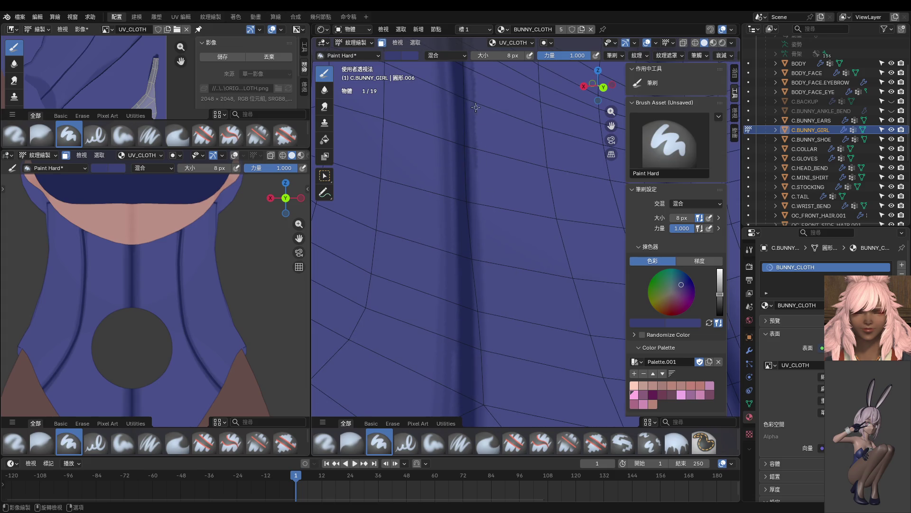
{"action": "mouse_move", "coordinate": [479, 164]}
{"action": "left_mouse_down"}
{"action": "mouse_move", "coordinate": [477, 118]}
{"action": "mouse_move", "coordinate": [475, 152]}
{"action": "left_mouse_up"}
Step: Sample the suit colour and paint dark lines along the next vertical seam
{"action": "middle_click_drag", "start_coordinate": [488, 267], "coordinate": [477, 120], "text": "shift"}
{"action": "left_click_drag", "start_coordinate": [477, 120], "coordinate": [486, 190]}
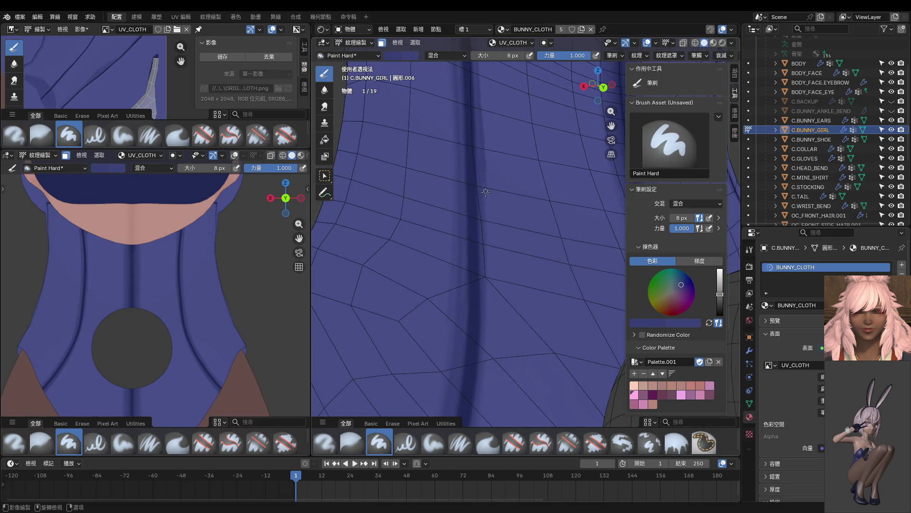
{"action": "middle_click_drag", "start_coordinate": [489, 216], "coordinate": [487, 259], "text": "shift"}
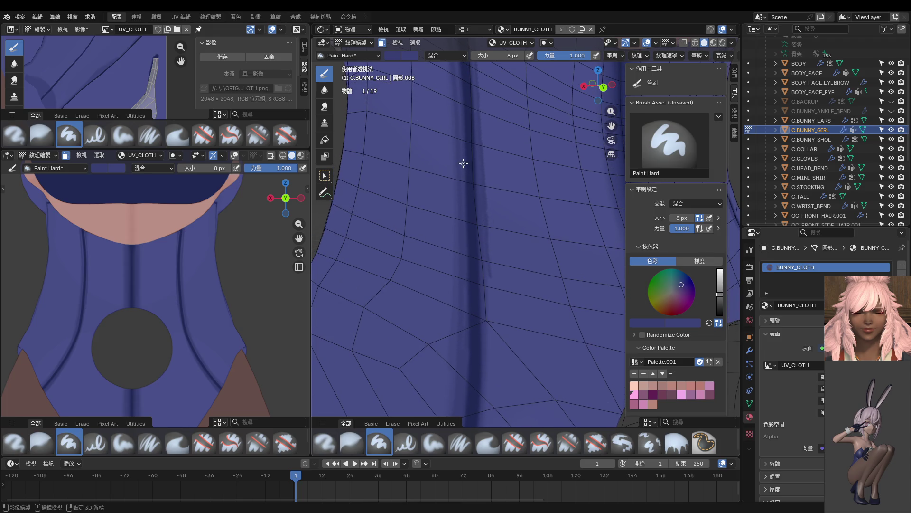
{"action": "key", "text": "s"}
{"action": "middle_click_drag", "start_coordinate": [483, 300], "coordinate": [471, 212]}
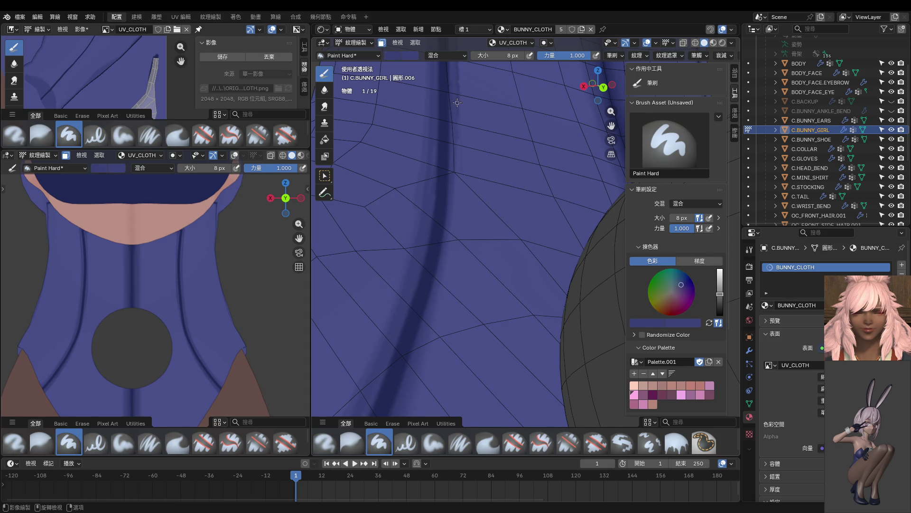
{"action": "left_click_drag", "start_coordinate": [458, 157], "coordinate": [459, 180]}
Step: Extend the thin dark line along the curving seam's right side down to its lower end
{"action": "scroll", "coordinate": [455, 242], "scroll_direction": "down", "scroll_amount": 2}
{"action": "scroll", "coordinate": [476, 197], "scroll_direction": "down", "scroll_amount": 2}
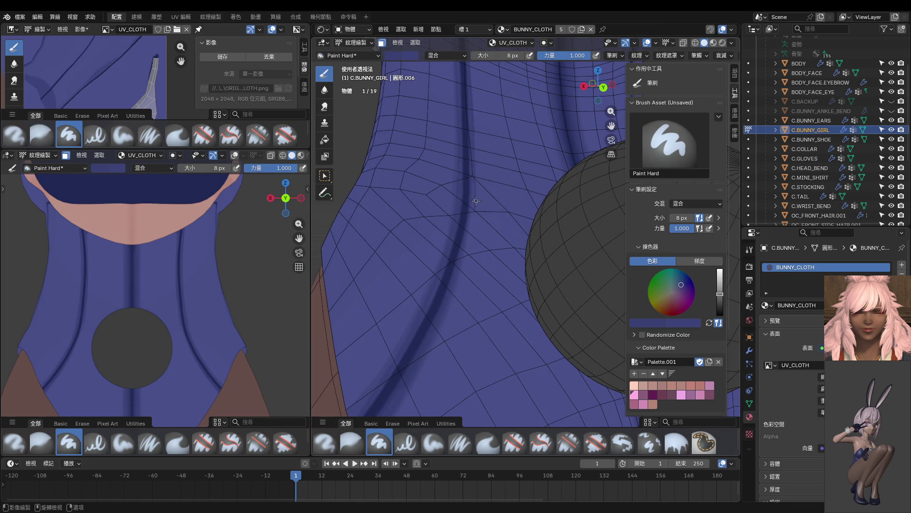
{"action": "scroll", "coordinate": [476, 197], "scroll_direction": "up", "scroll_amount": 3}
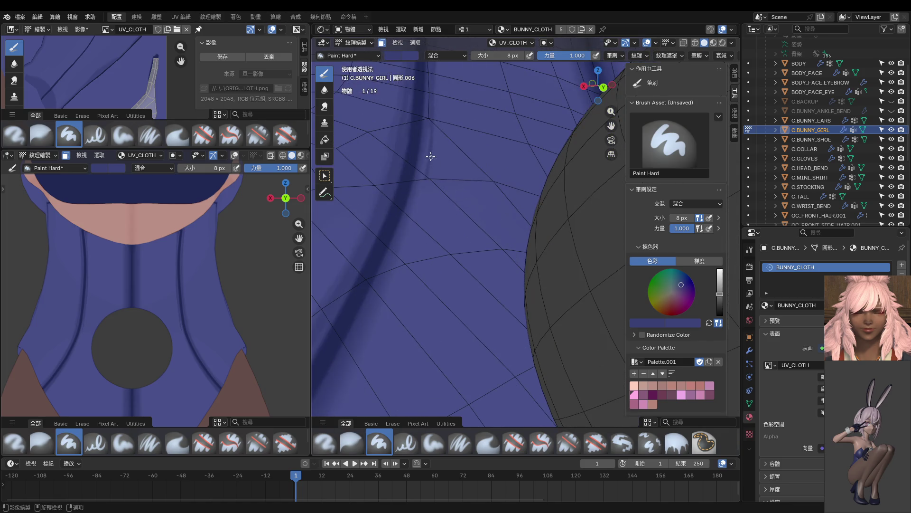
{"action": "left_click_drag", "start_coordinate": [433, 130], "coordinate": [412, 232]}
{"action": "middle_click_drag", "start_coordinate": [416, 201], "coordinate": [454, 192]}
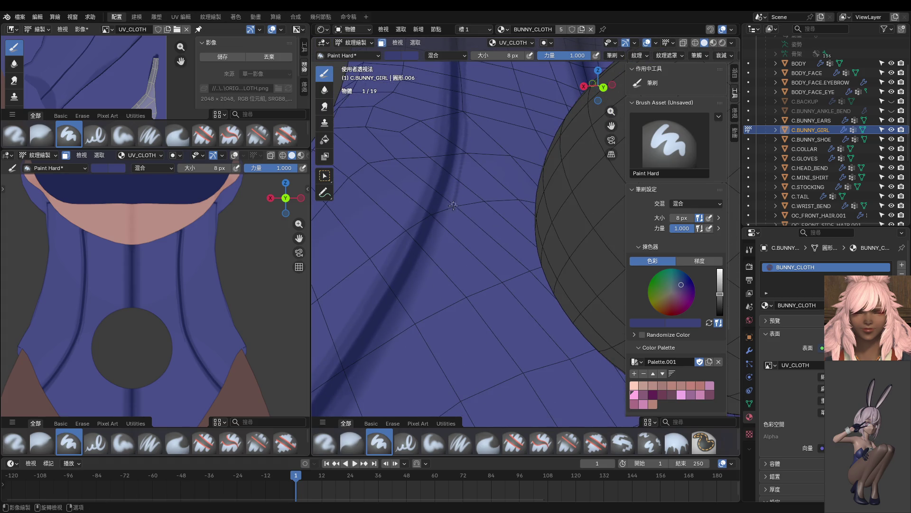
{"action": "left_click_drag", "start_coordinate": [452, 214], "coordinate": [434, 268]}
{"action": "middle_click_drag", "start_coordinate": [436, 299], "coordinate": [480, 185]}
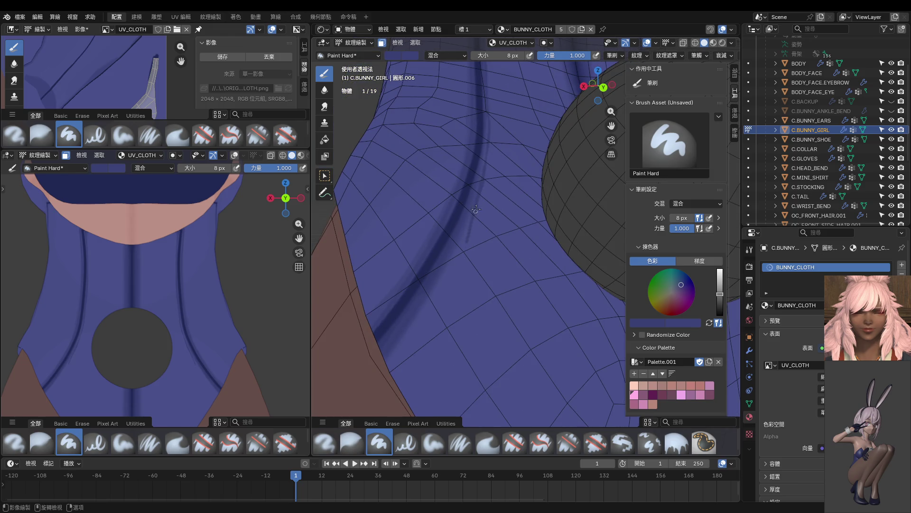
{"action": "left_click_drag", "start_coordinate": [460, 252], "coordinate": [433, 292]}
{"action": "left_click_drag", "start_coordinate": [453, 262], "coordinate": [427, 304]}
Step: Orbit, pan and zoom the view toward another part of the seam
{"action": "scroll", "coordinate": [456, 245], "scroll_direction": "down", "scroll_amount": 3}
{"action": "scroll", "coordinate": [454, 204], "scroll_direction": "up", "scroll_amount": 5, "text": "shift"}
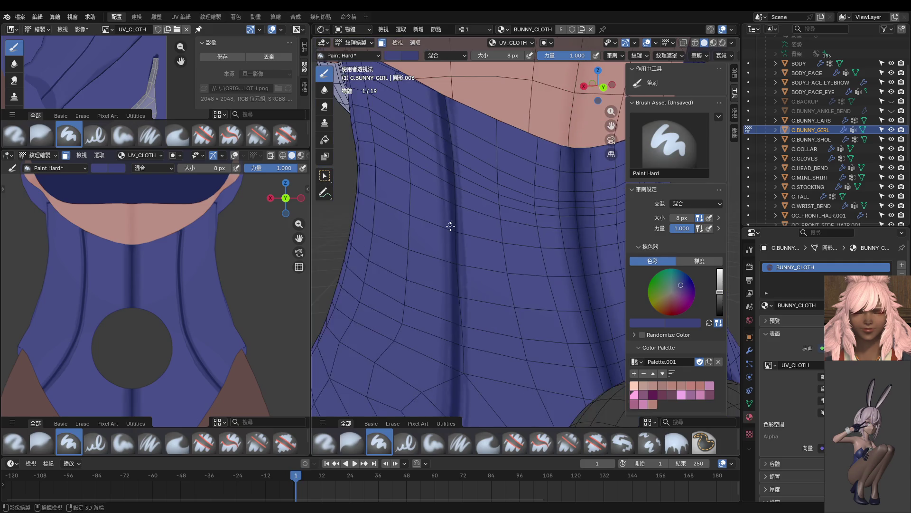
{"action": "middle_click_drag", "start_coordinate": [417, 89], "coordinate": [435, 123]}
{"action": "scroll", "coordinate": [426, 183], "scroll_direction": "up", "scroll_amount": 4, "text": "shift"}
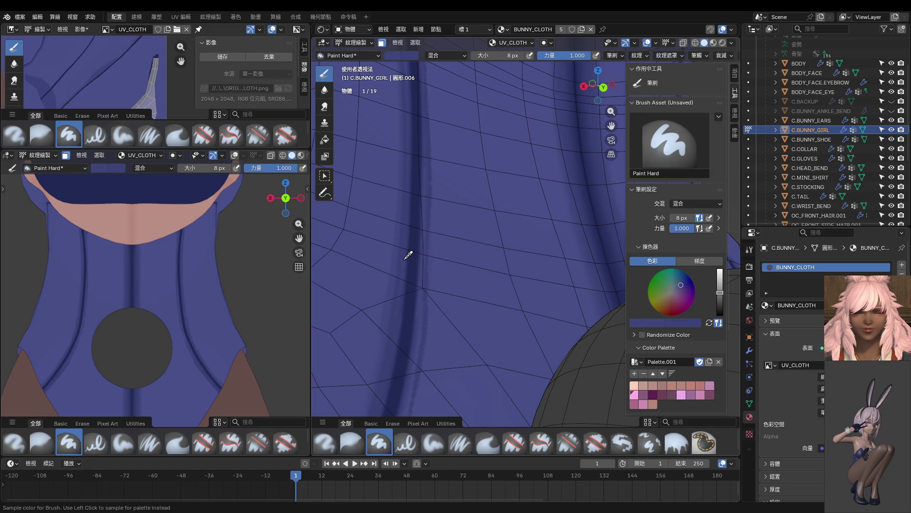
{"action": "middle_click_drag", "start_coordinate": [405, 256], "coordinate": [436, 227], "text": "shift"}
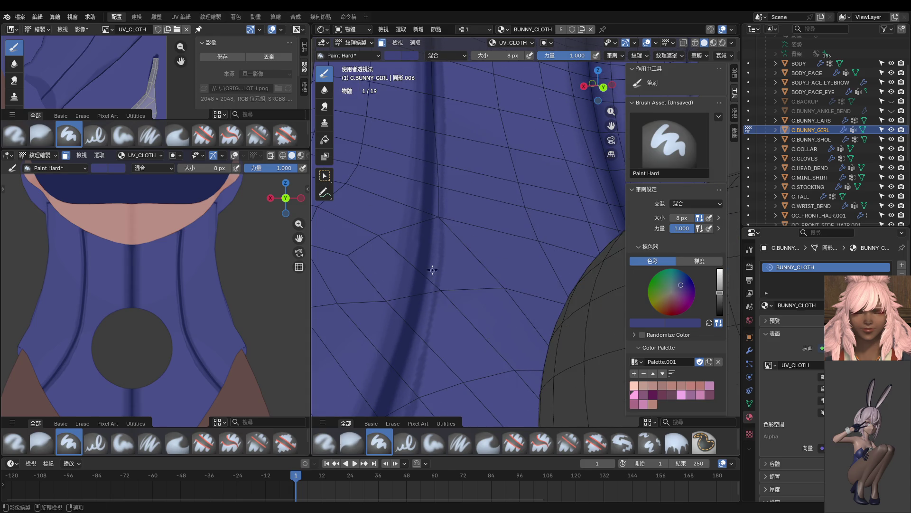
{"action": "scroll", "coordinate": [428, 308], "scroll_direction": "down", "scroll_amount": 3}
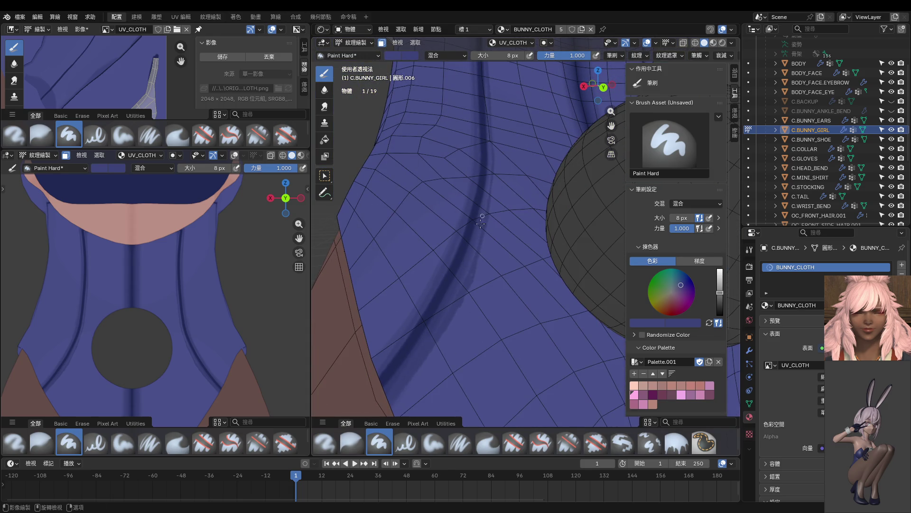
{"action": "scroll", "coordinate": [473, 251], "scroll_direction": "down", "scroll_amount": 4}
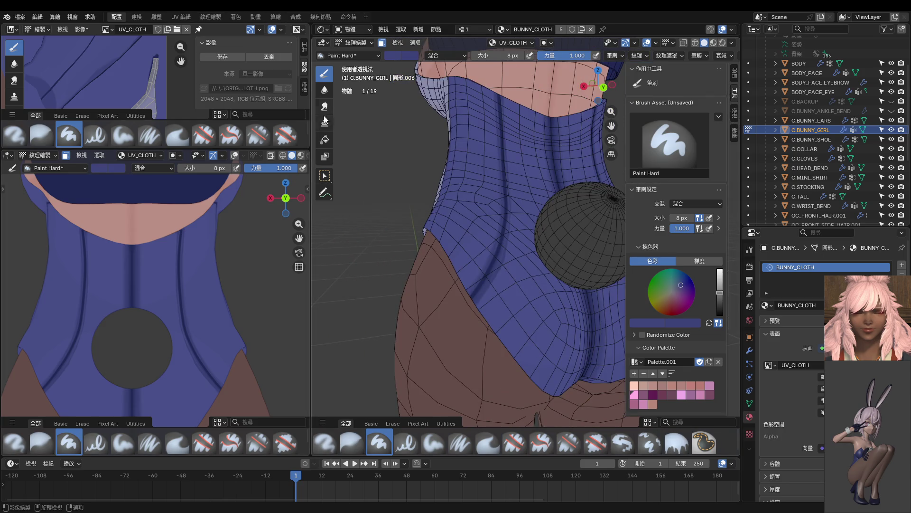
Step: Switch to the Blur brush, soften the hip crease, and set strength 0.687 with a 36 px size
{"action": "left_click", "coordinate": [324, 90]}
{"action": "middle_click_drag", "start_coordinate": [485, 138], "coordinate": [464, 202], "text": "shift"}
{"action": "mouse_move", "coordinate": [479, 147]}
{"action": "left_mouse_down"}
{"action": "mouse_move", "coordinate": [483, 301]}
{"action": "mouse_move", "coordinate": [450, 368]}
{"action": "left_mouse_up"}
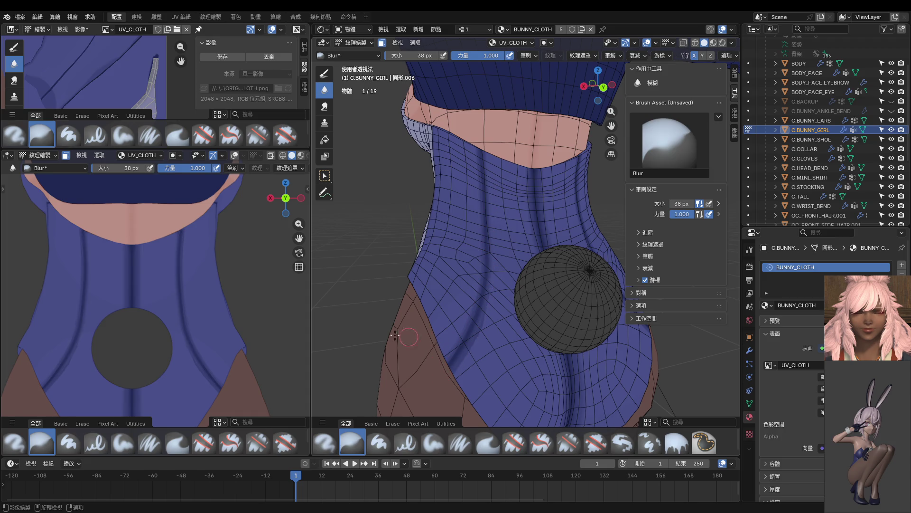
{"action": "scroll", "coordinate": [287, 326], "scroll_direction": "down", "scroll_amount": 1}
{"action": "key", "text": "f"}
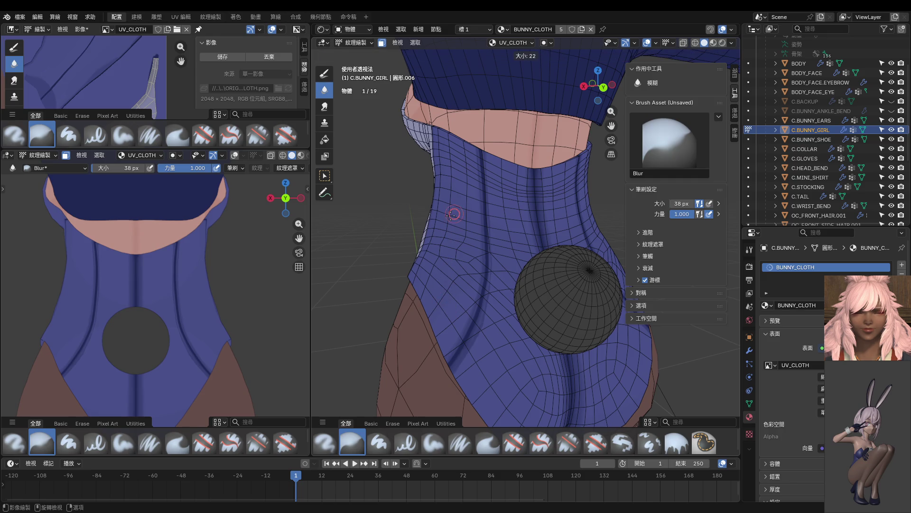
{"action": "left_click", "coordinate": [452, 215]}
{"action": "left_click", "coordinate": [485, 56]}
{"action": "left_click", "coordinate": [489, 56]}
{"action": "key", "text": "Return"}
{"action": "left_click_drag", "start_coordinate": [490, 57], "coordinate": [476, 57]}
{"action": "key", "text": "f"}
{"action": "left_click", "coordinate": [480, 194]}
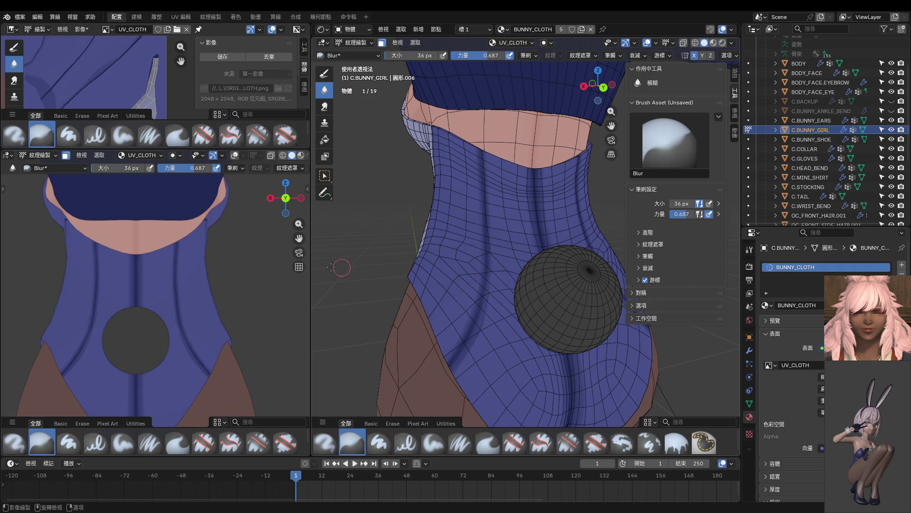
Step: Blur the dark crease on the side-back of the suit
{"action": "scroll", "coordinate": [211, 280], "scroll_direction": "down", "scroll_amount": 1}
{"action": "middle_click_drag", "start_coordinate": [452, 325], "coordinate": [500, 325]}
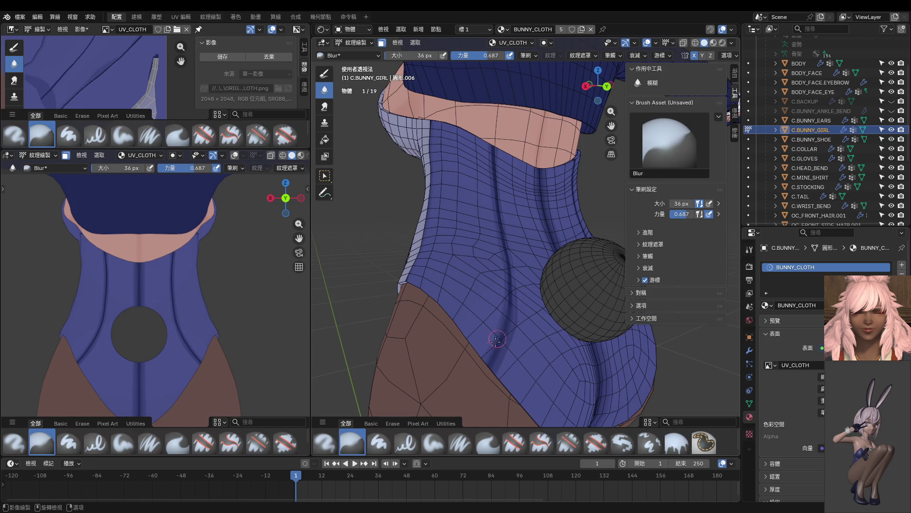
{"action": "mouse_move", "coordinate": [512, 294]}
{"action": "left_mouse_down"}
{"action": "mouse_move", "coordinate": [508, 320]}
{"action": "mouse_move", "coordinate": [492, 139]}
{"action": "mouse_move", "coordinate": [510, 282]}
{"action": "mouse_move", "coordinate": [497, 353]}
{"action": "mouse_move", "coordinate": [486, 361]}
{"action": "mouse_move", "coordinate": [509, 324]}
{"action": "mouse_move", "coordinate": [488, 383]}
{"action": "left_mouse_up"}
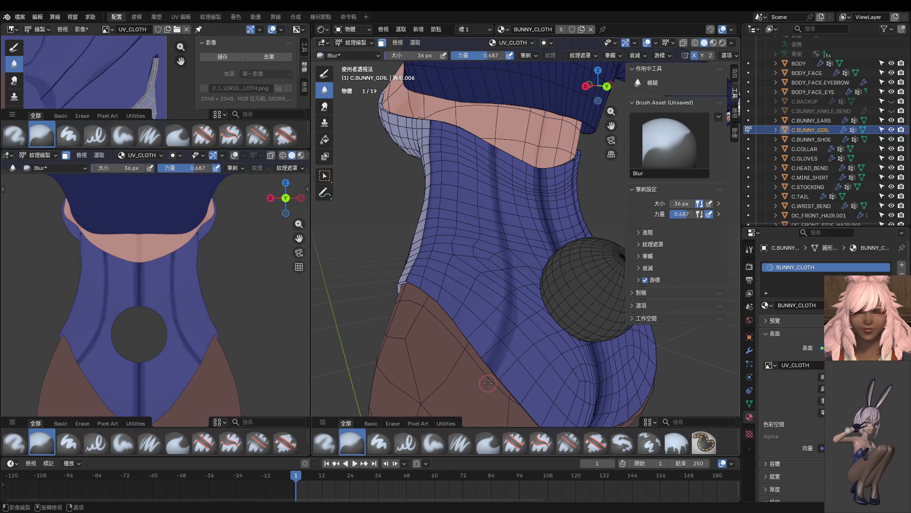
{"action": "middle_click_drag", "start_coordinate": [473, 355], "coordinate": [481, 268]}
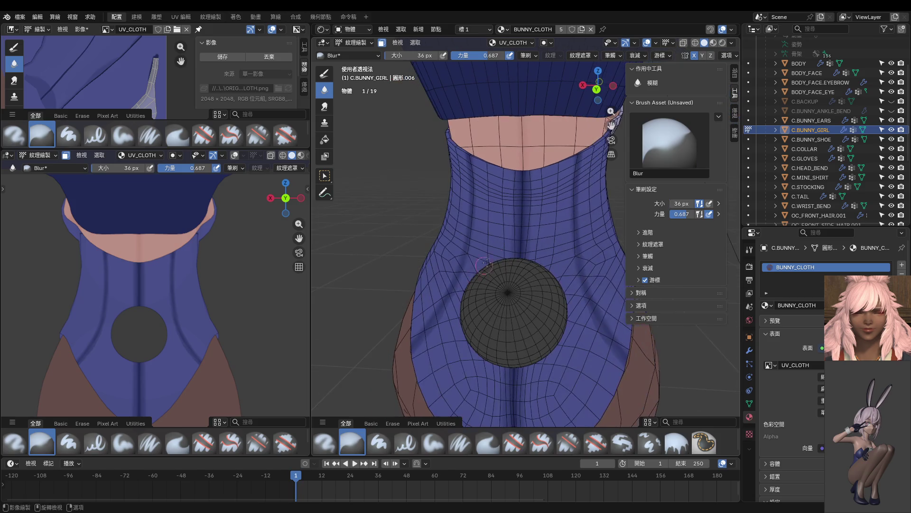
Step: Return to the Paint Hard Draw brush at a 4 px size
{"action": "left_click", "coordinate": [325, 73]}
{"action": "key", "text": "s"}
{"action": "middle_click_drag", "start_coordinate": [506, 85], "coordinate": [536, 181]}
{"action": "left_click", "coordinate": [531, 183]}
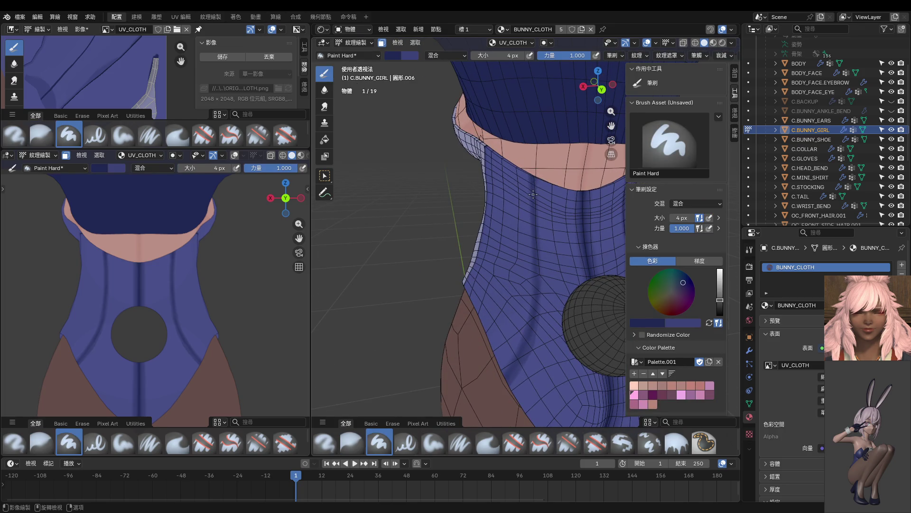
Step: Open the Stroke popover, orbit the left view to the torso's side, and zoom onto the neckline
{"action": "scroll", "coordinate": [526, 169], "scroll_direction": "up", "scroll_amount": 1}
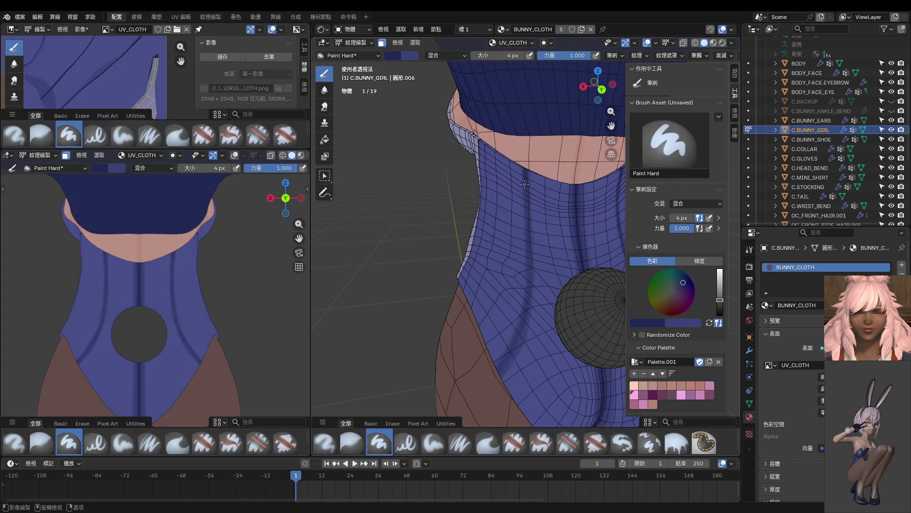
{"action": "left_click", "coordinate": [697, 56]}
{"action": "scroll", "coordinate": [243, 309], "scroll_direction": "up", "scroll_amount": 3}
{"action": "middle_click_drag", "start_coordinate": [242, 300], "coordinate": [130, 301]}
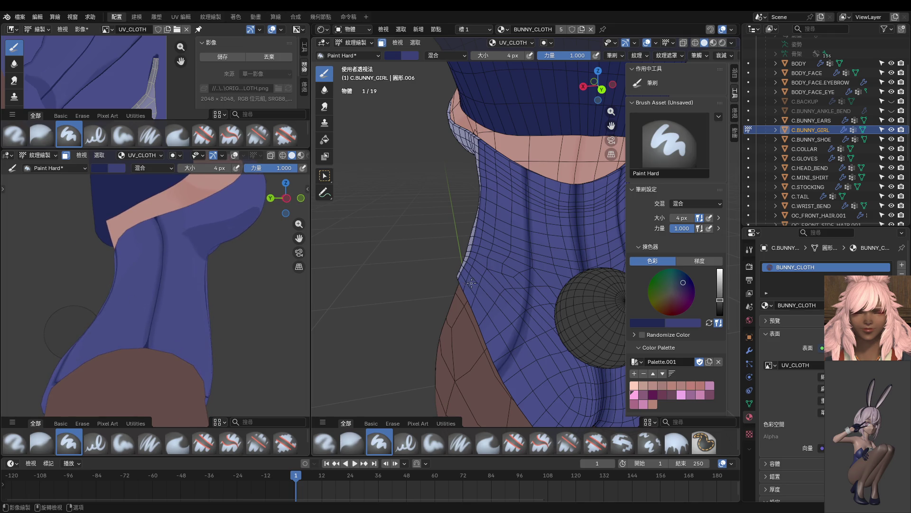
{"action": "scroll", "coordinate": [471, 283], "scroll_direction": "up", "scroll_amount": 4}
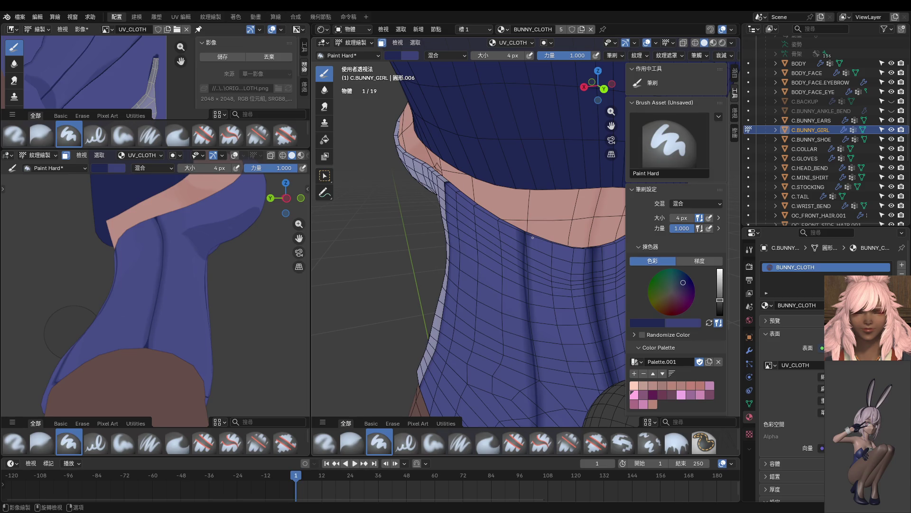
{"action": "middle_click_drag", "start_coordinate": [557, 245], "coordinate": [515, 210], "text": "shift"}
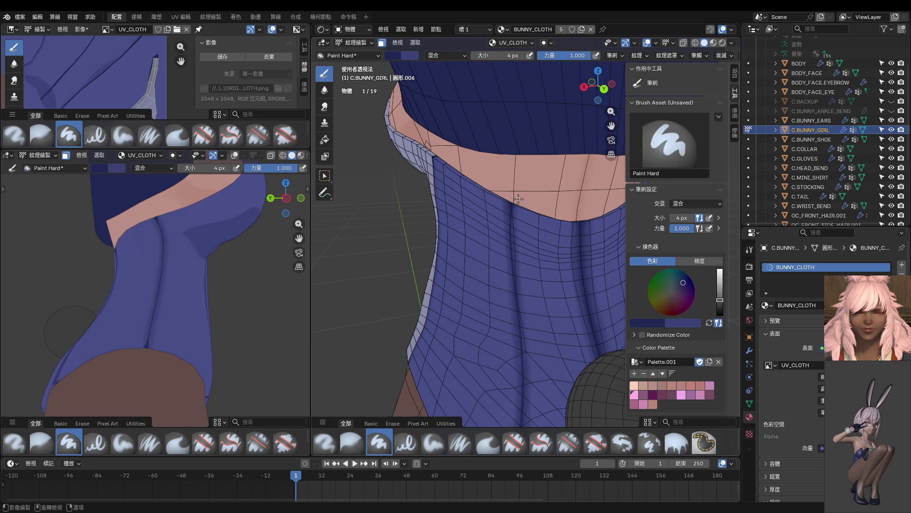
{"action": "scroll", "coordinate": [537, 168], "scroll_direction": "up", "scroll_amount": 4}
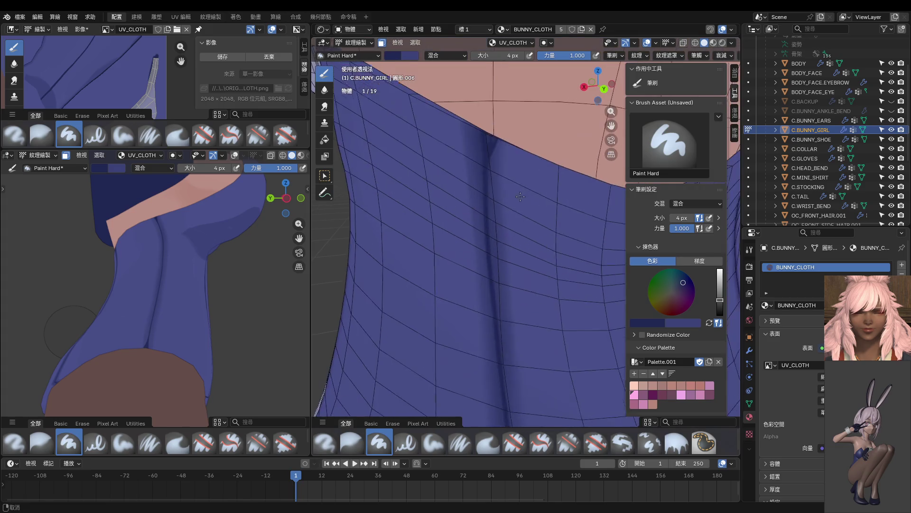
Step: Set a 20 px brush and paint darker shading on the cloth above the stocking
{"action": "key", "text": "f"}
{"action": "left_click", "coordinate": [480, 202]}
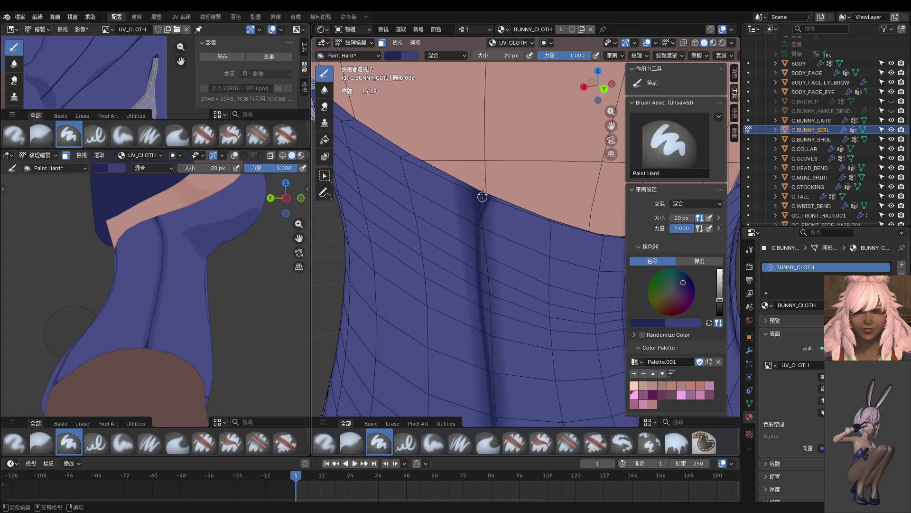
{"action": "middle_click_drag", "start_coordinate": [503, 173], "coordinate": [506, 240]}
{"action": "left_click_drag", "start_coordinate": [483, 259], "coordinate": [484, 243]}
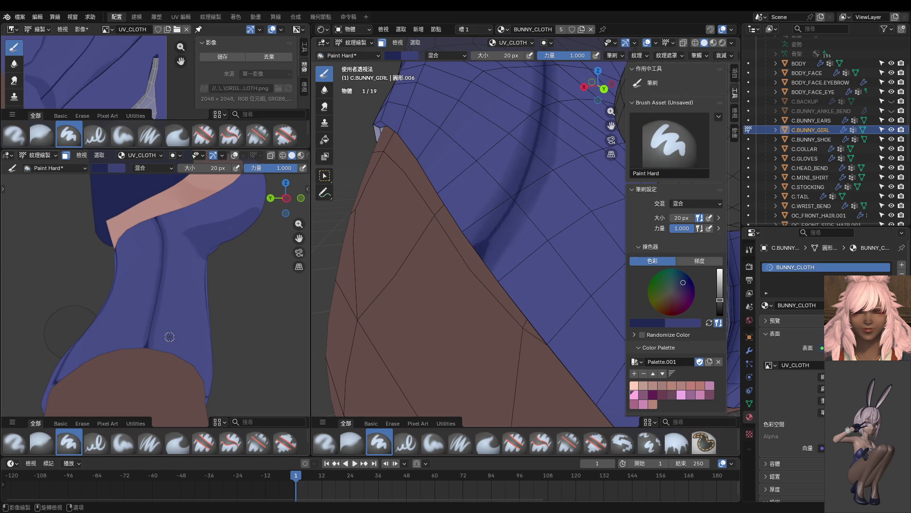
{"action": "middle_click_drag", "start_coordinate": [170, 336], "coordinate": [237, 325]}
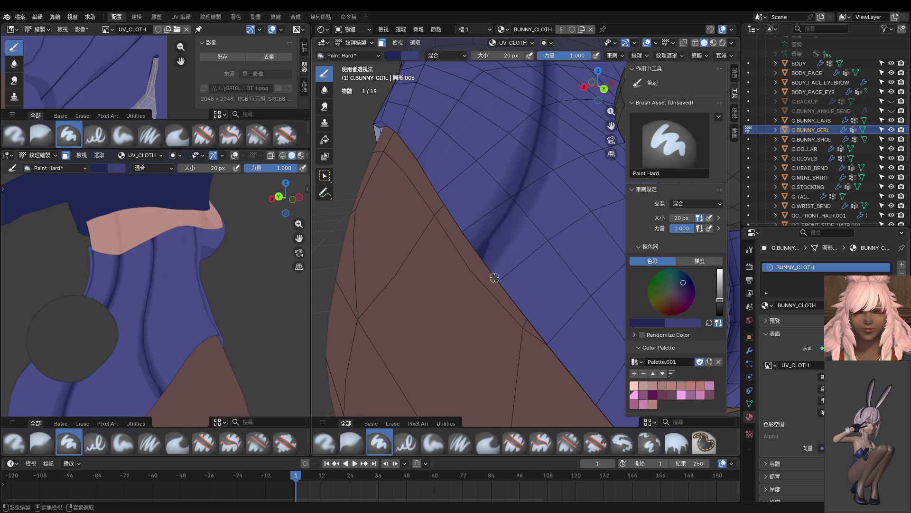
{"action": "middle_click_drag", "start_coordinate": [493, 275], "coordinate": [488, 253]}
{"action": "scroll", "coordinate": [488, 253], "scroll_direction": "up", "scroll_amount": 2}
Step: Dab dotted dark paint along the seam with an 8 px brush, then return to 20 px
{"action": "key", "text": "f"}
{"action": "left_click", "coordinate": [441, 209]}
{"action": "left_click_drag", "start_coordinate": [441, 212], "coordinate": [422, 371]}
{"action": "mouse_move", "coordinate": [442, 232]}
{"action": "left_mouse_down"}
{"action": "mouse_move", "coordinate": [402, 239]}
{"action": "mouse_move", "coordinate": [407, 346]}
{"action": "mouse_move", "coordinate": [427, 240]}
{"action": "mouse_move", "coordinate": [373, 257]}
{"action": "mouse_move", "coordinate": [372, 243]}
{"action": "mouse_move", "coordinate": [418, 258]}
{"action": "left_mouse_up"}
{"action": "key", "text": "f"}
{"action": "left_click", "coordinate": [431, 236]}
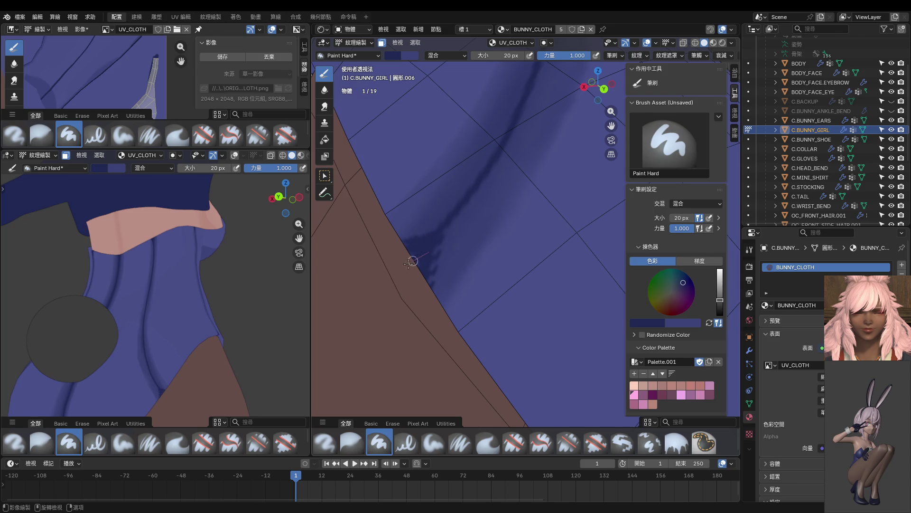
Step: Paint a long dark crease down the blue cloth along the brown leg edge, redoing one stroke
{"action": "middle_click_drag", "start_coordinate": [427, 310], "coordinate": [504, 329], "text": "ctrl"}
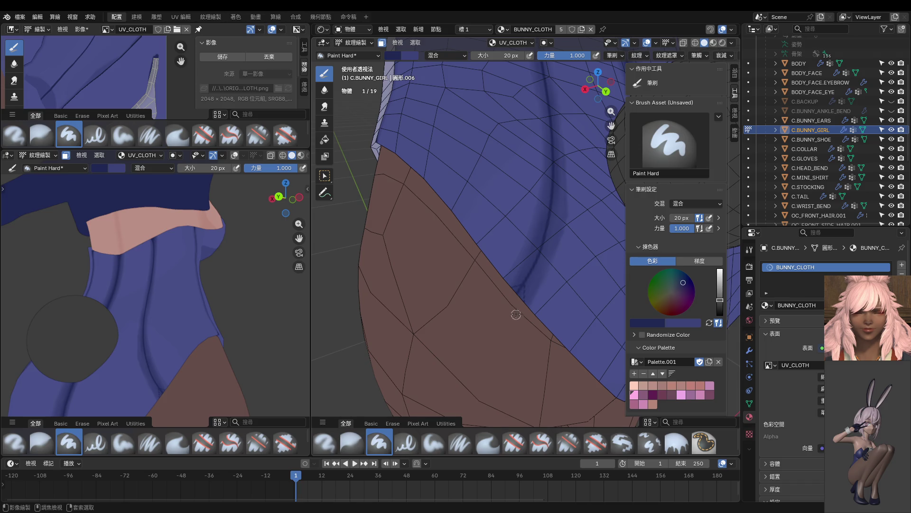
{"action": "middle_click_drag", "start_coordinate": [516, 313], "coordinate": [492, 244], "text": "ctrl"}
{"action": "left_click_drag", "start_coordinate": [492, 245], "coordinate": [391, 320]}
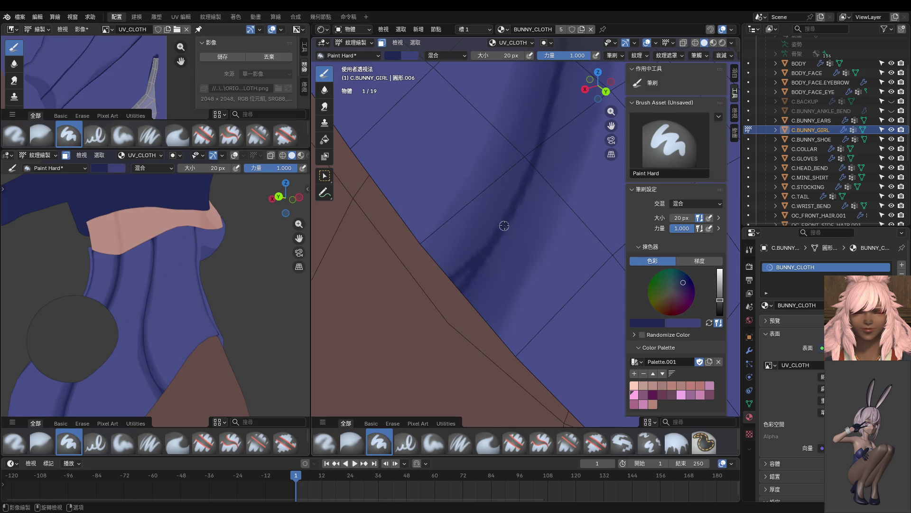
{"action": "left_click_drag", "start_coordinate": [487, 252], "coordinate": [474, 308]}
{"action": "left_click_drag", "start_coordinate": [509, 214], "coordinate": [477, 315]}
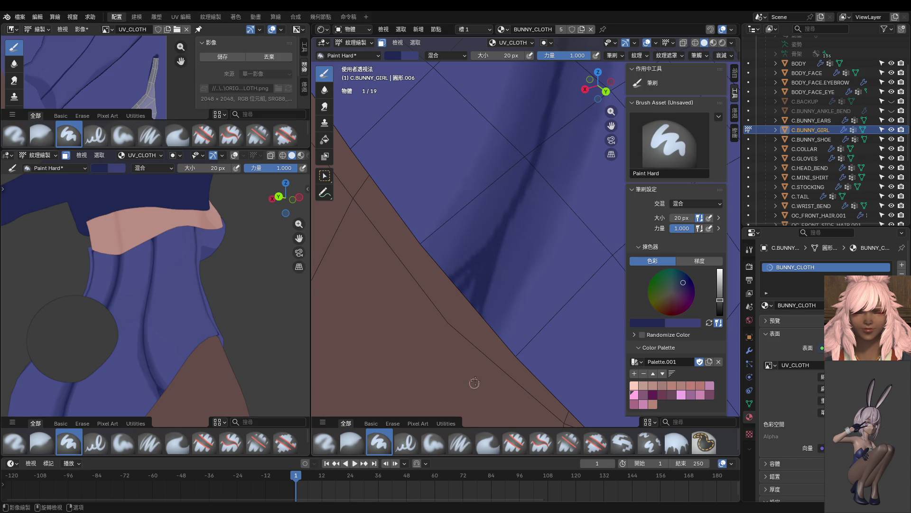
{"action": "key", "text": "ctrl+z"}
{"action": "left_click_drag", "start_coordinate": [510, 213], "coordinate": [479, 328]}
{"action": "mouse_move", "coordinate": [520, 197]}
{"action": "left_mouse_down"}
{"action": "mouse_move", "coordinate": [491, 261]}
{"action": "mouse_move", "coordinate": [494, 374]}
{"action": "left_mouse_up"}
{"action": "left_click_drag", "start_coordinate": [505, 224], "coordinate": [519, 413]}
{"action": "left_click_drag", "start_coordinate": [492, 289], "coordinate": [512, 359]}
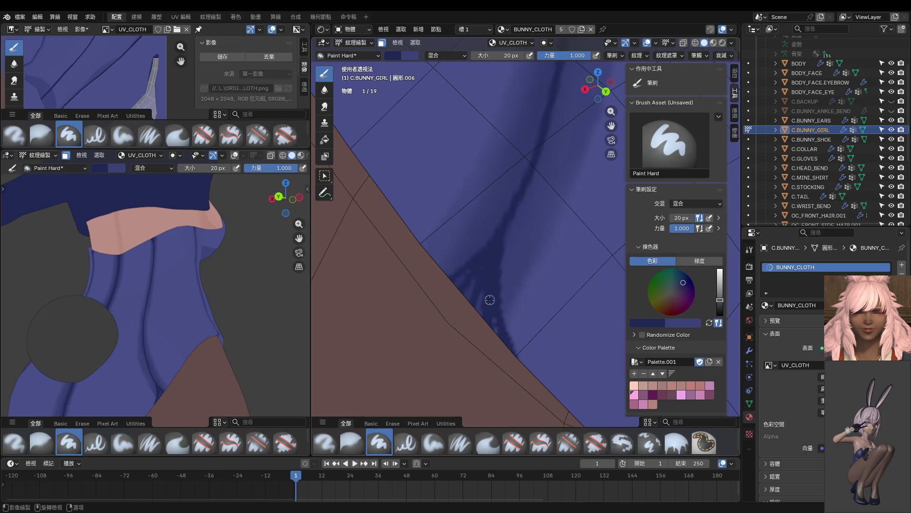
Step: Enlarge the brush to 42 px
{"action": "key", "text": "f"}
{"action": "left_click", "coordinate": [474, 284]}
{"action": "scroll", "coordinate": [470, 321], "scroll_direction": "down", "scroll_amount": 5}
{"action": "scroll", "coordinate": [183, 338], "scroll_direction": "down", "scroll_amount": 5}
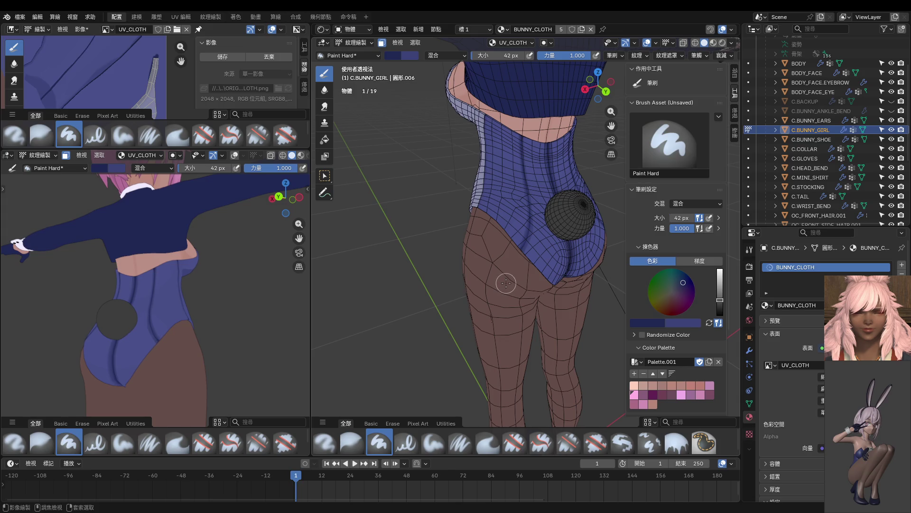
Step: In Edit Mode, select the bodysuit and chest cup islands with L, then return to Texture Paint
{"action": "middle_click_drag", "start_coordinate": [125, 282], "coordinate": [204, 294]}
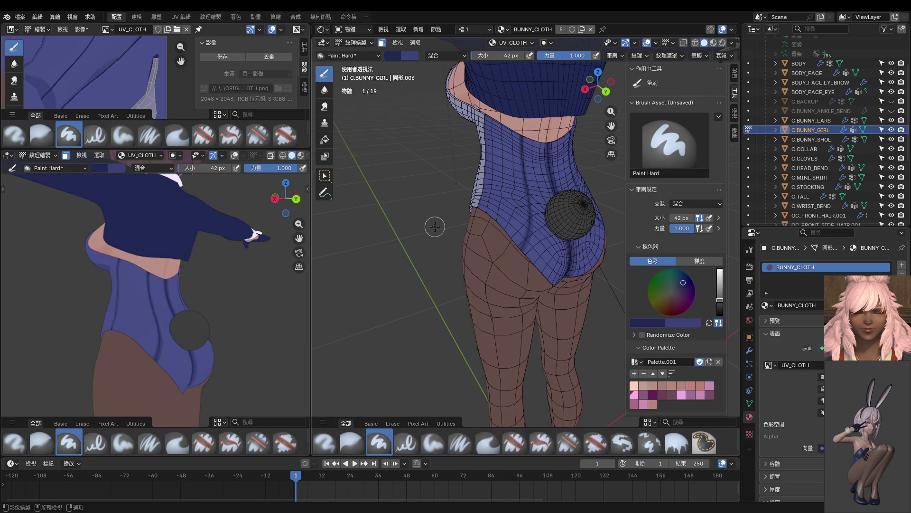
{"action": "key", "text": "ctrl+Tab"}
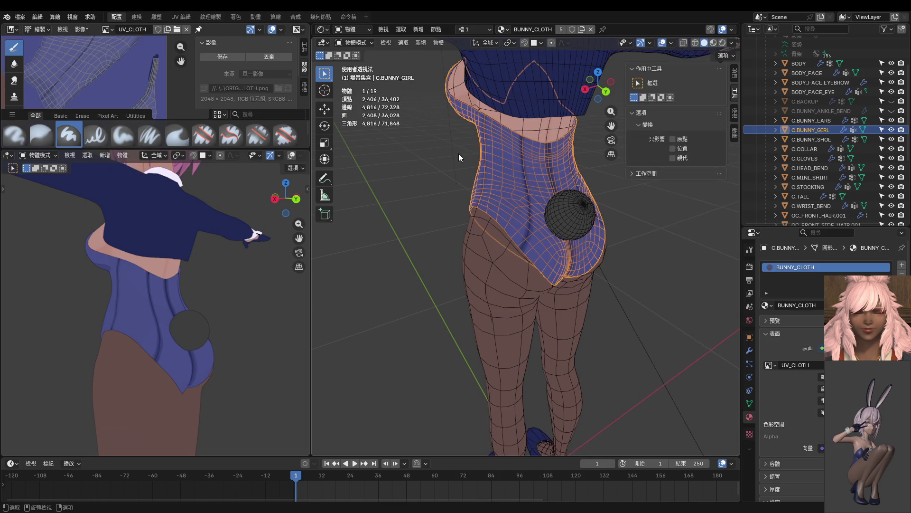
{"action": "middle_click_drag", "start_coordinate": [490, 161], "coordinate": [584, 175]}
{"action": "key", "text": "Tab"}
{"action": "key", "text": "l"}
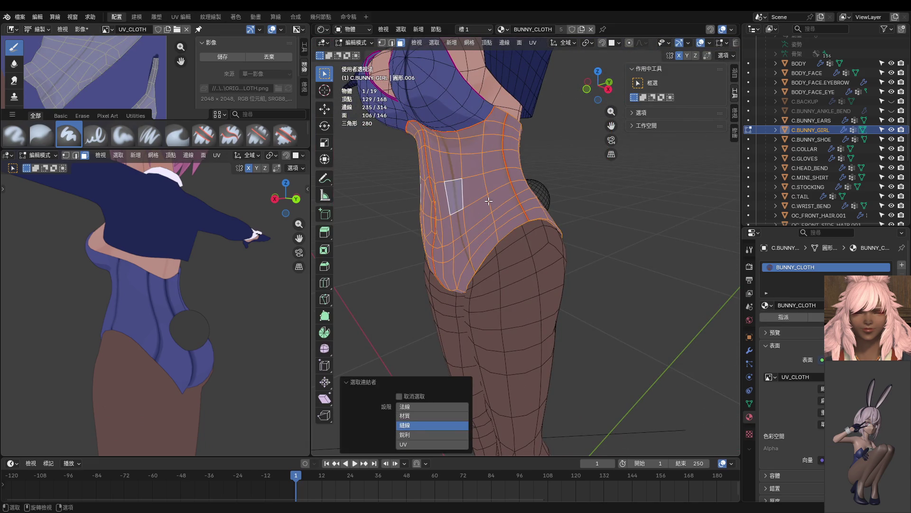
{"action": "key", "text": "l"}
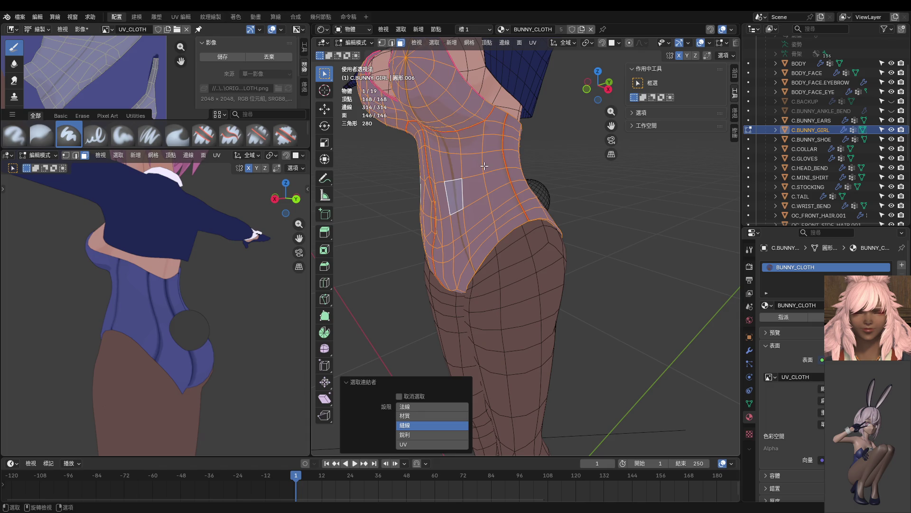
{"action": "key", "text": "ctrl+Tab"}
{"action": "left_click", "coordinate": [541, 139]}
Step: Paint a dark line along the bodysuit neckline, redoing the first stroke
{"action": "middle_click_drag", "start_coordinate": [541, 139], "coordinate": [489, 230]}
{"action": "scroll", "coordinate": [490, 230], "scroll_direction": "up", "scroll_amount": 4}
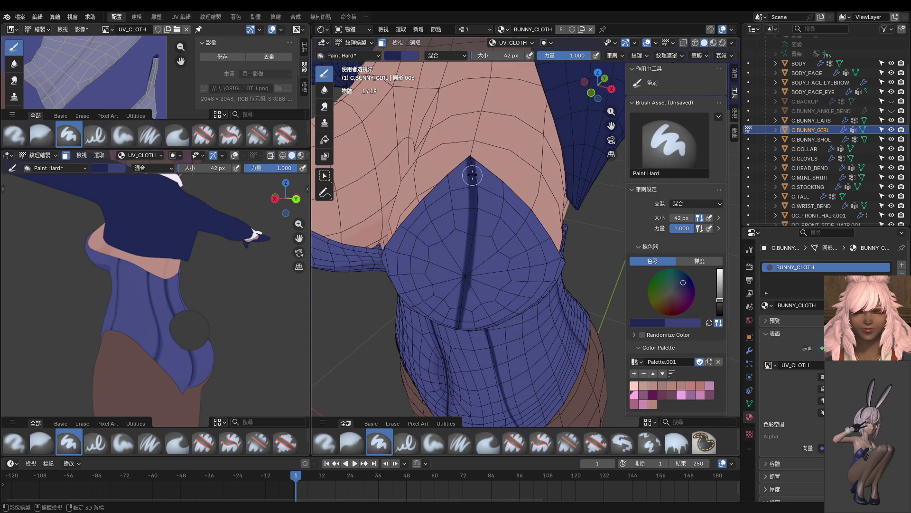
{"action": "middle_click_drag", "start_coordinate": [471, 187], "coordinate": [469, 171], "text": "shift"}
{"action": "left_click_drag", "start_coordinate": [459, 160], "coordinate": [508, 202]}
{"action": "key", "text": "ctrl+z"}
{"action": "middle_click_drag", "start_coordinate": [495, 176], "coordinate": [445, 188]}
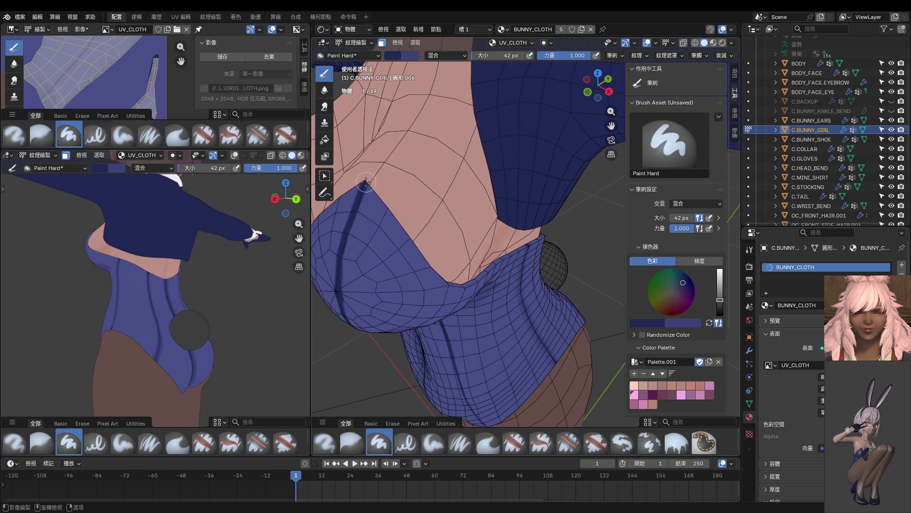
{"action": "left_click_drag", "start_coordinate": [394, 227], "coordinate": [457, 293]}
{"action": "scroll", "coordinate": [494, 239], "scroll_direction": "down", "scroll_amount": 5}
{"action": "middle_click_drag", "start_coordinate": [493, 240], "coordinate": [496, 236]}
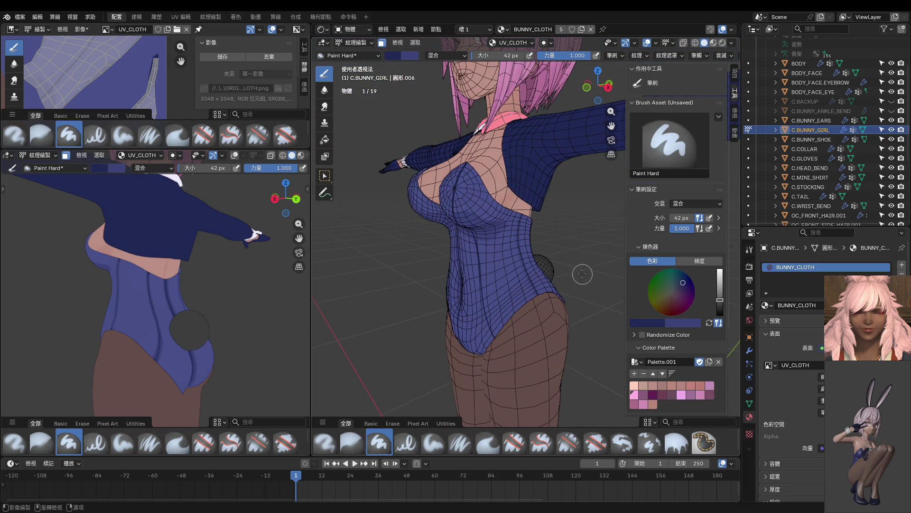
Step: Reselect the bodysuit and bust cup islands in Edit Mode and return to Texture Paint
{"action": "key", "text": "Tab"}
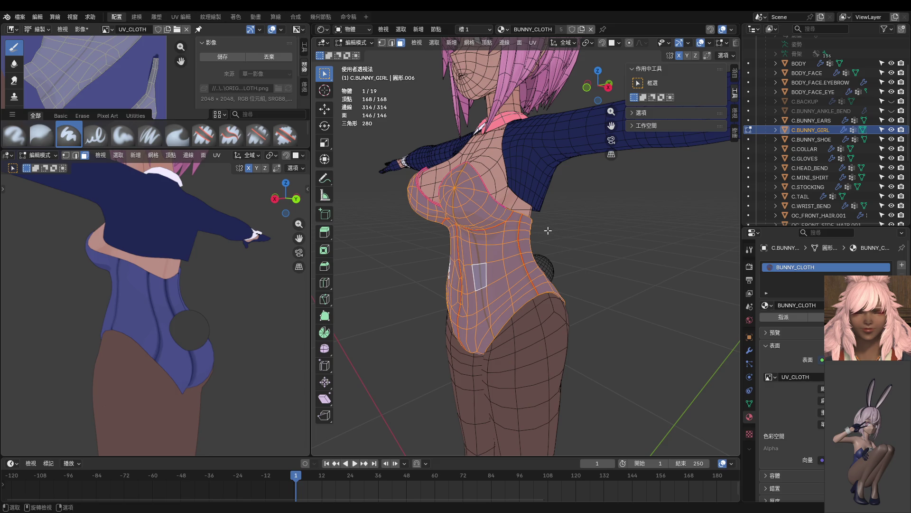
{"action": "left_click", "coordinate": [569, 228]}
{"action": "key", "text": "l"}
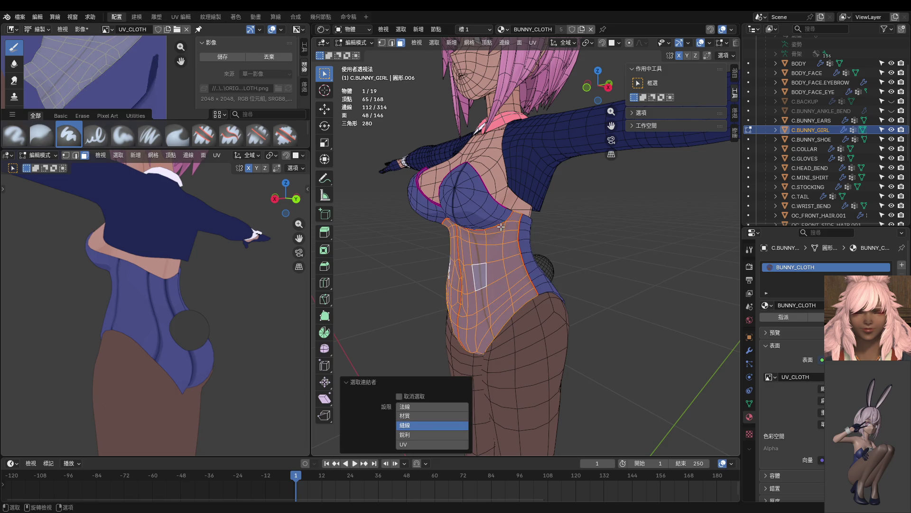
{"action": "key", "text": "l"}
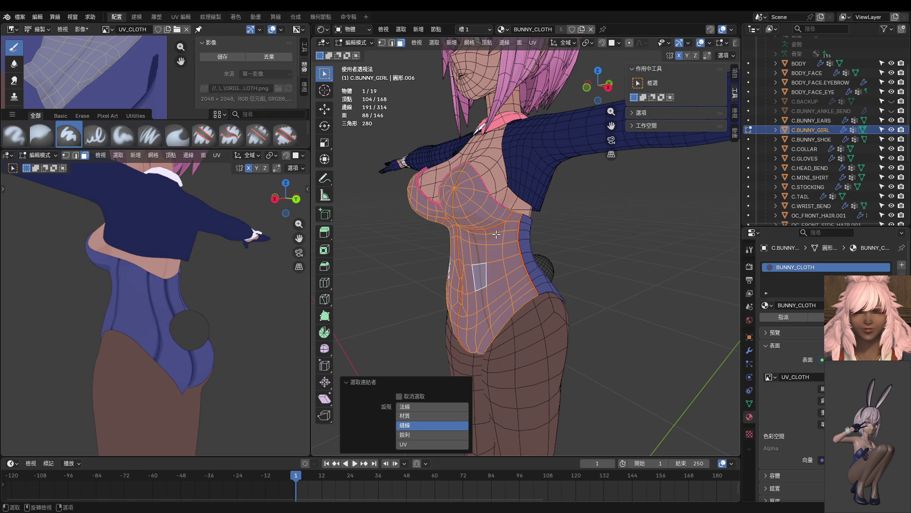
{"action": "key", "text": "ctrl+Tab"}
Step: Shade the upper-left edge of the bust cup dark blue, ending in a front view
{"action": "scroll", "coordinate": [509, 241], "scroll_direction": "up", "scroll_amount": 6}
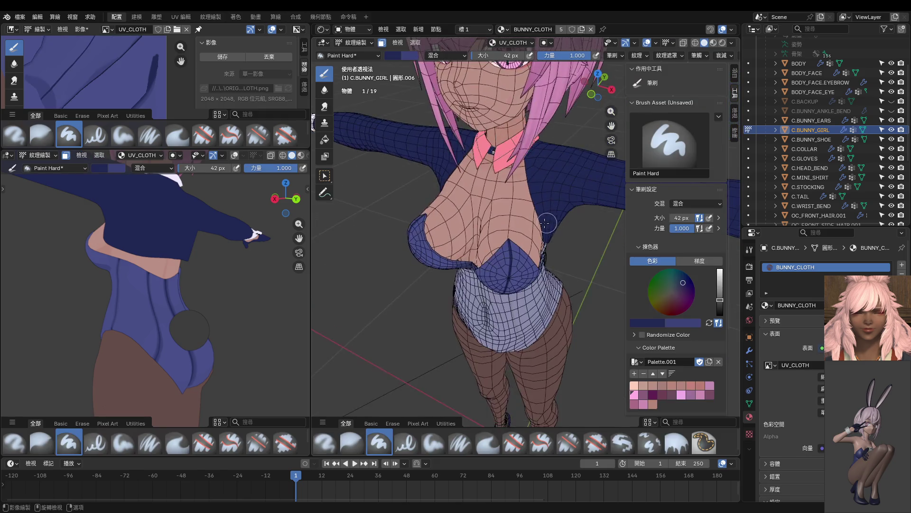
{"action": "scroll", "coordinate": [509, 241], "scroll_direction": "down", "scroll_amount": 5}
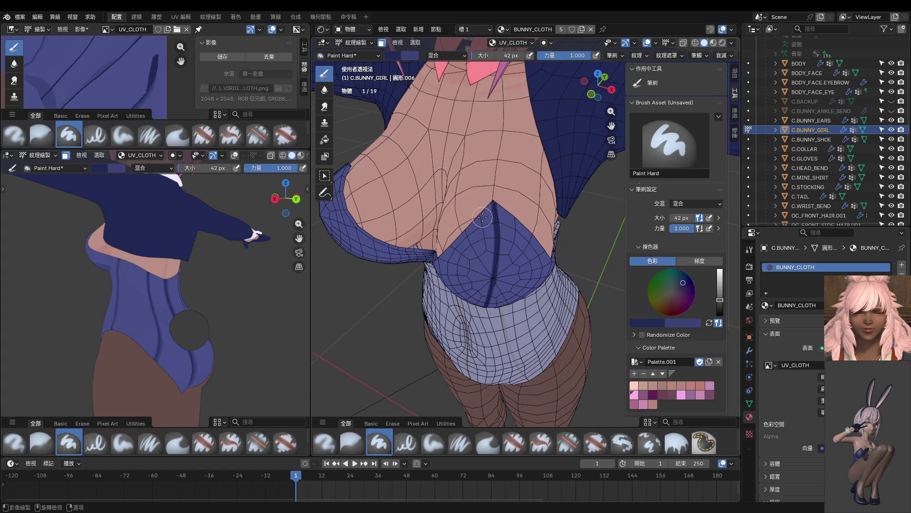
{"action": "left_click_drag", "start_coordinate": [471, 229], "coordinate": [421, 267]}
{"action": "middle_click_drag", "start_coordinate": [420, 267], "coordinate": [517, 223]}
{"action": "scroll", "coordinate": [517, 223], "scroll_direction": "up", "scroll_amount": 3}
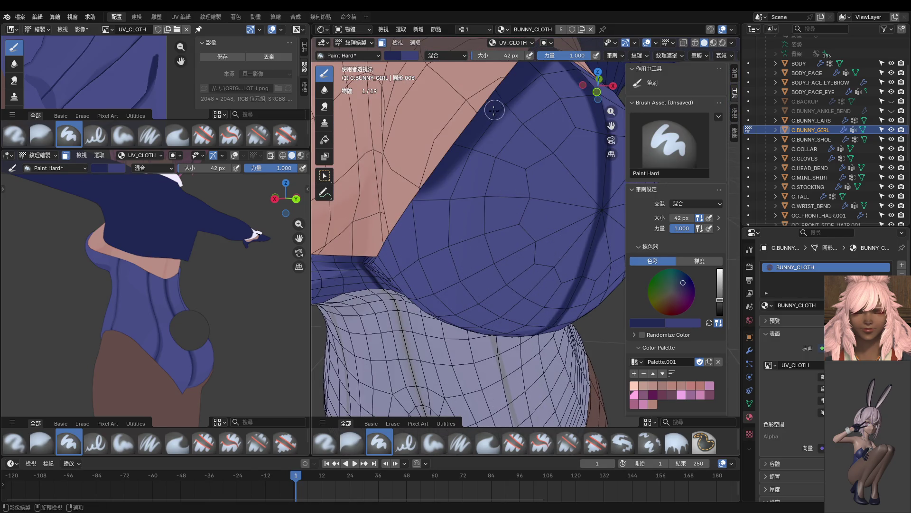
{"action": "mouse_move", "coordinate": [507, 176]}
{"action": "left_mouse_down"}
{"action": "mouse_move", "coordinate": [488, 209]}
{"action": "mouse_move", "coordinate": [430, 259]}
{"action": "mouse_move", "coordinate": [407, 269]}
{"action": "mouse_move", "coordinate": [382, 247]}
{"action": "left_mouse_up"}
{"action": "scroll", "coordinate": [458, 216], "scroll_direction": "down", "scroll_amount": 4}
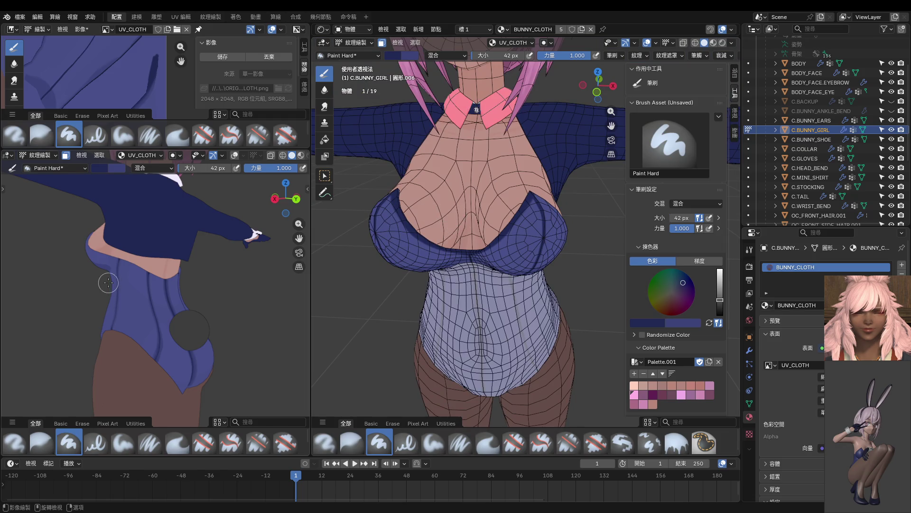
{"action": "key", "text": "KP_1"}
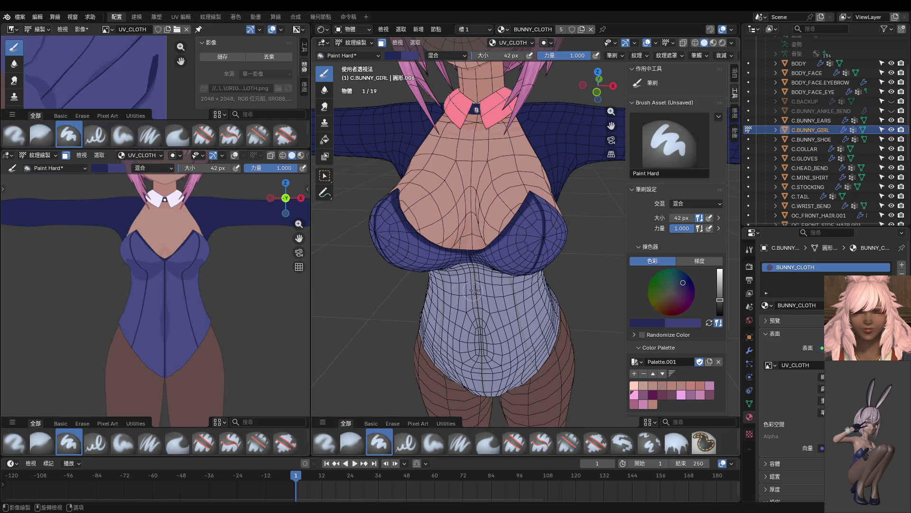
Step: Set a 10 px brush and try a thin line from the cup tip, undoing the pink stroke
{"action": "scroll", "coordinate": [489, 286], "scroll_direction": "up", "scroll_amount": 8}
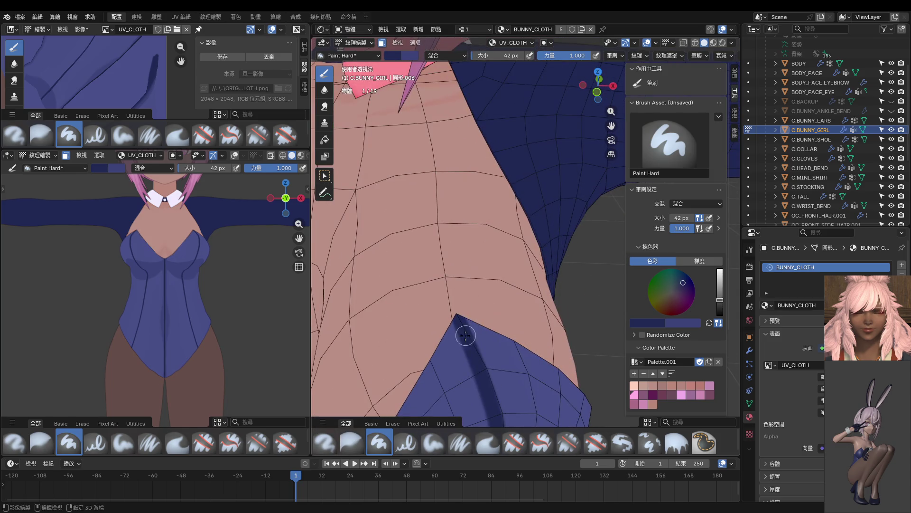
{"action": "scroll", "coordinate": [473, 343], "scroll_direction": "down", "scroll_amount": 8}
{"action": "key", "text": "f"}
{"action": "left_click", "coordinate": [500, 270]}
{"action": "scroll", "coordinate": [500, 270], "scroll_direction": "up", "scroll_amount": 3}
{"action": "middle_click_drag", "start_coordinate": [500, 270], "coordinate": [492, 279]}
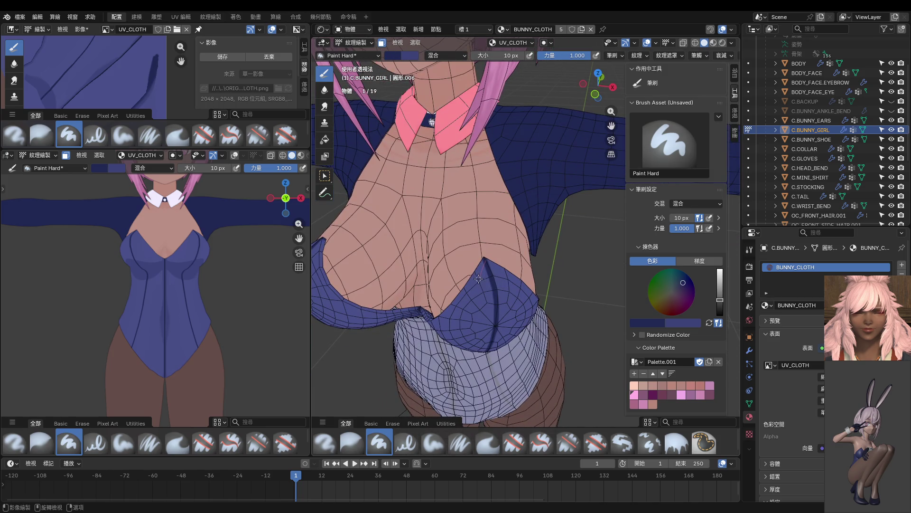
{"action": "left_click_drag", "start_coordinate": [473, 288], "coordinate": [467, 299]}
{"action": "key", "text": "ctrl+z"}
Step: Type an 8 px brush size and undo a stray dark stroke on the upper cup
{"action": "scroll", "coordinate": [480, 285], "scroll_direction": "up", "scroll_amount": 2}
{"action": "key", "text": "f"}
{"action": "key", "text": "Return"}
{"action": "type", "text": "f4"}
{"action": "key", "text": "Return"}
{"action": "mouse_move", "coordinate": [467, 275]}
{"action": "middle_mouse_down", "text": "shift"}
{"action": "mouse_move", "coordinate": [527, 183]}
{"action": "mouse_move", "coordinate": [541, 189]}
{"action": "middle_mouse_up", "text": "shift"}
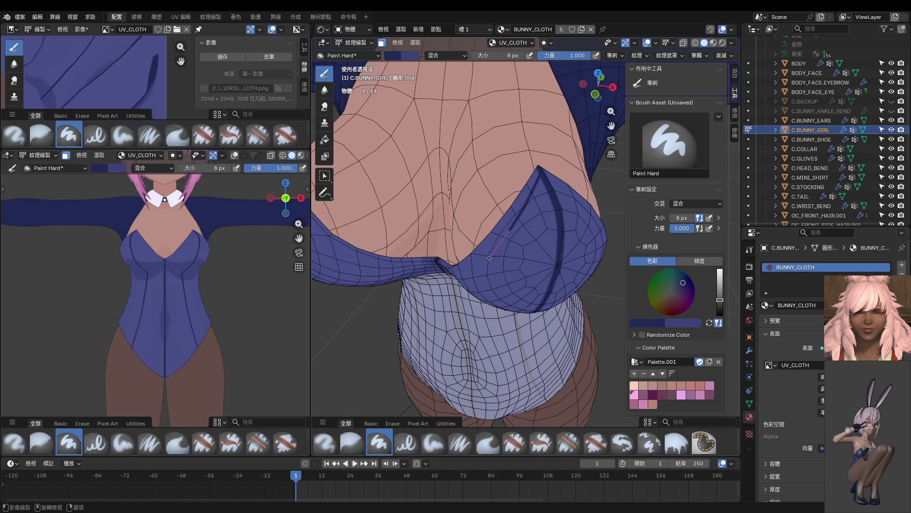
{"action": "key", "text": "ctrl+z"}
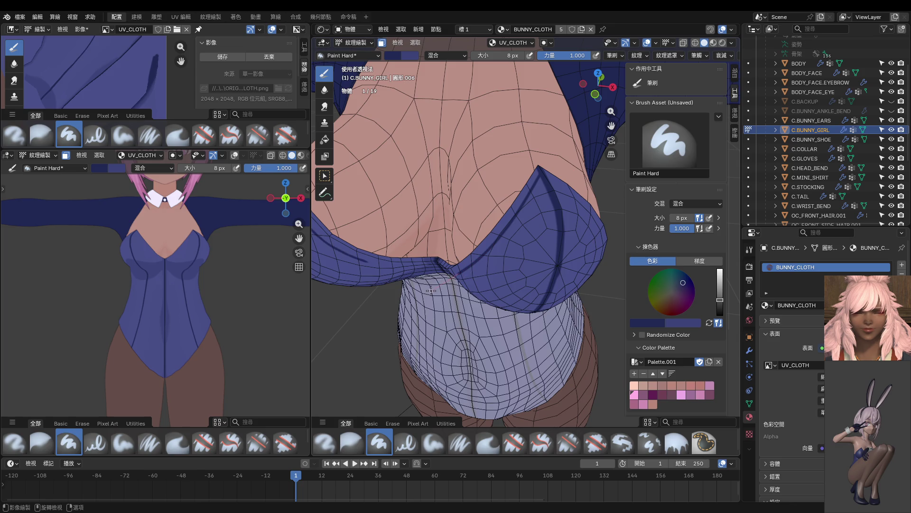
Step: Orbit and zoom to a straight front view of the chest and collar
{"action": "middle_click_drag", "start_coordinate": [441, 289], "coordinate": [547, 205]}
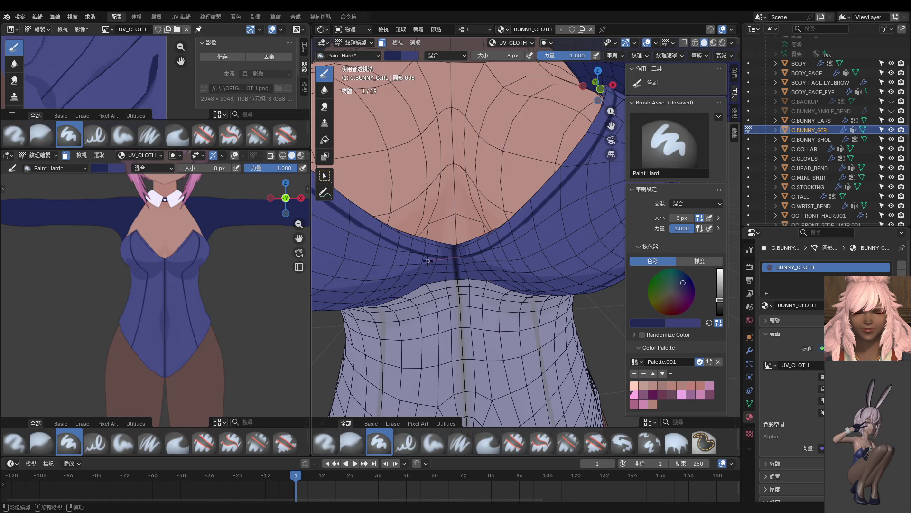
{"action": "scroll", "coordinate": [480, 222], "scroll_direction": "down", "scroll_amount": 4}
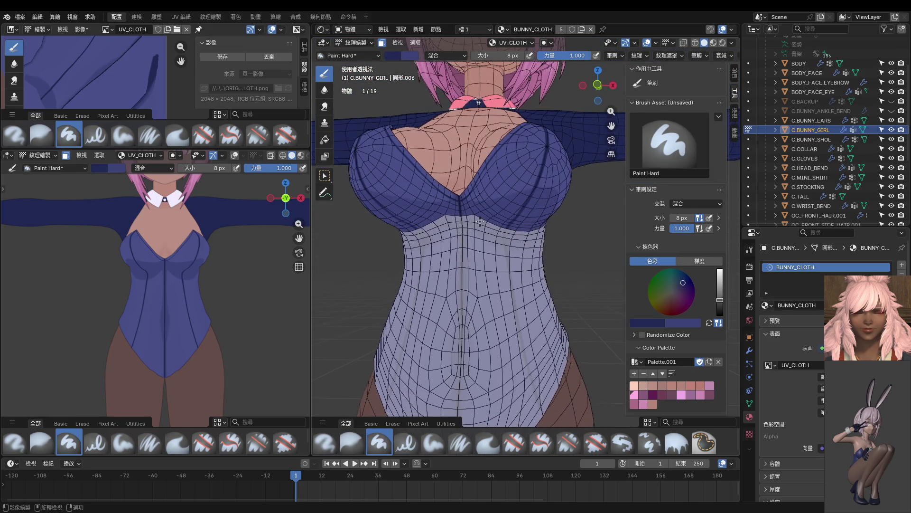
{"action": "scroll", "coordinate": [246, 282], "scroll_direction": "up", "scroll_amount": 4}
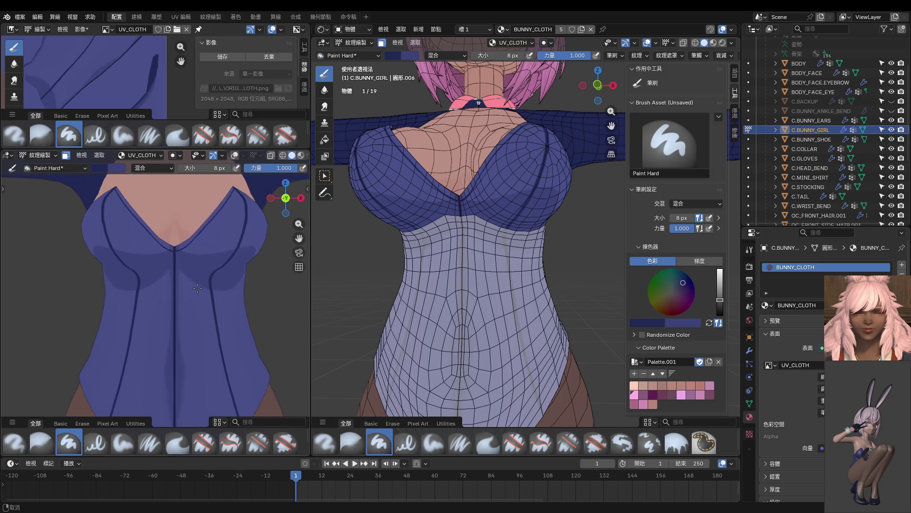
{"action": "scroll", "coordinate": [472, 256], "scroll_direction": "up", "scroll_amount": 2}
{"action": "scroll", "coordinate": [473, 256], "scroll_direction": "up", "scroll_amount": 3}
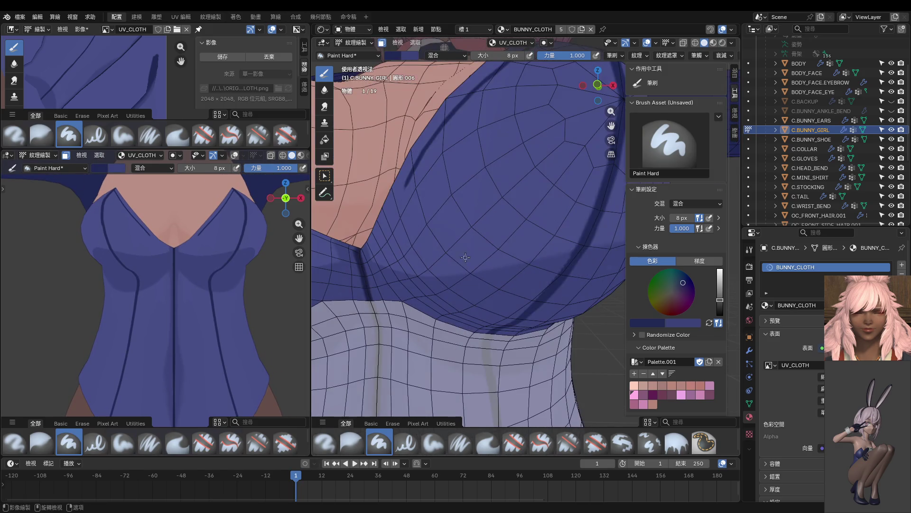
{"action": "middle_click_drag", "start_coordinate": [427, 239], "coordinate": [451, 266], "text": "shift"}
{"action": "key", "text": "KP_1"}
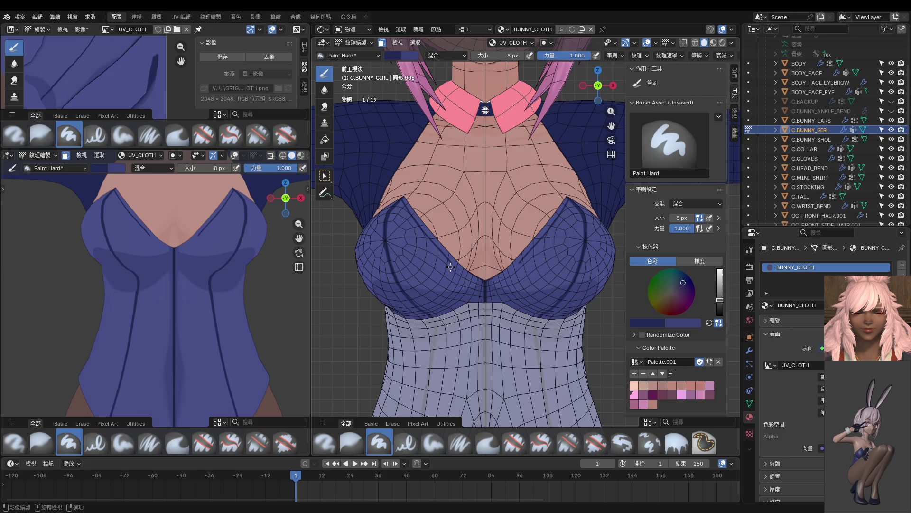
Step: Try dark neckline strokes toward the centre V with a 10 px brush, undoing each attempt
{"action": "scroll", "coordinate": [472, 256], "scroll_direction": "up", "scroll_amount": 4}
{"action": "middle_click_drag", "start_coordinate": [541, 267], "coordinate": [544, 263], "text": "shift"}
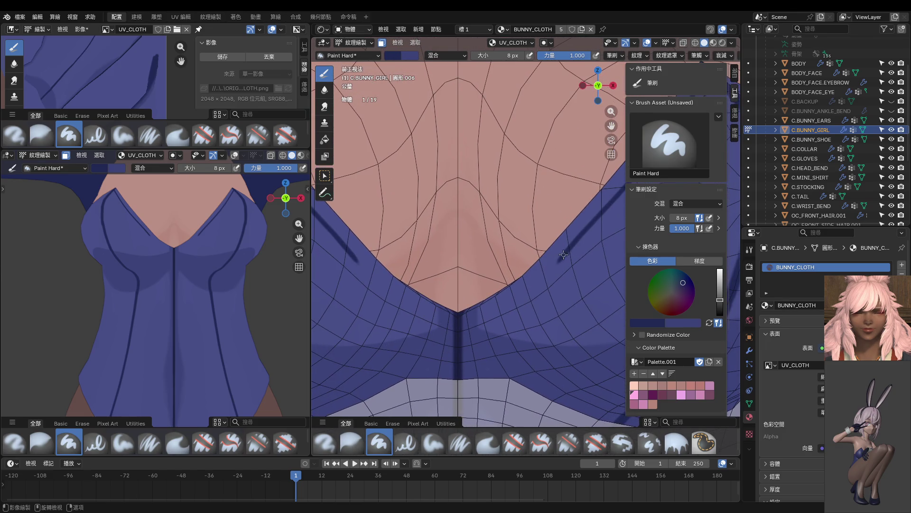
{"action": "mouse_move", "coordinate": [552, 270]}
{"action": "left_mouse_down"}
{"action": "mouse_move", "coordinate": [496, 309]}
{"action": "mouse_move", "coordinate": [434, 327]}
{"action": "left_mouse_up"}
{"action": "key", "text": "ctrl+z"}
{"action": "key", "text": "bracketright"}
{"action": "key", "text": "bracketright"}
{"action": "left_click_drag", "start_coordinate": [563, 254], "coordinate": [433, 332]}
{"action": "key", "text": "ctrl+z"}
{"action": "left_click_drag", "start_coordinate": [536, 281], "coordinate": [433, 338]}
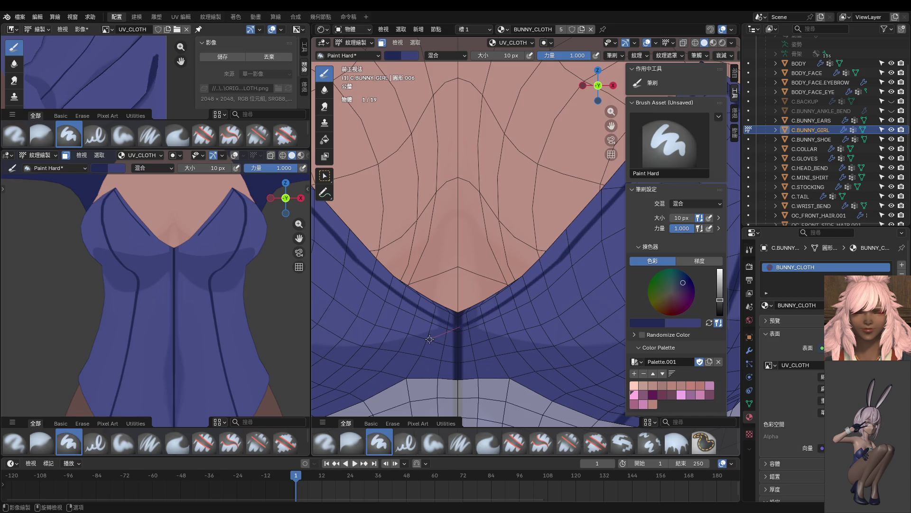
{"action": "key", "text": "ctrl+z"}
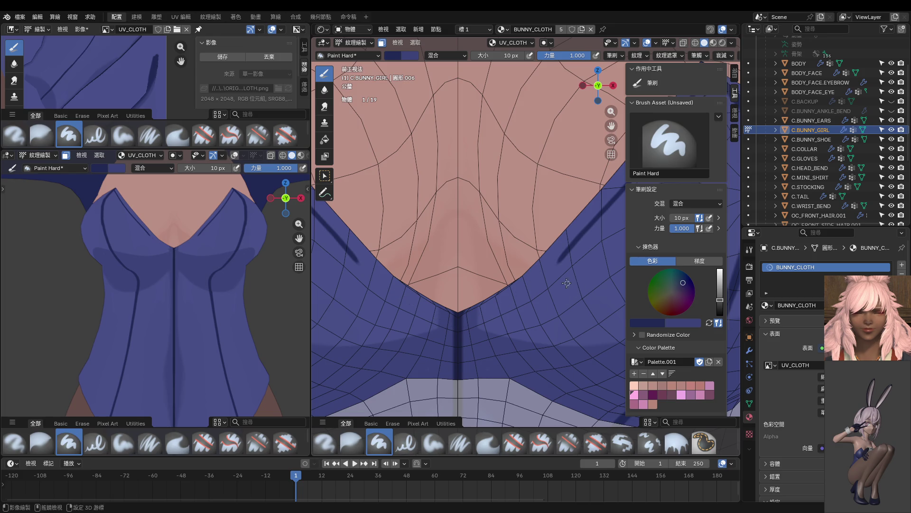
Step: Re-angle the view on the V apex and start a new dark neckline stroke
{"action": "middle_click_drag", "start_coordinate": [573, 283], "coordinate": [573, 228]}
{"action": "mouse_move", "coordinate": [548, 252]}
{"action": "left_mouse_down"}
{"action": "mouse_move", "coordinate": [517, 295]}
{"action": "mouse_move", "coordinate": [387, 353]}
{"action": "left_mouse_up"}
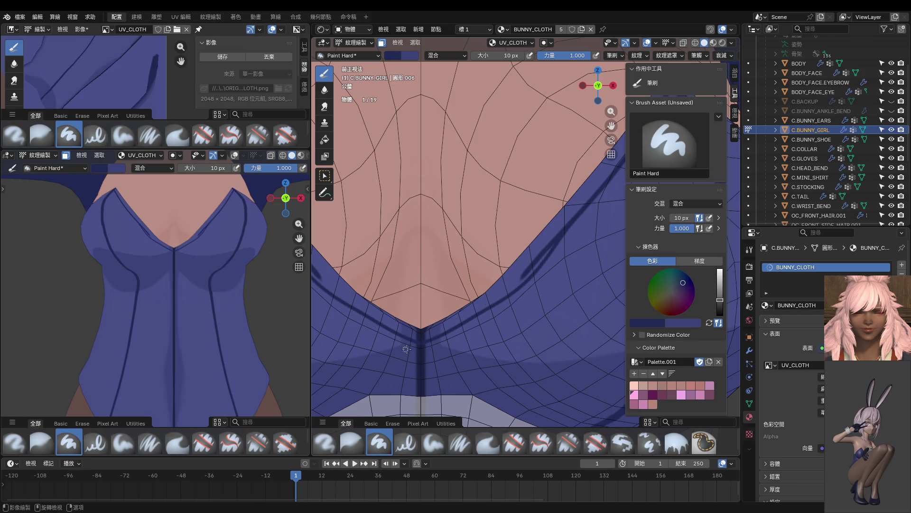
{"action": "key", "text": "ctrl+z"}
{"action": "mouse_move", "coordinate": [526, 281]}
{"action": "middle_mouse_down"}
{"action": "mouse_move", "coordinate": [512, 287]}
{"action": "mouse_move", "coordinate": [520, 278]}
{"action": "middle_mouse_up"}
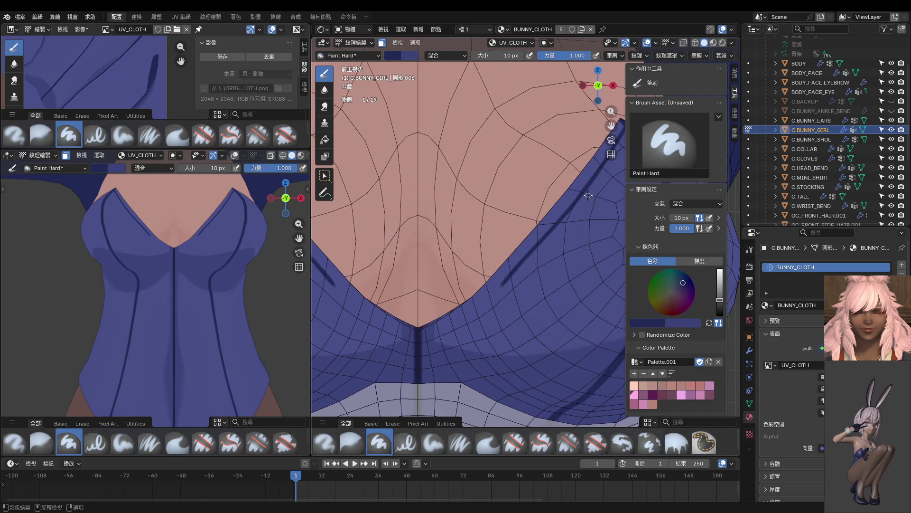
{"action": "mouse_move", "coordinate": [589, 187]}
{"action": "left_mouse_down"}
{"action": "mouse_move", "coordinate": [506, 296]}
{"action": "mouse_move", "coordinate": [436, 346]}
{"action": "mouse_move", "coordinate": [386, 353]}
{"action": "left_mouse_up"}
Step: Extend the neckline line down-left, then paint a broader stroke with a 32 px brush
{"action": "scroll", "coordinate": [513, 282], "scroll_direction": "up", "scroll_amount": 2}
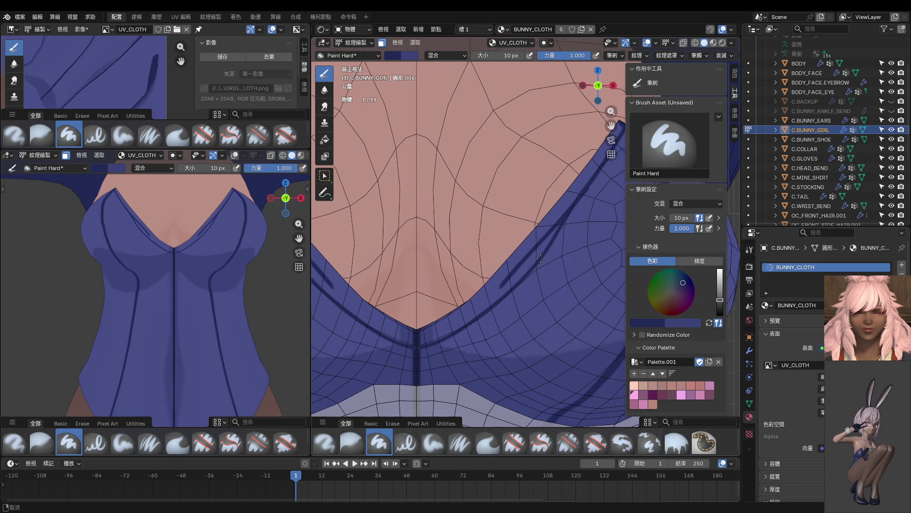
{"action": "left_click_drag", "start_coordinate": [546, 213], "coordinate": [536, 240]}
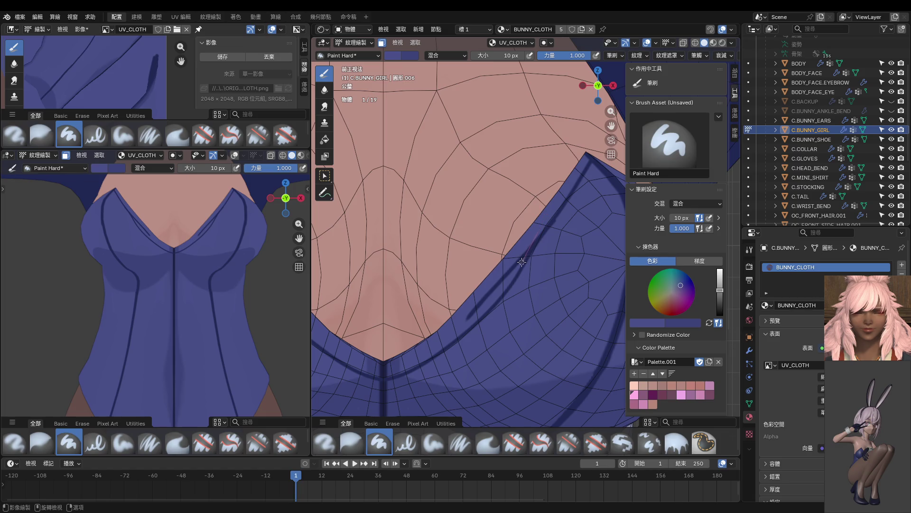
{"action": "left_click_drag", "start_coordinate": [510, 277], "coordinate": [455, 324]}
{"action": "key", "text": "f"}
{"action": "left_click", "coordinate": [484, 276]}
{"action": "left_click_drag", "start_coordinate": [522, 256], "coordinate": [440, 338]}
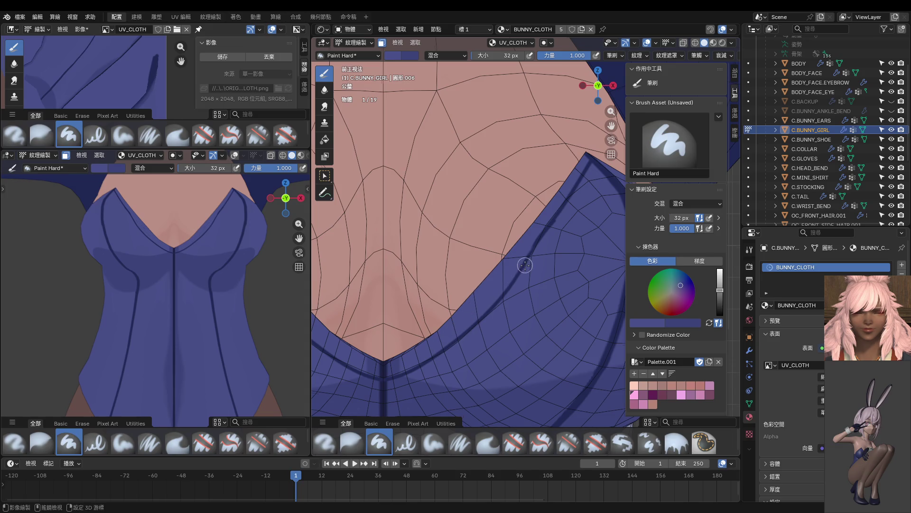
Step: Sample the dark blue and paint a 10 px dark line along the neckline edge
{"action": "middle_click_drag", "start_coordinate": [522, 264], "coordinate": [498, 286], "text": "shift"}
{"action": "key", "text": "s"}
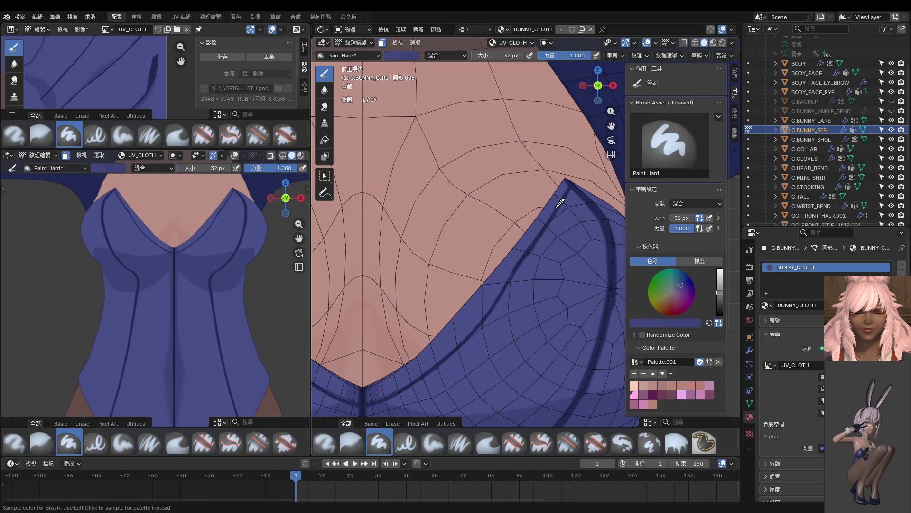
{"action": "key", "text": "f"}
{"action": "left_click", "coordinate": [571, 196]}
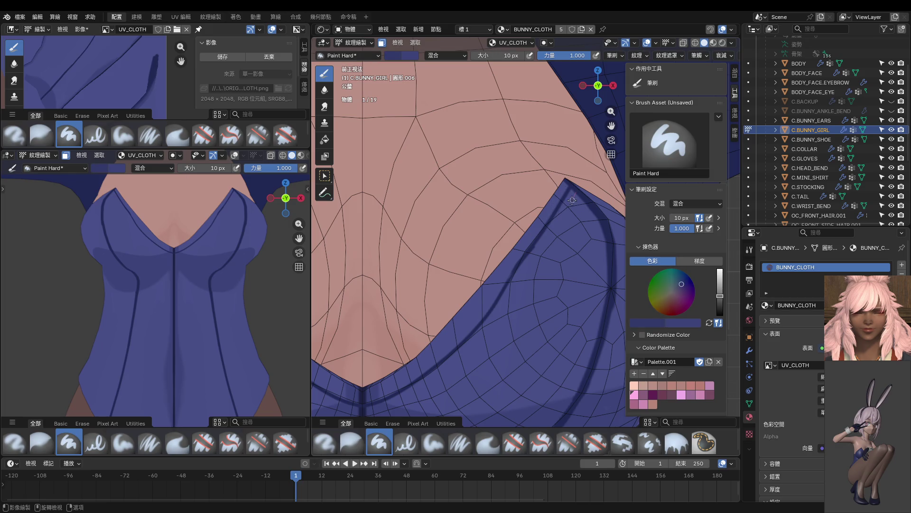
{"action": "left_click_drag", "start_coordinate": [555, 228], "coordinate": [483, 316]}
{"action": "middle_click_drag", "start_coordinate": [551, 234], "coordinate": [557, 218], "text": "shift"}
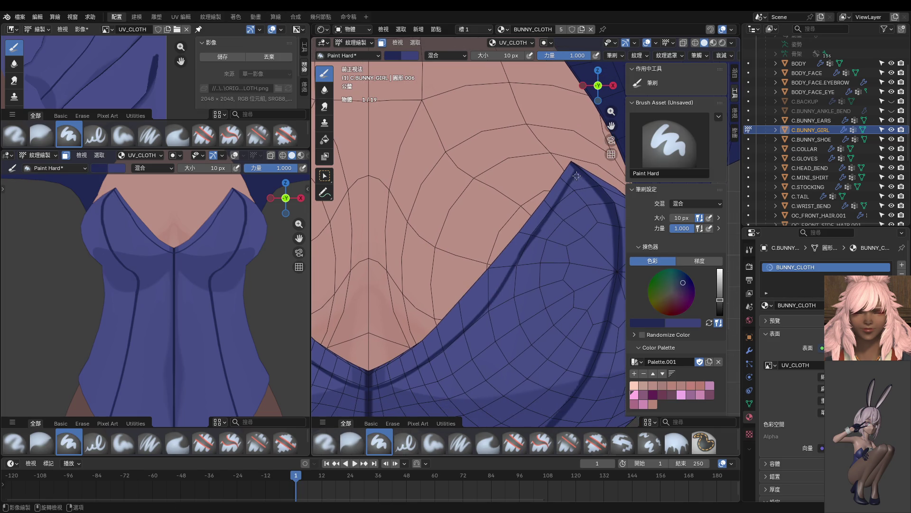
{"action": "left_click_drag", "start_coordinate": [578, 174], "coordinate": [469, 330]}
Step: Paint lighter blue shading along the neckline with a 22 px brush
{"action": "key", "text": "s"}
{"action": "key", "text": "f"}
{"action": "mouse_move", "coordinate": [570, 171]}
{"action": "left_mouse_down"}
{"action": "mouse_move", "coordinate": [520, 256]}
{"action": "mouse_move", "coordinate": [453, 324]}
{"action": "left_mouse_up"}
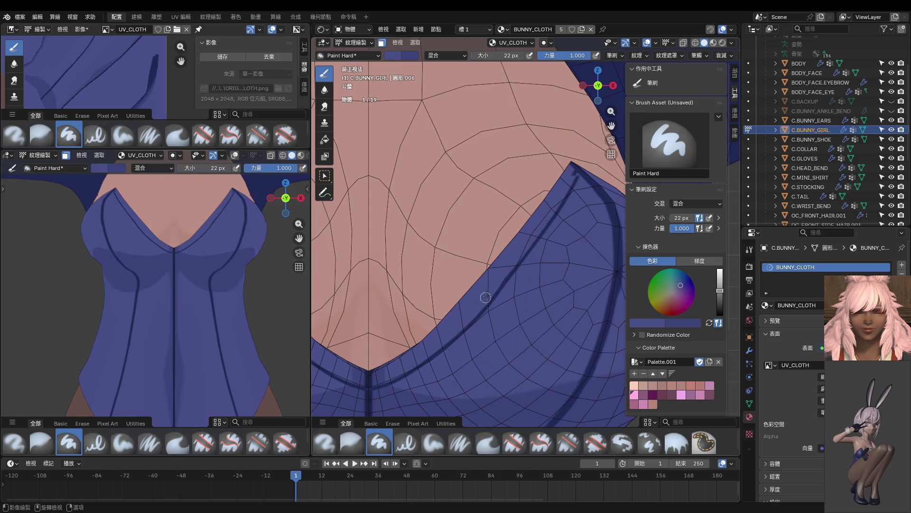
Step: Paint darker blue over the cloth's dark stripe with a 12 px brush
{"action": "key", "text": "s"}
{"action": "key", "text": "f"}
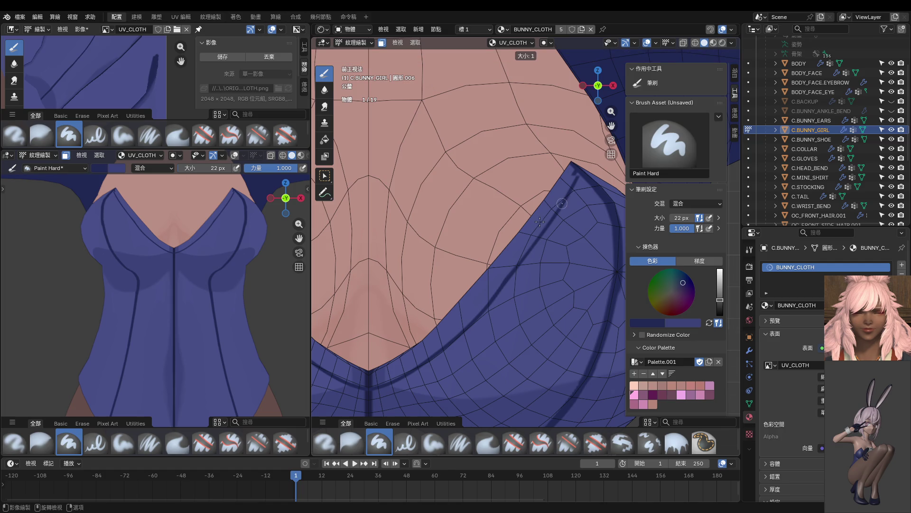
{"action": "left_click", "coordinate": [559, 208]}
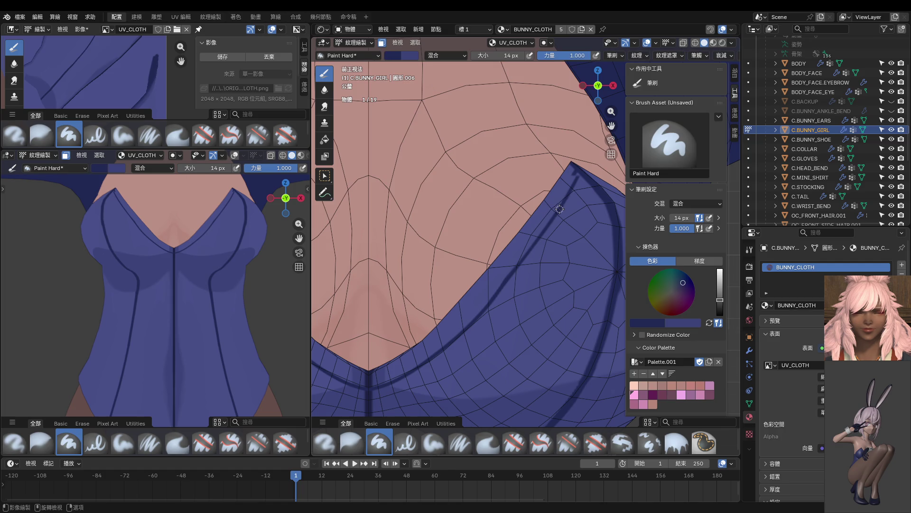
{"action": "key", "text": "f"}
{"action": "left_click", "coordinate": [559, 210]}
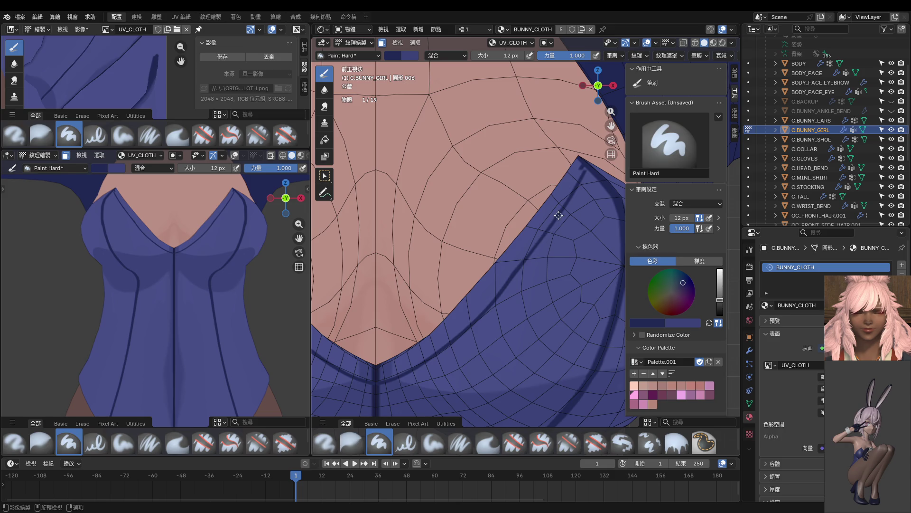
{"action": "mouse_move", "coordinate": [535, 251]}
{"action": "left_mouse_down"}
{"action": "mouse_move", "coordinate": [484, 319]}
{"action": "mouse_move", "coordinate": [432, 353]}
{"action": "left_mouse_up"}
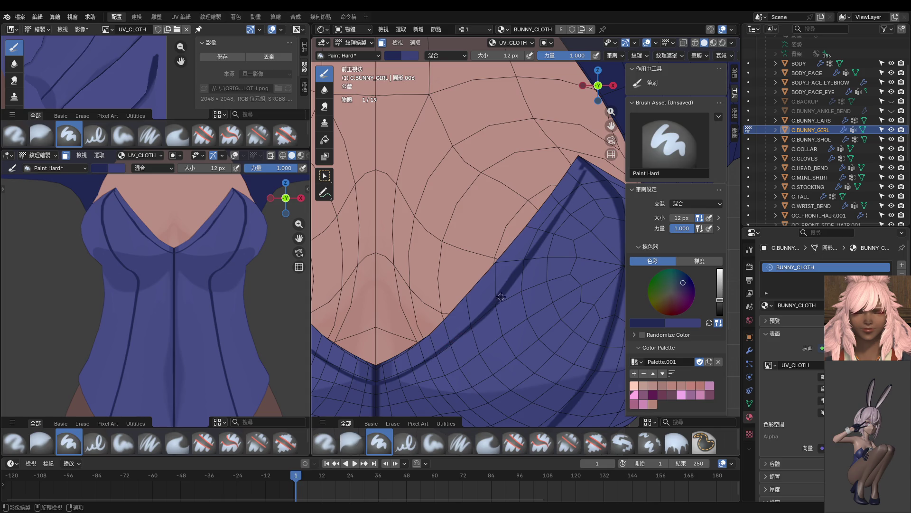
Step: Orbit out to view the collar and shoulders, then switch the suit to Edit Mode
{"action": "key", "text": "s"}
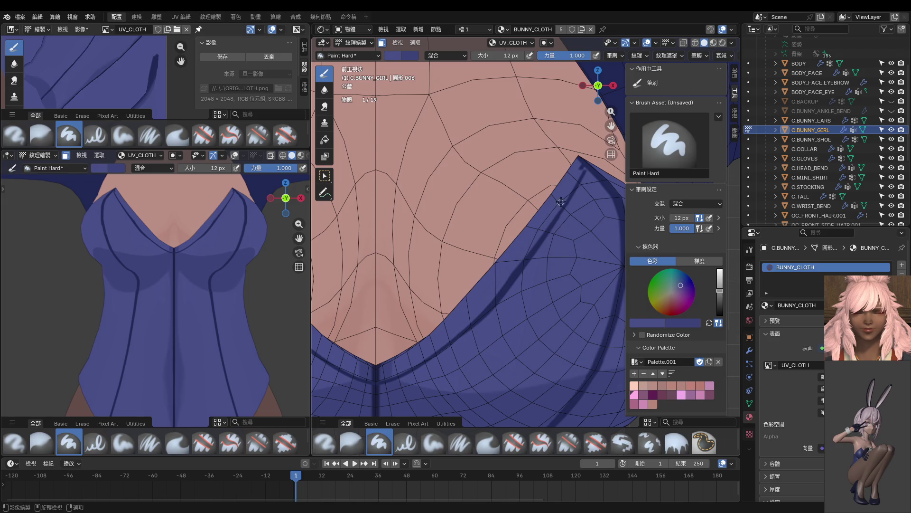
{"action": "key", "text": "ctrl"}
{"action": "mouse_move", "coordinate": [463, 326]}
{"action": "middle_mouse_down"}
{"action": "mouse_move", "coordinate": [505, 291]}
{"action": "mouse_move", "coordinate": [550, 288]}
{"action": "mouse_move", "coordinate": [510, 303]}
{"action": "mouse_move", "coordinate": [445, 264]}
{"action": "mouse_move", "coordinate": [578, 262]}
{"action": "mouse_move", "coordinate": [529, 244]}
{"action": "middle_mouse_up"}
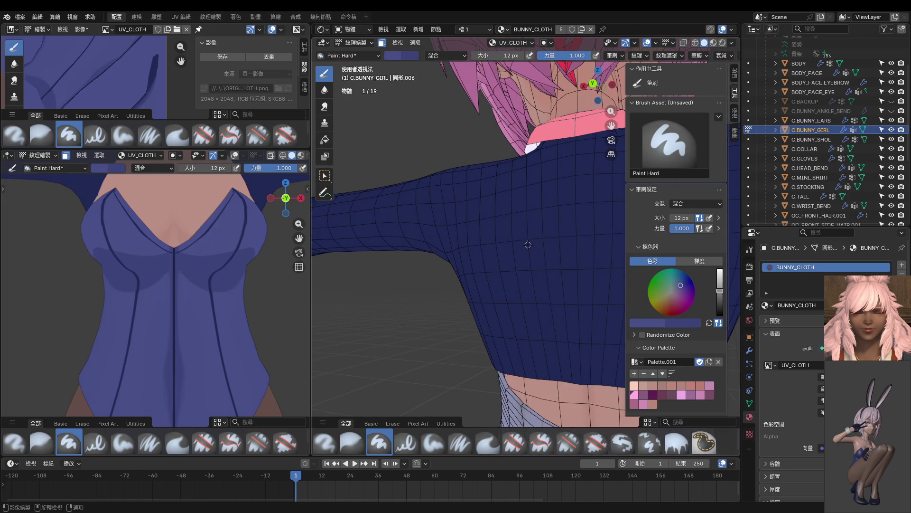
{"action": "key", "text": "ctrl+Tab"}
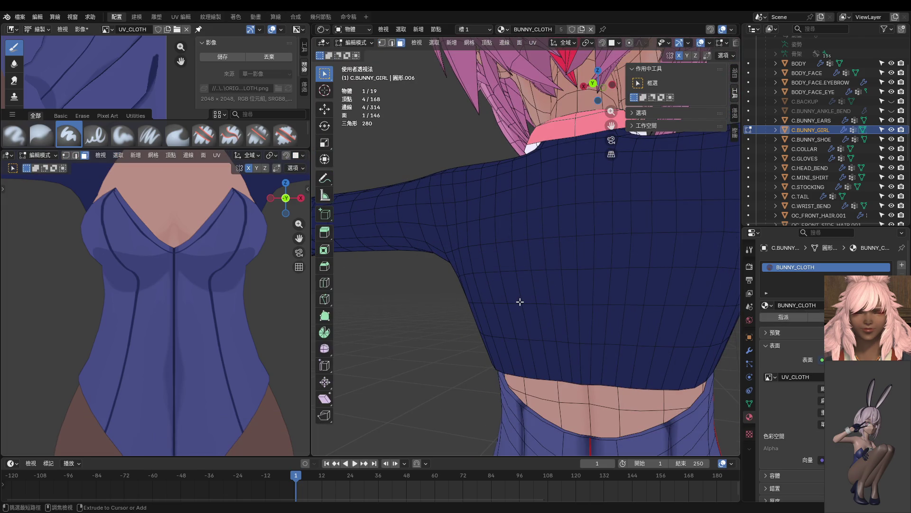
Step: Select a vertex and an edge on the C.MINI_SHIRT mesh in vertex select mode
{"action": "key", "text": "alt+q"}
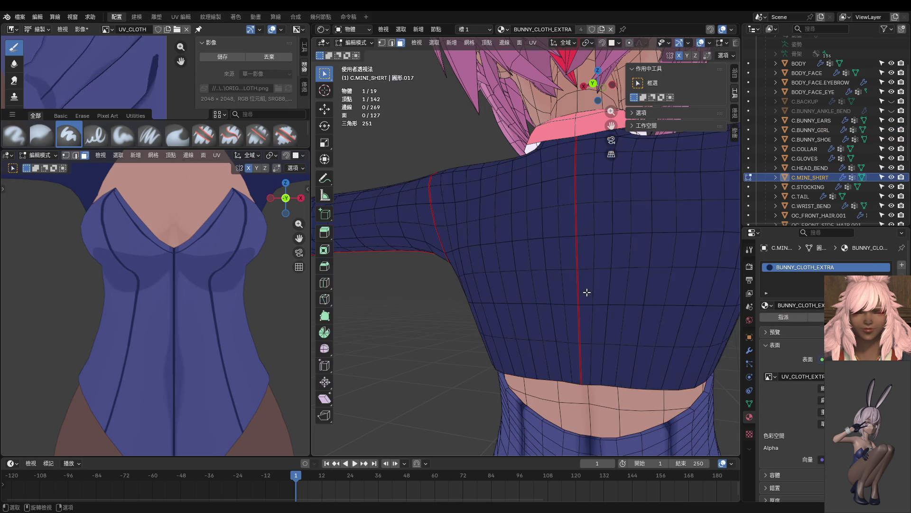
{"action": "mouse_move", "coordinate": [536, 292]}
{"action": "middle_mouse_down"}
{"action": "mouse_move", "coordinate": [496, 291]}
{"action": "mouse_move", "coordinate": [497, 248]}
{"action": "mouse_move", "coordinate": [468, 275]}
{"action": "mouse_move", "coordinate": [373, 242]}
{"action": "mouse_move", "coordinate": [387, 268]}
{"action": "mouse_move", "coordinate": [466, 263]}
{"action": "middle_mouse_up"}
{"action": "key", "text": "1"}
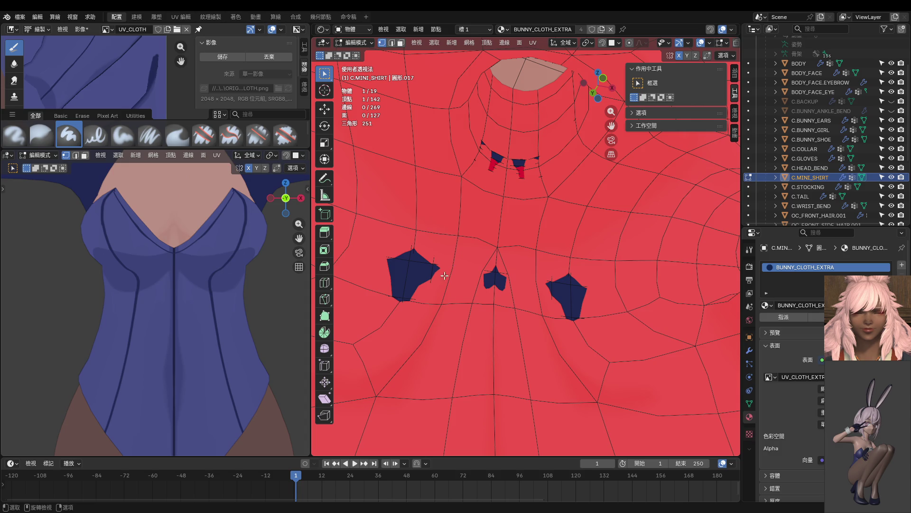
{"action": "middle_click_drag", "start_coordinate": [409, 266], "coordinate": [585, 286]}
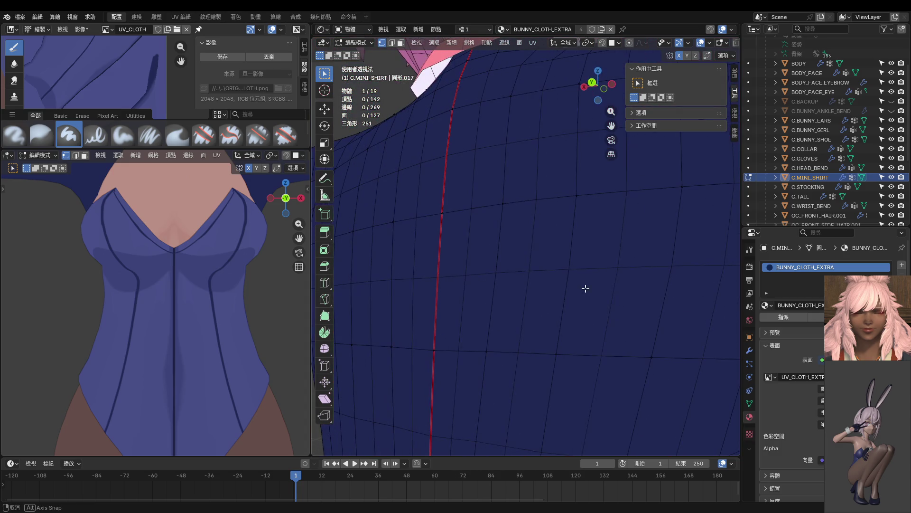
{"action": "left_click", "coordinate": [503, 203]}
{"action": "mouse_move", "coordinate": [504, 200]}
{"action": "middle_mouse_down"}
{"action": "mouse_move", "coordinate": [405, 211]}
{"action": "mouse_move", "coordinate": [360, 203]}
{"action": "mouse_move", "coordinate": [469, 237]}
{"action": "mouse_move", "coordinate": [360, 227]}
{"action": "mouse_move", "coordinate": [361, 211]}
{"action": "mouse_move", "coordinate": [416, 241]}
{"action": "mouse_move", "coordinate": [473, 245]}
{"action": "middle_mouse_up"}
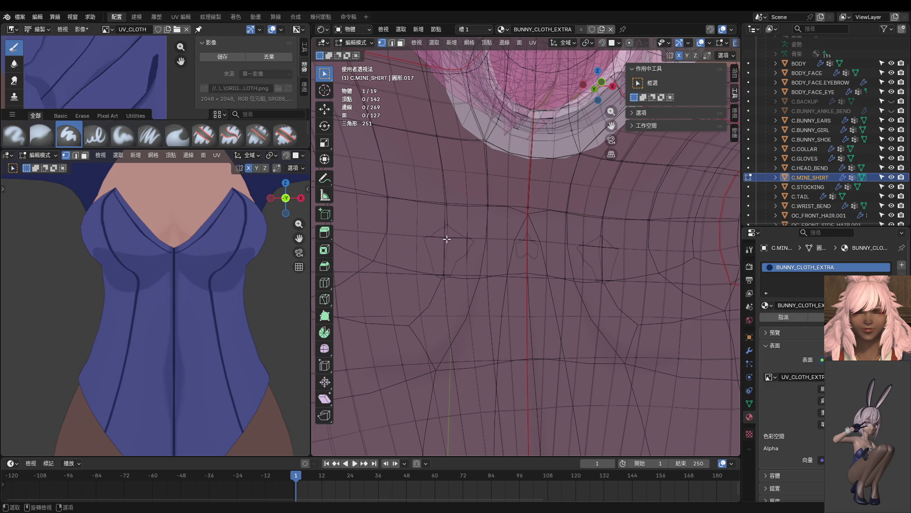
{"action": "left_click", "coordinate": [447, 215]}
Step: Shrink/fatten the selected shirt geometry outward, settling on a 0.00117 m offset
{"action": "mouse_move", "coordinate": [449, 216]}
{"action": "middle_mouse_down"}
{"action": "mouse_move", "coordinate": [510, 281]}
{"action": "mouse_move", "coordinate": [375, 258]}
{"action": "mouse_move", "coordinate": [549, 276]}
{"action": "mouse_move", "coordinate": [515, 261]}
{"action": "mouse_move", "coordinate": [357, 253]}
{"action": "mouse_move", "coordinate": [525, 261]}
{"action": "middle_mouse_up"}
{"action": "key", "text": "alt+s"}
{"action": "left_click", "coordinate": [515, 262]}
{"action": "middle_click_drag", "start_coordinate": [418, 256], "coordinate": [696, 240]}
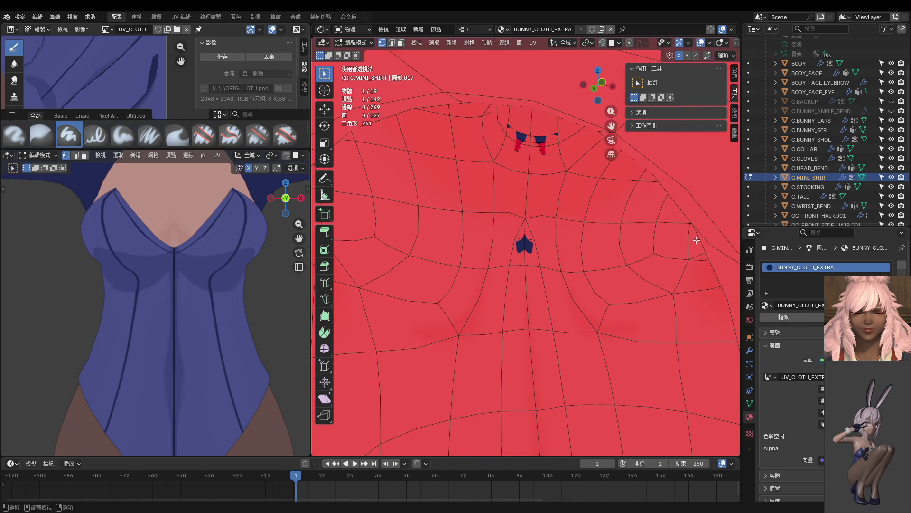
{"action": "key", "text": "alt+s"}
{"action": "left_click", "coordinate": [620, 264]}
{"action": "mouse_move", "coordinate": [533, 258]}
{"action": "middle_mouse_down"}
{"action": "mouse_move", "coordinate": [629, 272]}
{"action": "mouse_move", "coordinate": [562, 260]}
{"action": "mouse_move", "coordinate": [419, 203]}
{"action": "mouse_move", "coordinate": [449, 224]}
{"action": "middle_mouse_up"}
{"action": "key", "text": "alt+s"}
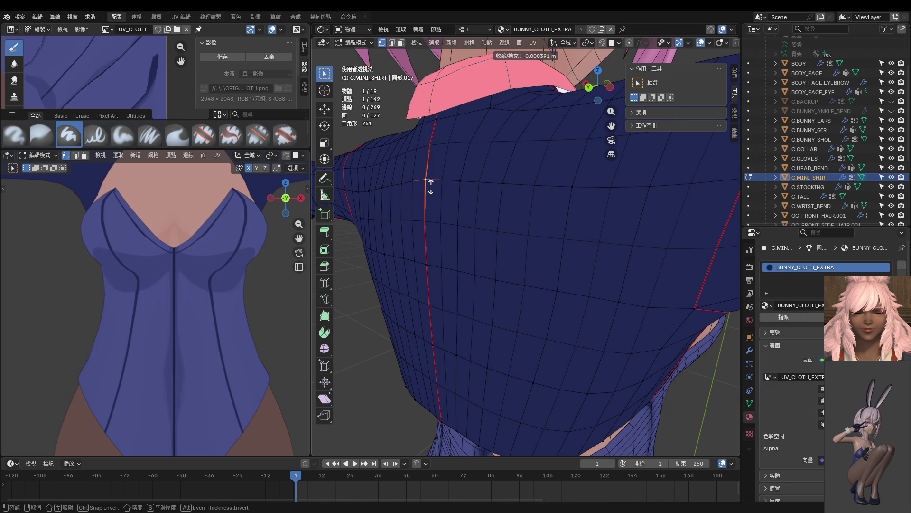
{"action": "left_click", "coordinate": [428, 184]}
{"action": "scroll", "coordinate": [502, 224], "scroll_direction": "down", "scroll_amount": 2}
{"action": "mouse_move", "coordinate": [502, 224]}
{"action": "middle_mouse_down"}
{"action": "mouse_move", "coordinate": [423, 209]}
{"action": "mouse_move", "coordinate": [476, 244]}
{"action": "middle_mouse_up"}
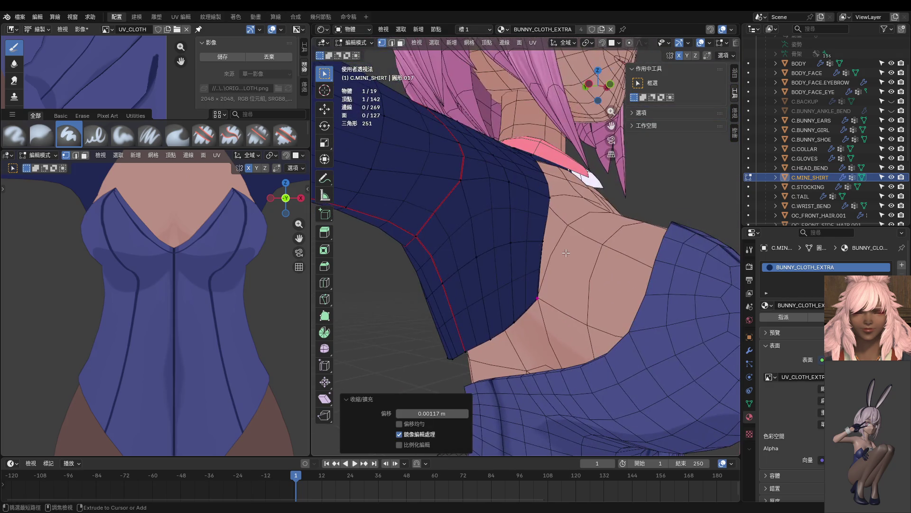
Step: Leave Edit Mode, select the C.BUNNY_GIRL body and switch it to Texture Paint
{"action": "key", "text": "Tab"}
{"action": "left_click", "coordinate": [561, 356]}
{"action": "middle_click_drag", "start_coordinate": [560, 357], "coordinate": [548, 364]}
{"action": "key", "text": "ctrl+Tab"}
{"action": "left_click", "coordinate": [600, 325]}
Step: Select the suit's linked seam-bounded front face region, then return to Texture Paint
{"action": "key", "text": "Tab"}
{"action": "scroll", "coordinate": [520, 337], "scroll_direction": "down", "scroll_amount": 3}
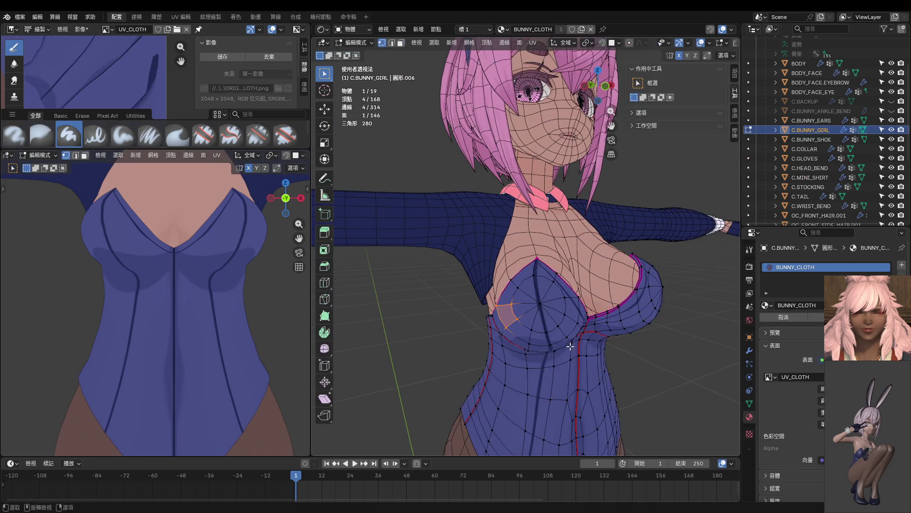
{"action": "key", "text": "3"}
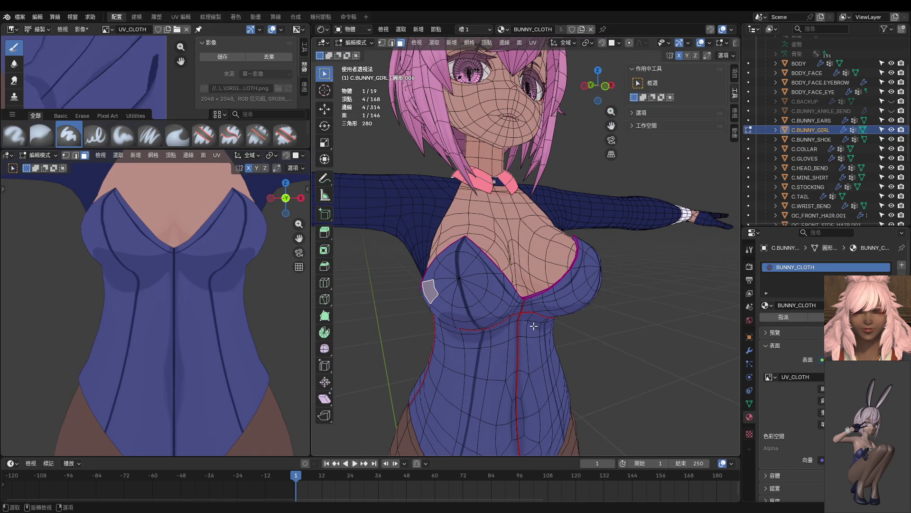
{"action": "left_click", "coordinate": [567, 300]}
{"action": "key", "text": "ctrl+l"}
{"action": "middle_click_drag", "start_coordinate": [528, 330], "coordinate": [511, 329]}
{"action": "key", "text": "ctrl+z"}
{"action": "key", "text": "ctrl+shift+z"}
{"action": "key", "text": "ctrl+Tab"}
{"action": "scroll", "coordinate": [598, 252], "scroll_direction": "up", "scroll_amount": 5}
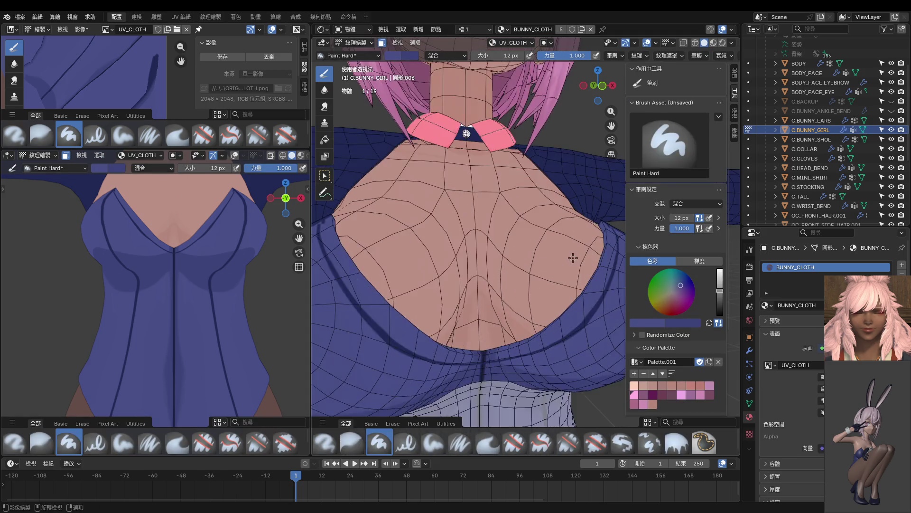
Step: Extend the dark navy seam down the cup and cover the shadow band with lighter blue
{"action": "middle_click_drag", "start_coordinate": [598, 252], "coordinate": [529, 280]}
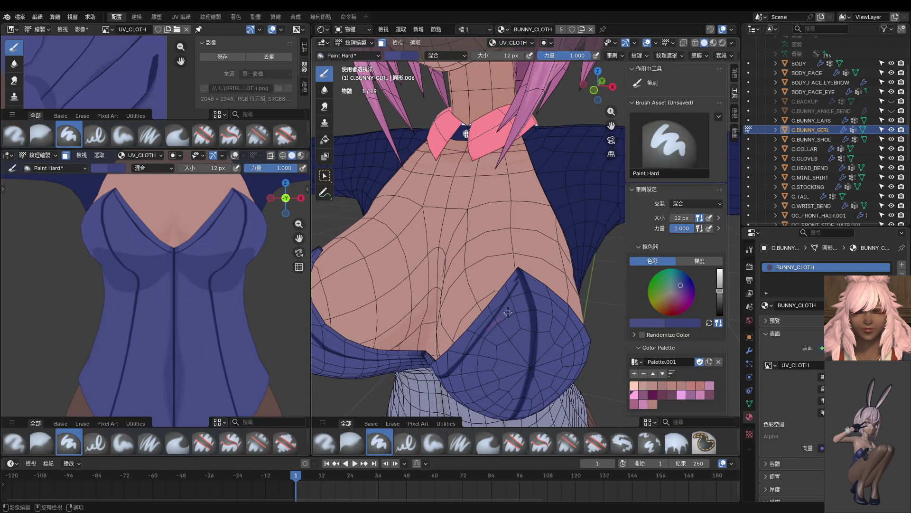
{"action": "key", "text": "s"}
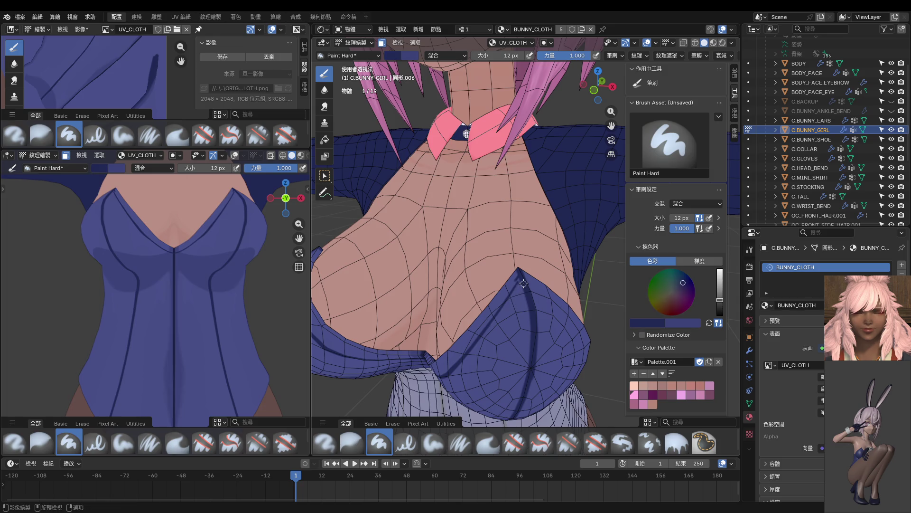
{"action": "left_click_drag", "start_coordinate": [504, 311], "coordinate": [474, 351]}
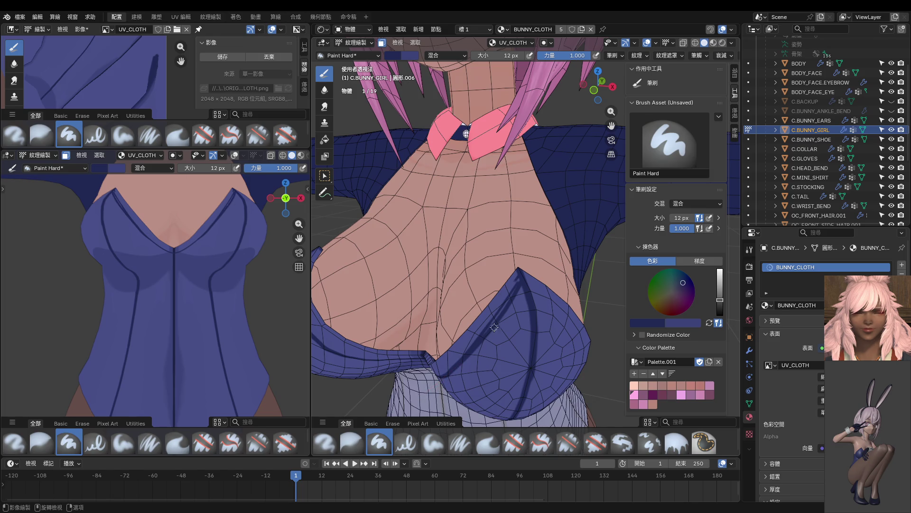
{"action": "scroll", "coordinate": [512, 287], "scroll_direction": "up", "scroll_amount": 4}
{"action": "key", "text": "s"}
{"action": "left_click_drag", "start_coordinate": [510, 250], "coordinate": [450, 350]}
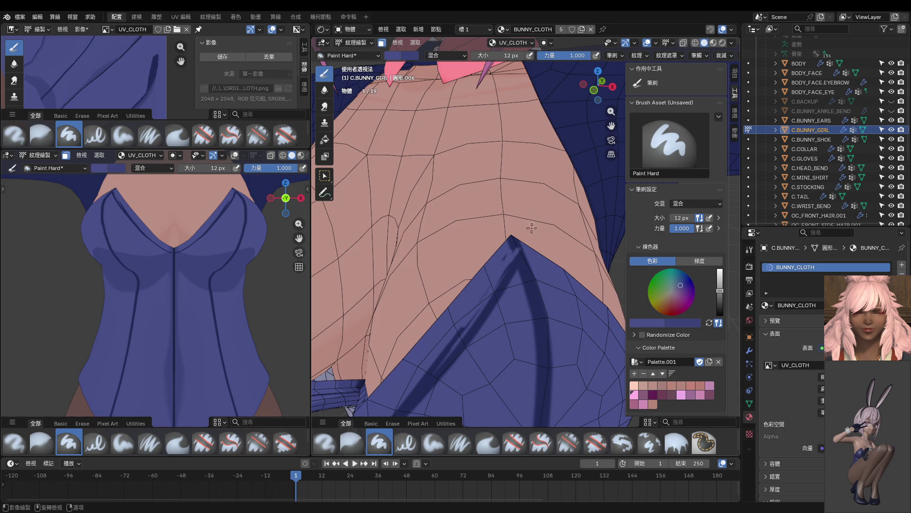
Step: Resample a darker blue from the cloth and paint a dark stroke along the cup seam
{"action": "key", "text": "s"}
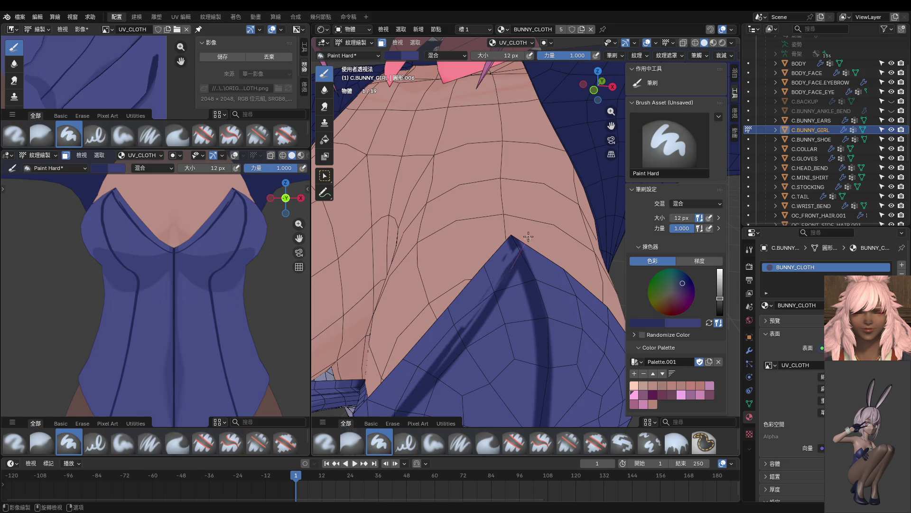
{"action": "scroll", "coordinate": [518, 261], "scroll_direction": "down", "scroll_amount": 2}
{"action": "middle_click_drag", "start_coordinate": [518, 261], "coordinate": [487, 272]}
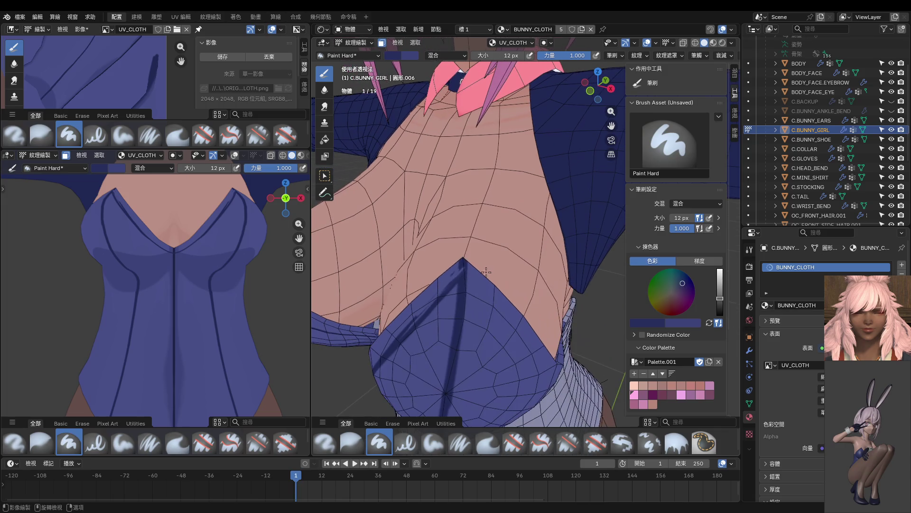
{"action": "key", "text": "s"}
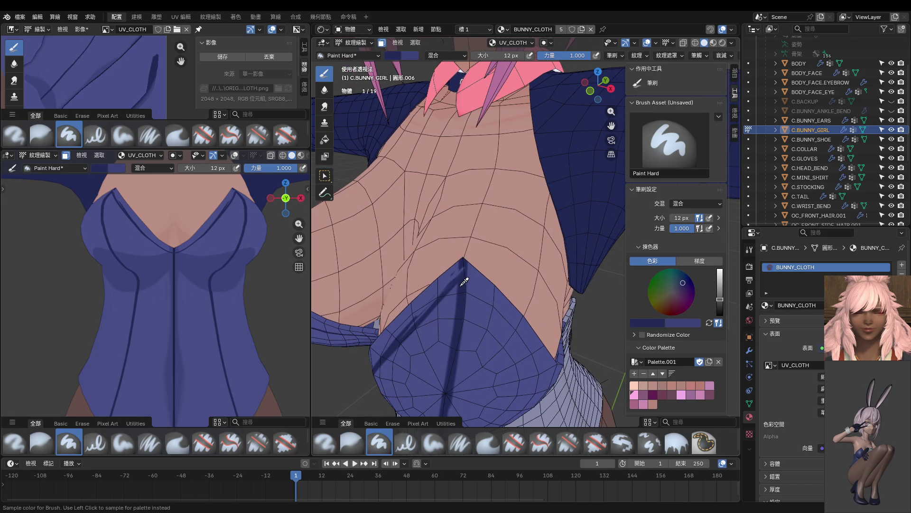
{"action": "left_click", "coordinate": [467, 285]}
{"action": "mouse_move", "coordinate": [466, 285]}
{"action": "middle_mouse_down"}
{"action": "mouse_move", "coordinate": [433, 335]}
{"action": "mouse_move", "coordinate": [424, 322]}
{"action": "middle_mouse_up"}
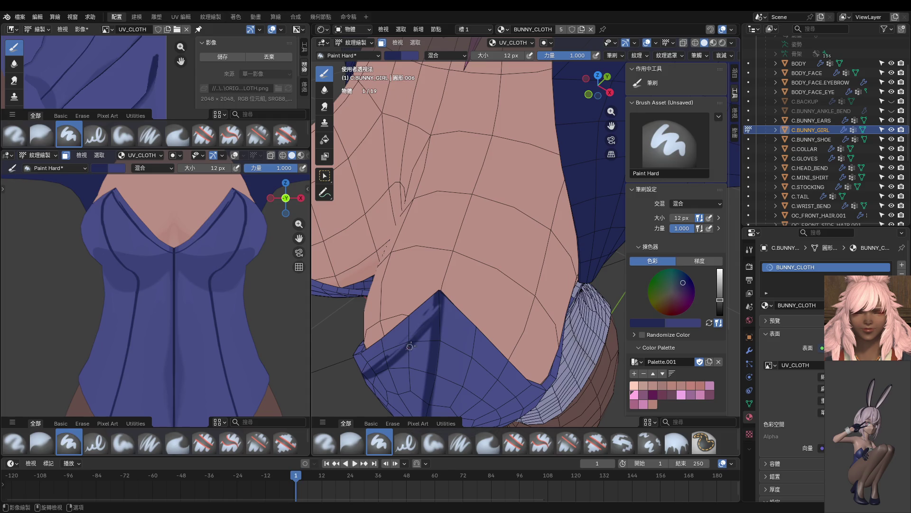
{"action": "left_click_drag", "start_coordinate": [435, 323], "coordinate": [447, 304]}
{"action": "left_click_drag", "start_coordinate": [446, 293], "coordinate": [449, 291]}
Step: Sample a lighter cloth blue and set the brush radius to 30 px
{"action": "key", "text": "s"}
{"action": "key", "text": "f"}
{"action": "left_click", "coordinate": [405, 329]}
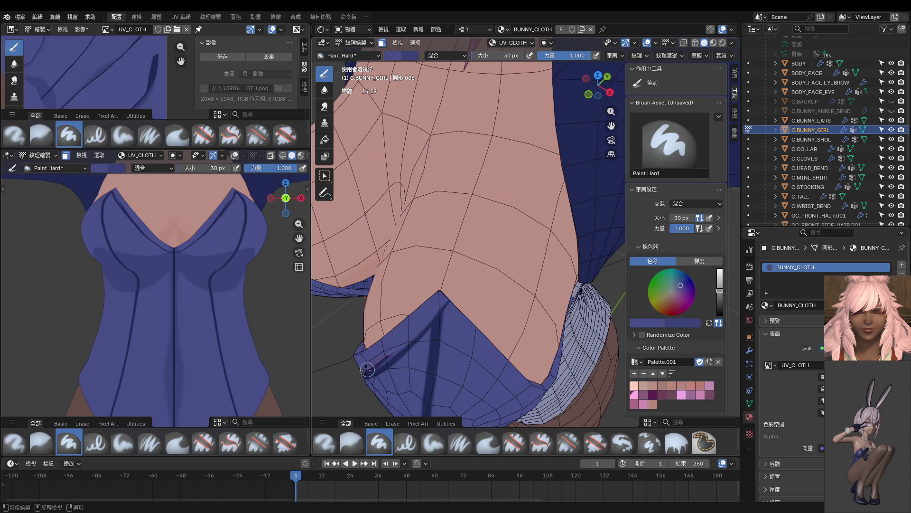
Step: Lighten the dark shadow band along the cup edge with the 30 px light-blue brush
{"action": "mouse_move", "coordinate": [348, 377]}
{"action": "middle_mouse_down"}
{"action": "mouse_move", "coordinate": [402, 332]}
{"action": "mouse_move", "coordinate": [417, 305]}
{"action": "middle_mouse_up"}
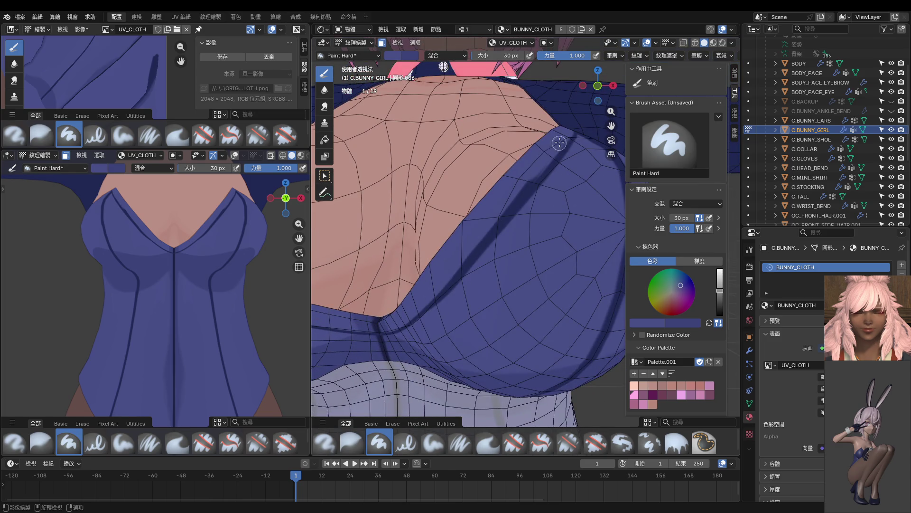
{"action": "left_click_drag", "start_coordinate": [534, 180], "coordinate": [397, 325]}
{"action": "middle_click_drag", "start_coordinate": [398, 325], "coordinate": [489, 274]}
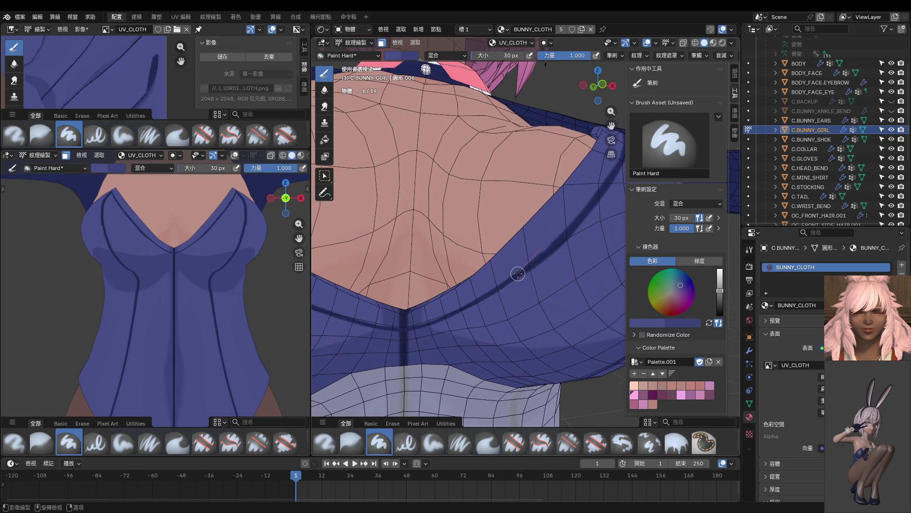
{"action": "left_click_drag", "start_coordinate": [492, 290], "coordinate": [429, 321]}
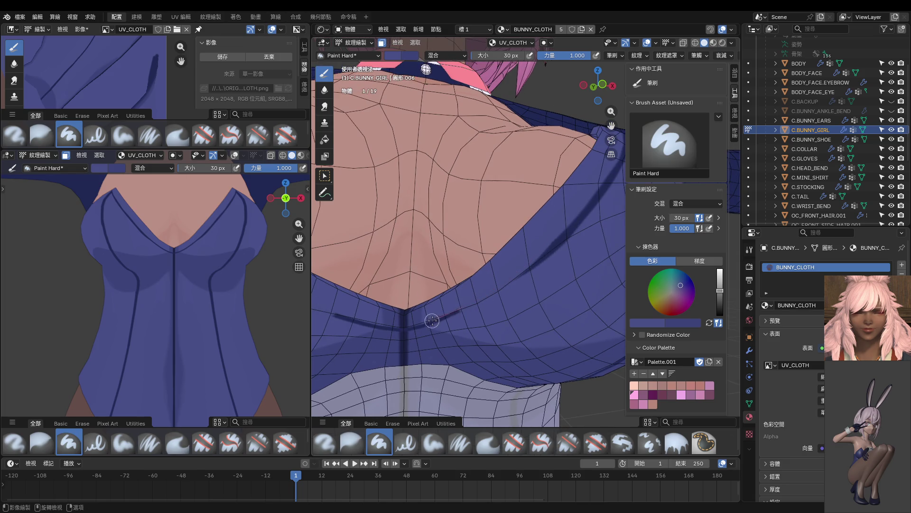
Step: Sample a dark colour, shrink the brush to 14 px and paint a dark line along the band
{"action": "key", "text": "s"}
{"action": "key", "text": "f"}
{"action": "left_click", "coordinate": [555, 240]}
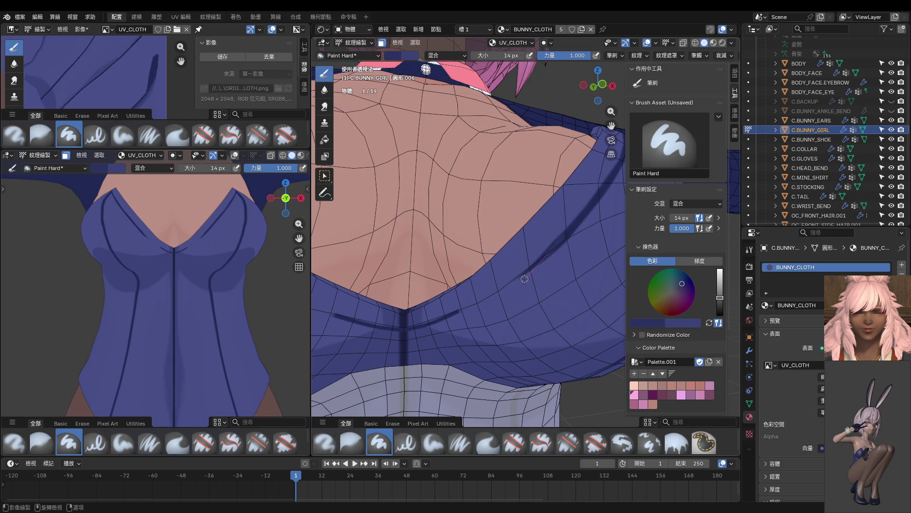
{"action": "key", "text": "s"}
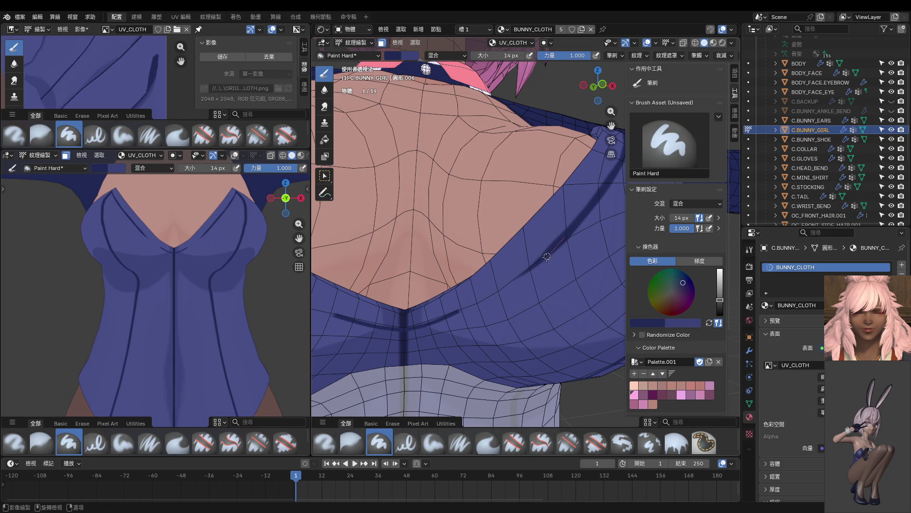
{"action": "mouse_move", "coordinate": [522, 277]}
{"action": "left_mouse_down"}
{"action": "mouse_move", "coordinate": [433, 324]}
{"action": "mouse_move", "coordinate": [368, 335]}
{"action": "left_mouse_up"}
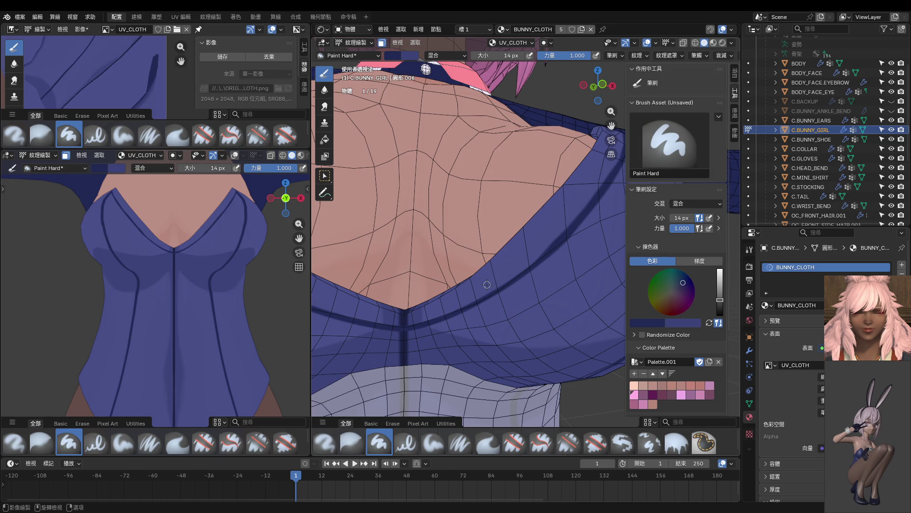
{"action": "middle_click_drag", "start_coordinate": [280, 238], "coordinate": [258, 258], "text": "shift"}
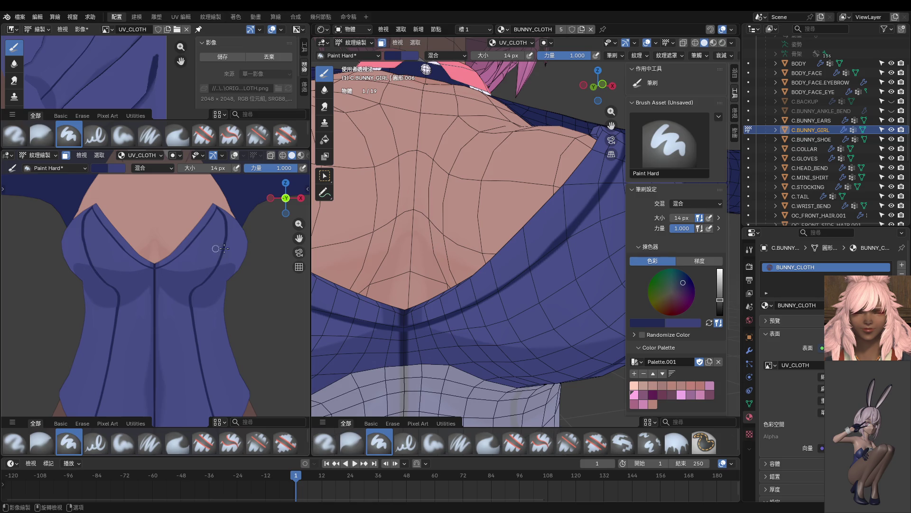
Step: Paint light blue along the cloth seam, then extend a dark navy seam line to the junction
{"action": "key", "text": "s"}
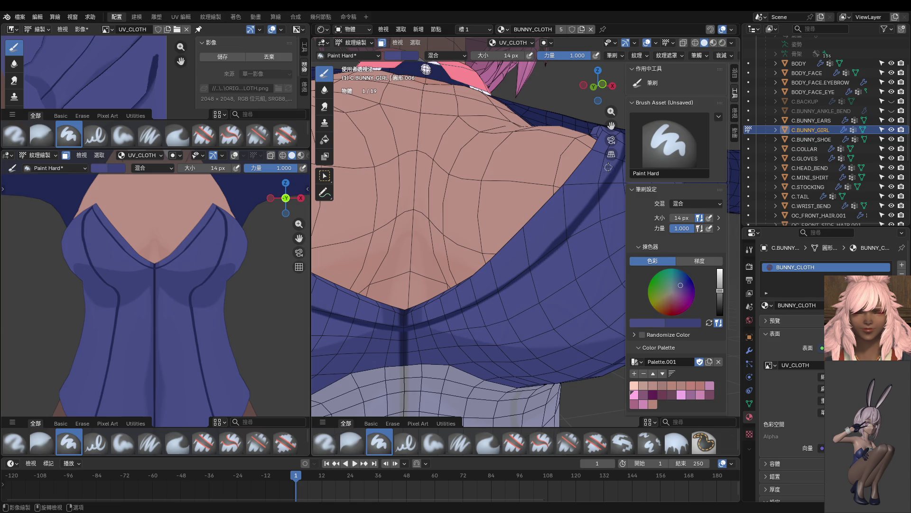
{"action": "mouse_move", "coordinate": [578, 221]}
{"action": "left_mouse_down"}
{"action": "mouse_move", "coordinate": [510, 282]}
{"action": "mouse_move", "coordinate": [425, 315]}
{"action": "left_mouse_up"}
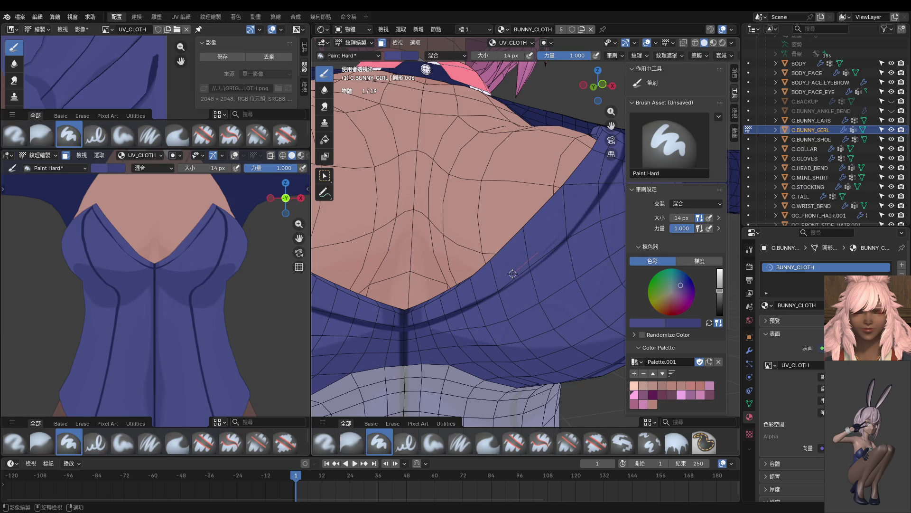
{"action": "key", "text": "s"}
{"action": "left_click_drag", "start_coordinate": [564, 240], "coordinate": [489, 297]}
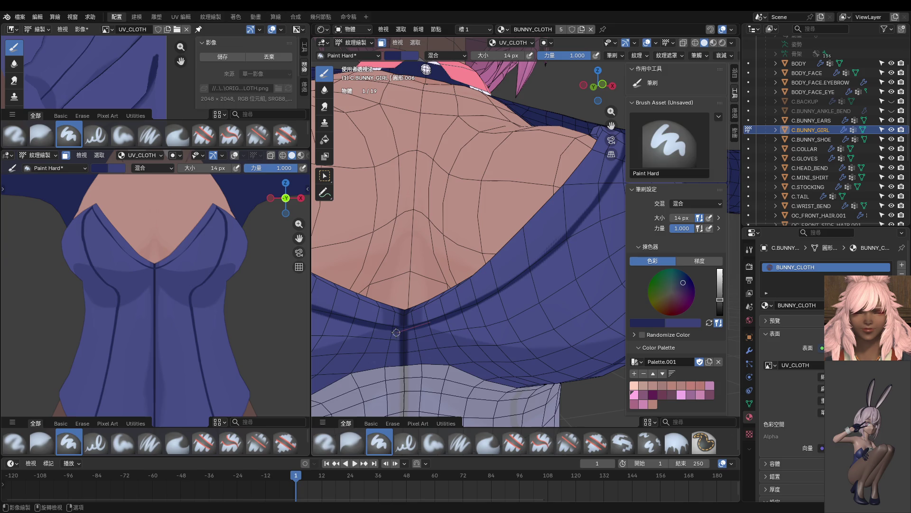
{"action": "left_click_drag", "start_coordinate": [387, 332], "coordinate": [422, 313]}
Step: Lay a fresh dark navy seam line curving along the cup's upper edge
{"action": "mouse_move", "coordinate": [604, 186]}
{"action": "left_mouse_down"}
{"action": "mouse_move", "coordinate": [522, 282]}
{"action": "mouse_move", "coordinate": [462, 316]}
{"action": "mouse_move", "coordinate": [418, 326]}
{"action": "left_mouse_up"}
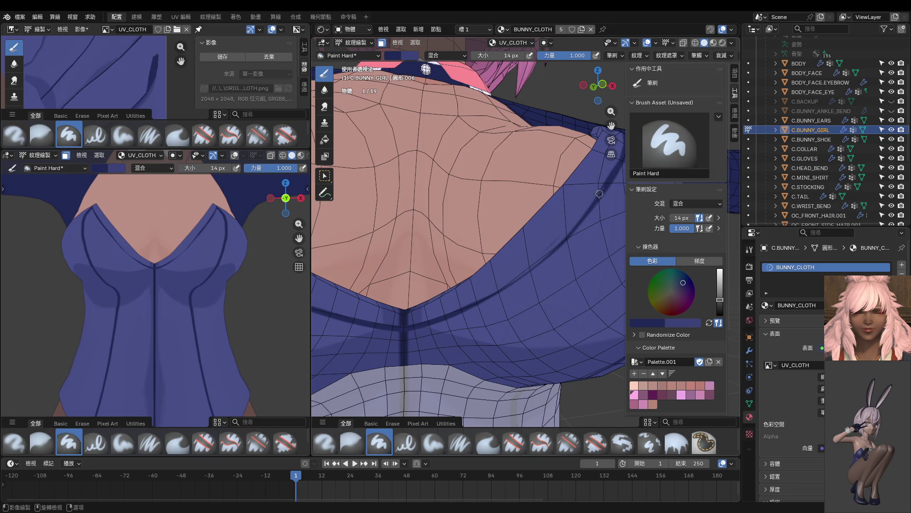
{"action": "left_click_drag", "start_coordinate": [583, 218], "coordinate": [506, 285]}
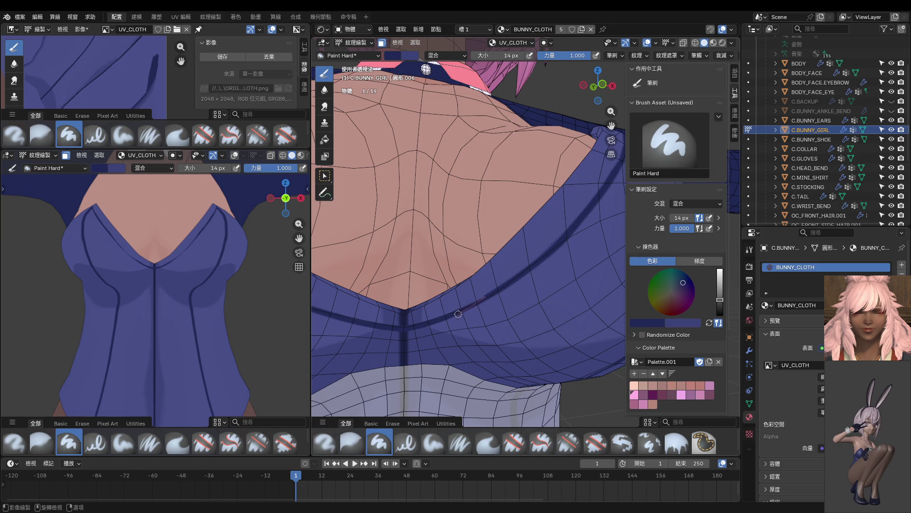
{"action": "left_click_drag", "start_coordinate": [437, 323], "coordinate": [438, 322]}
{"action": "middle_click_drag", "start_coordinate": [325, 273], "coordinate": [452, 281]}
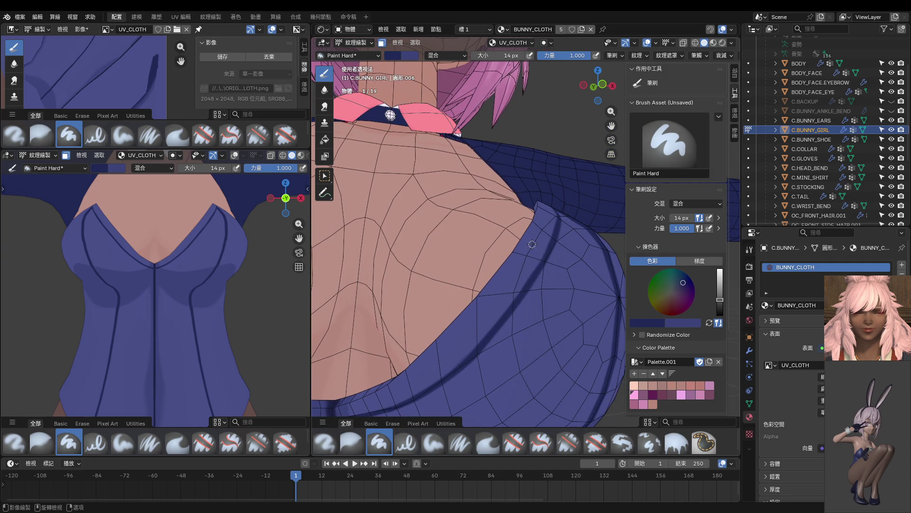
Step: From the front view, paint a dark navy line along the cloth edge toward the shoulder
{"action": "key", "text": "KP_1"}
{"action": "scroll", "coordinate": [523, 250], "scroll_direction": "up", "scroll_amount": 5}
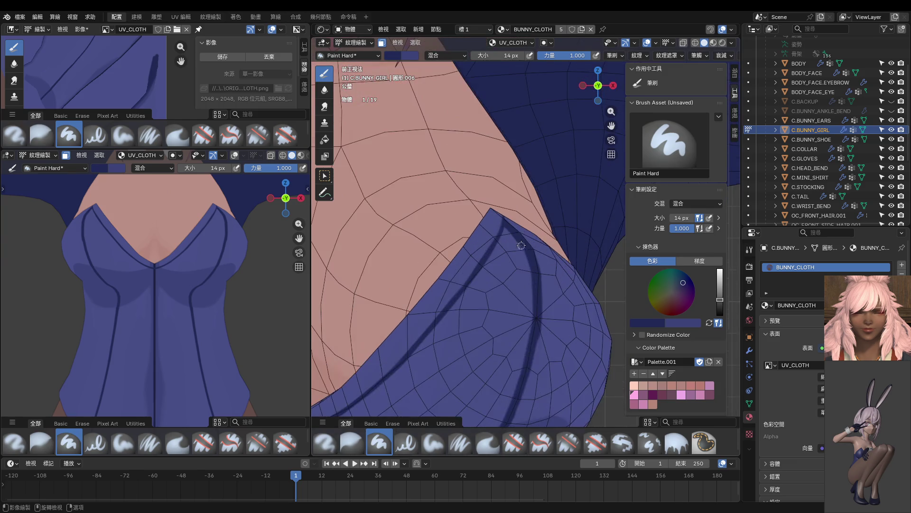
{"action": "middle_click_drag", "start_coordinate": [527, 221], "coordinate": [427, 232]}
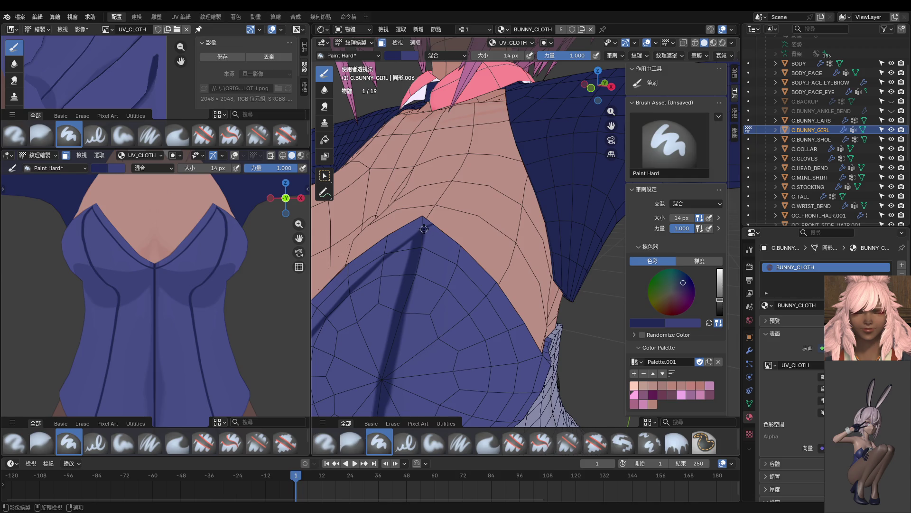
{"action": "mouse_move", "coordinate": [455, 261]}
{"action": "left_mouse_down"}
{"action": "mouse_move", "coordinate": [544, 382]}
{"action": "mouse_move", "coordinate": [573, 403]}
{"action": "left_mouse_up"}
{"action": "middle_click_drag", "start_coordinate": [573, 402], "coordinate": [414, 269]}
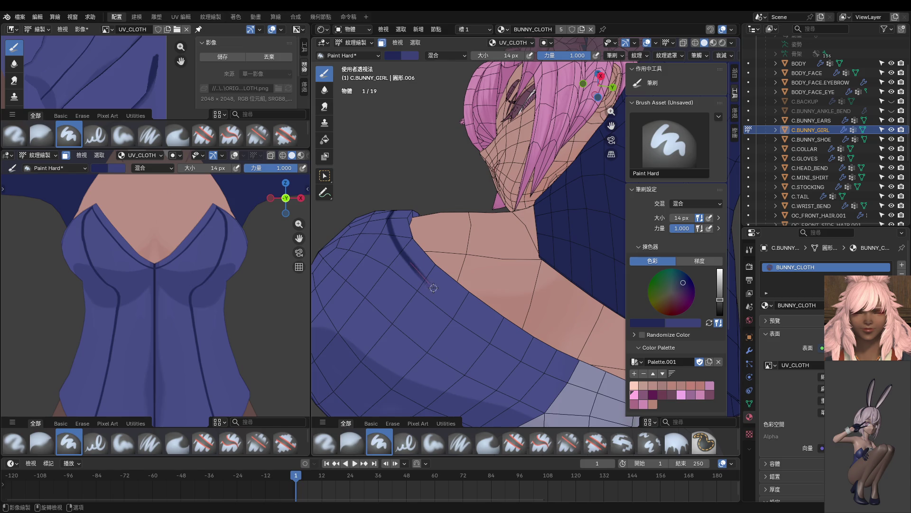
{"action": "left_click_drag", "start_coordinate": [449, 302], "coordinate": [546, 359]}
{"action": "left_click_drag", "start_coordinate": [575, 376], "coordinate": [614, 392]}
Step: Paint a thin stroke down from the cup tip and undo the stray pinkish result
{"action": "mouse_move", "coordinate": [278, 268]}
{"action": "middle_mouse_down"}
{"action": "mouse_move", "coordinate": [207, 277]}
{"action": "mouse_move", "coordinate": [149, 299]}
{"action": "middle_mouse_up"}
{"action": "mouse_move", "coordinate": [398, 304]}
{"action": "middle_mouse_down"}
{"action": "mouse_move", "coordinate": [422, 317]}
{"action": "mouse_move", "coordinate": [421, 282]}
{"action": "middle_mouse_up"}
{"action": "left_click_drag", "start_coordinate": [401, 255], "coordinate": [433, 324]}
{"action": "key", "text": "ctrl+z"}
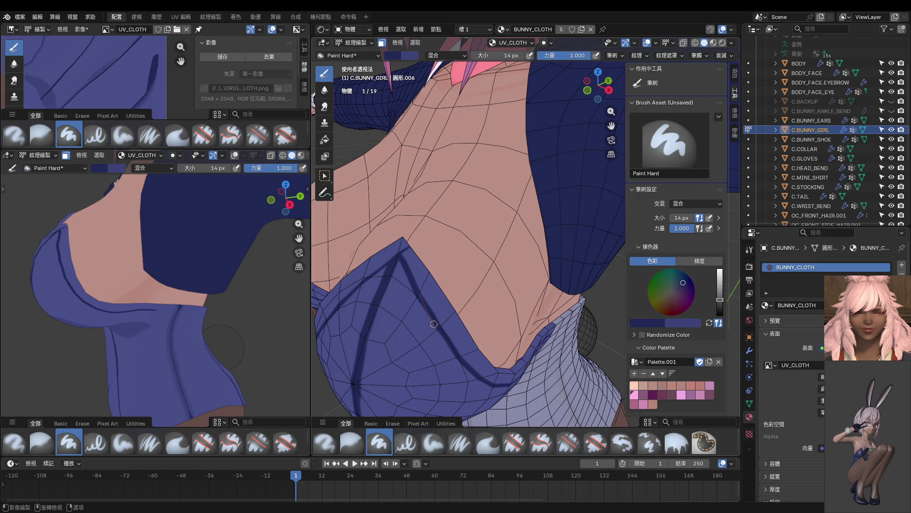
{"action": "scroll", "coordinate": [432, 313], "scroll_direction": "up", "scroll_amount": 2}
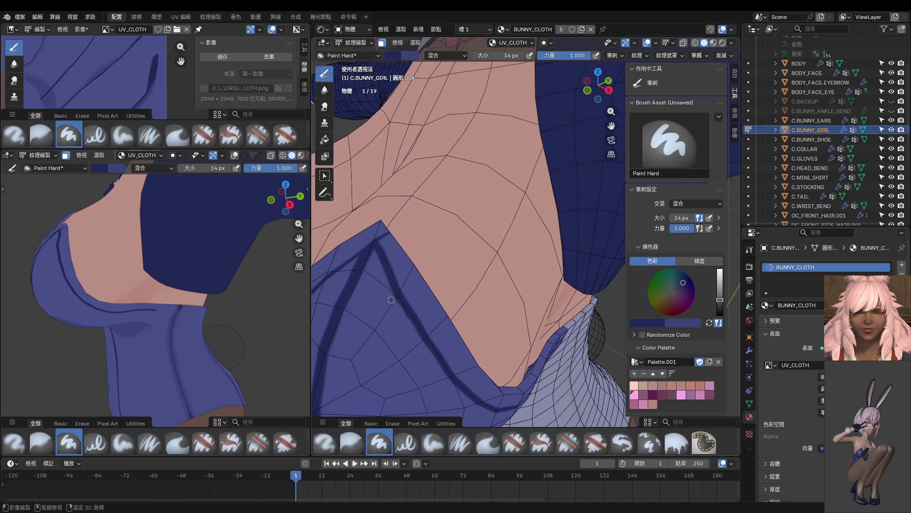
Step: Trace smoothed dark seam strokes down across the cloth below the cup
{"action": "mouse_move", "coordinate": [389, 293]}
{"action": "left_mouse_down"}
{"action": "mouse_move", "coordinate": [402, 315]}
{"action": "mouse_move", "coordinate": [385, 279]}
{"action": "mouse_move", "coordinate": [424, 351]}
{"action": "mouse_move", "coordinate": [417, 342]}
{"action": "left_mouse_up"}
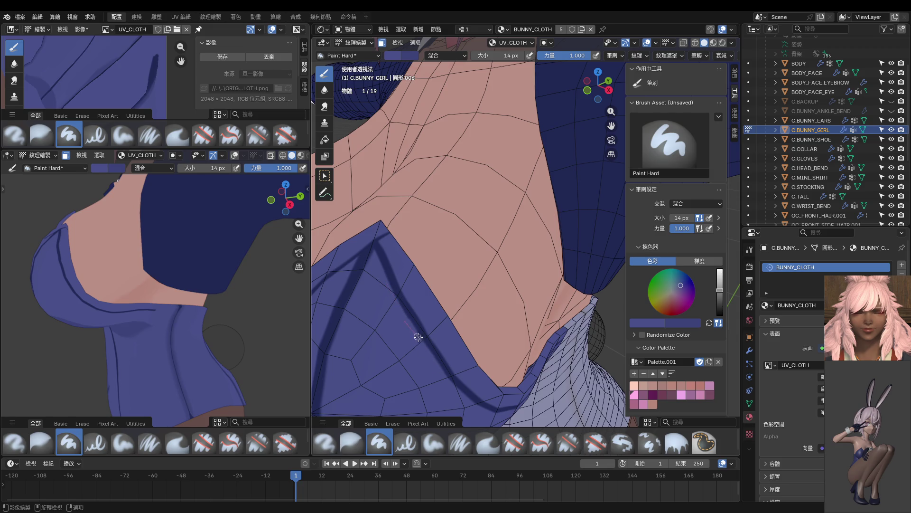
{"action": "left_click_drag", "start_coordinate": [447, 376], "coordinate": [453, 391]}
{"action": "mouse_move", "coordinate": [410, 296]}
{"action": "left_mouse_down"}
{"action": "mouse_move", "coordinate": [418, 321]}
{"action": "mouse_move", "coordinate": [466, 375]}
{"action": "left_mouse_up"}
{"action": "middle_click_drag", "start_coordinate": [125, 243], "coordinate": [203, 281], "text": "shift"}
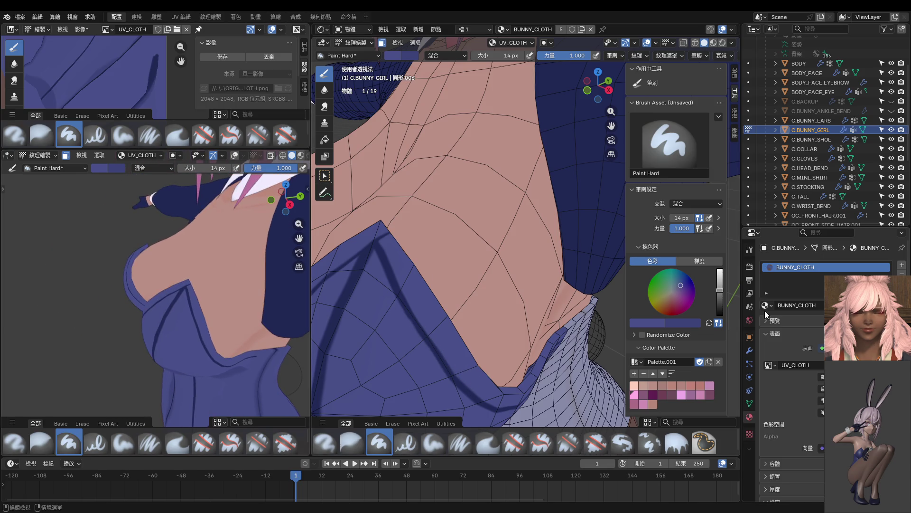
Step: Collapse Solidify, expand the Subdivision modifier and raise its Levels Viewport by two
{"action": "left_click", "coordinate": [750, 351]}
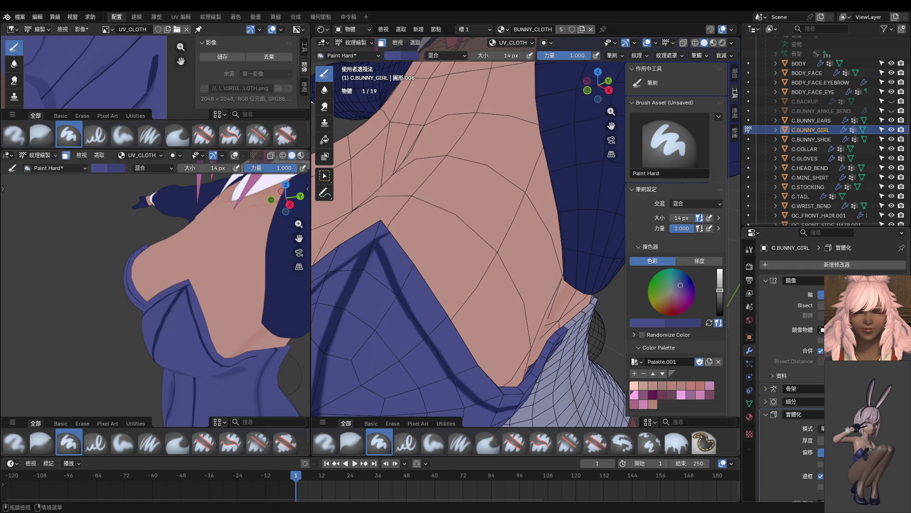
{"action": "left_click", "coordinate": [775, 416]}
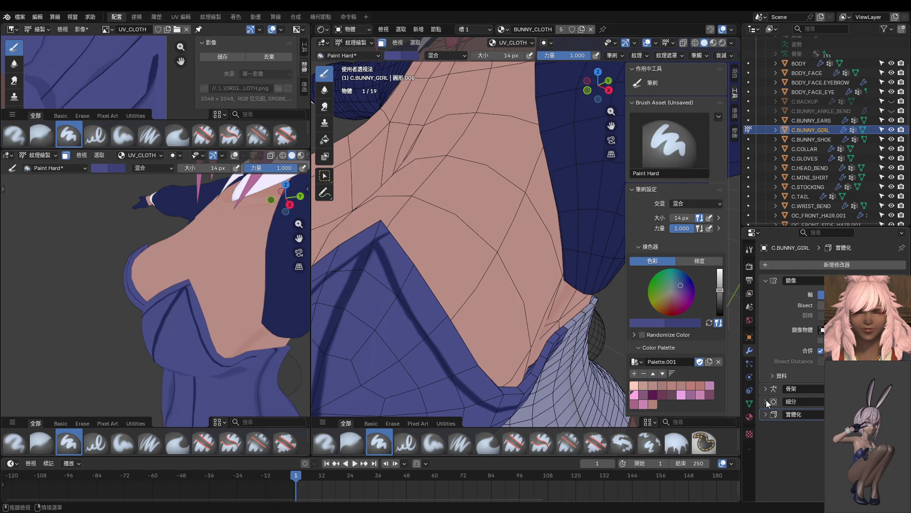
{"action": "left_click", "coordinate": [767, 401]}
{"action": "left_click", "coordinate": [902, 427]}
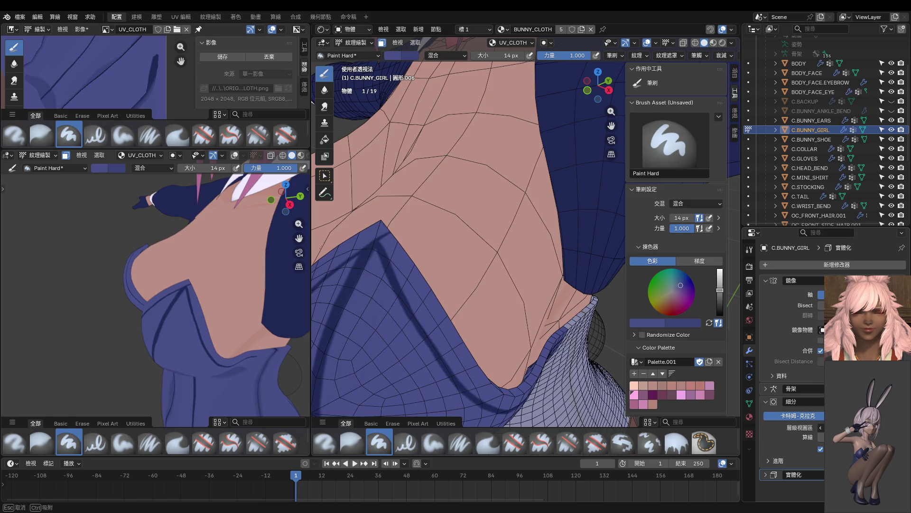
{"action": "left_click", "coordinate": [902, 427]}
{"action": "scroll", "coordinate": [214, 299], "scroll_direction": "up", "scroll_amount": 4}
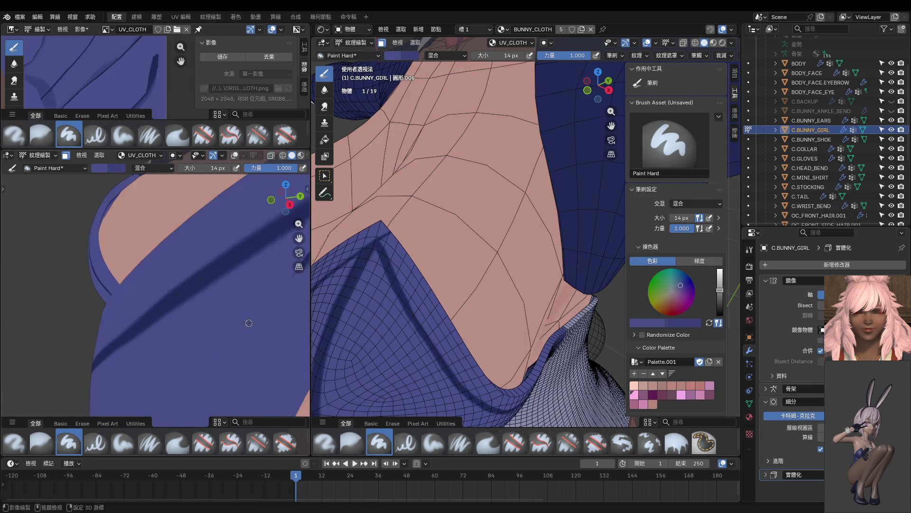
{"action": "scroll", "coordinate": [214, 300], "scroll_direction": "down", "scroll_amount": 2}
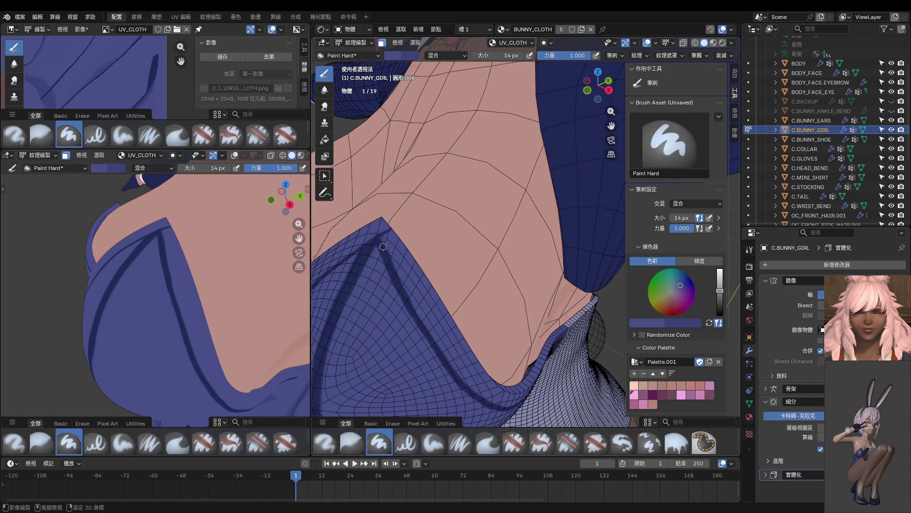
Step: Paint alternating dark and lighter blue strokes down the cloth fold
{"action": "key", "text": "s"}
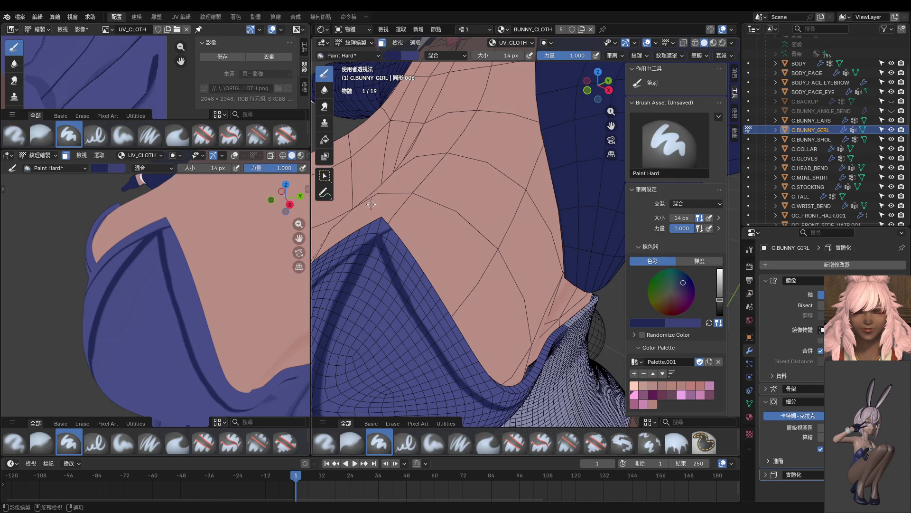
{"action": "key", "text": "s"}
{"action": "left_click_drag", "start_coordinate": [389, 252], "coordinate": [433, 336]}
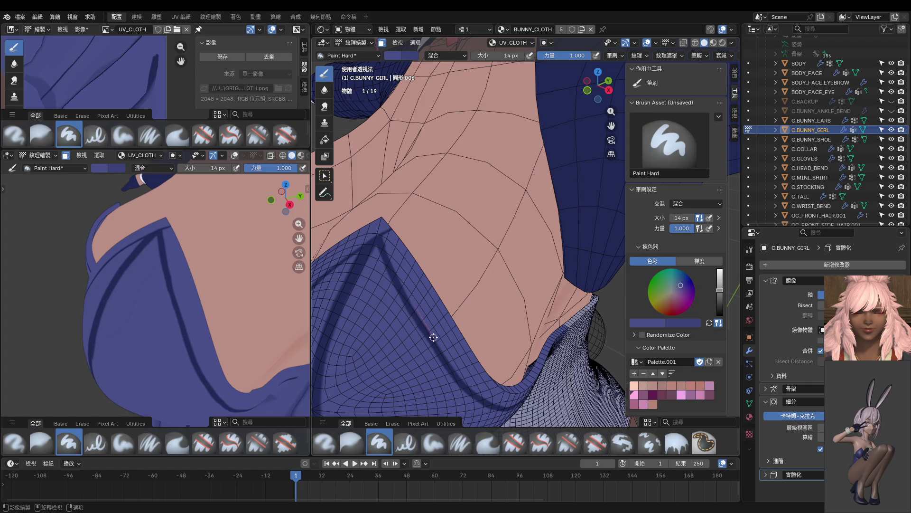
{"action": "key", "text": "s"}
{"action": "mouse_move", "coordinate": [392, 266]}
{"action": "left_mouse_down"}
{"action": "mouse_move", "coordinate": [421, 331]}
{"action": "mouse_move", "coordinate": [472, 395]}
{"action": "left_mouse_up"}
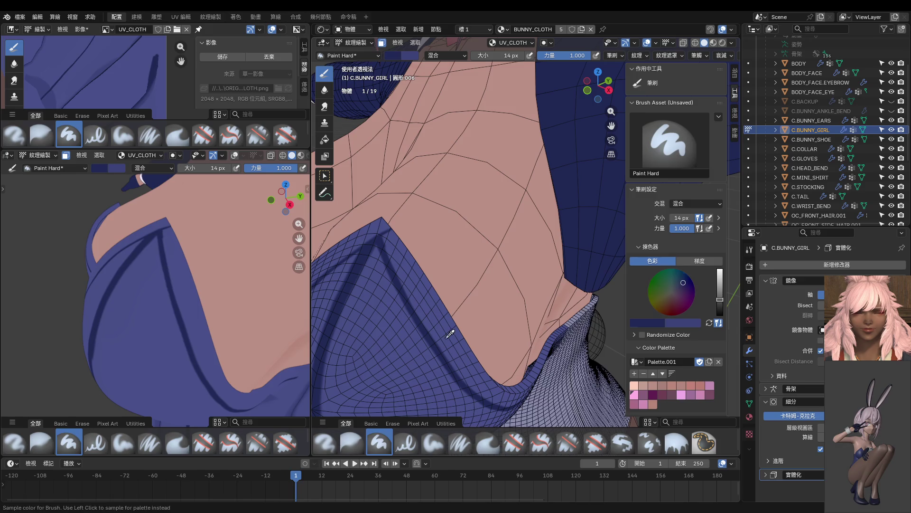
{"action": "key", "text": "s"}
{"action": "mouse_move", "coordinate": [422, 309]}
{"action": "left_mouse_down"}
{"action": "mouse_move", "coordinate": [476, 399]}
{"action": "mouse_move", "coordinate": [535, 422]}
{"action": "mouse_move", "coordinate": [444, 350]}
{"action": "mouse_move", "coordinate": [466, 377]}
{"action": "left_mouse_up"}
{"action": "mouse_move", "coordinate": [423, 317]}
{"action": "left_mouse_down"}
{"action": "mouse_move", "coordinate": [451, 367]}
{"action": "mouse_move", "coordinate": [490, 402]}
{"action": "left_mouse_up"}
Step: Draw line strokes along the shoulder fold and a darker line along the sleeve fold
{"action": "middle_click_drag", "start_coordinate": [490, 402], "coordinate": [440, 311]}
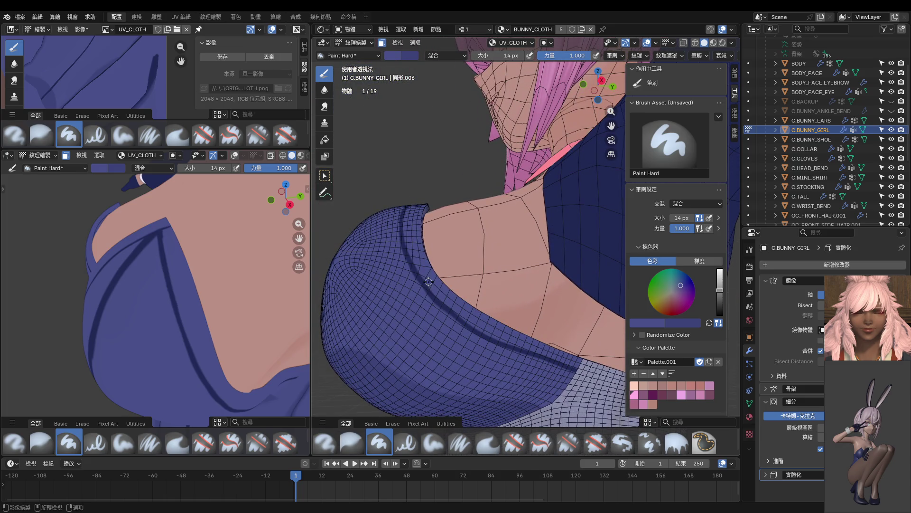
{"action": "left_click_drag", "start_coordinate": [453, 314], "coordinate": [455, 316]}
{"action": "mouse_move", "coordinate": [464, 323]}
{"action": "left_mouse_down"}
{"action": "mouse_move", "coordinate": [491, 348]}
{"action": "mouse_move", "coordinate": [475, 336]}
{"action": "mouse_move", "coordinate": [518, 358]}
{"action": "mouse_move", "coordinate": [609, 382]}
{"action": "left_mouse_up"}
{"action": "key", "text": "s"}
{"action": "key", "text": "s"}
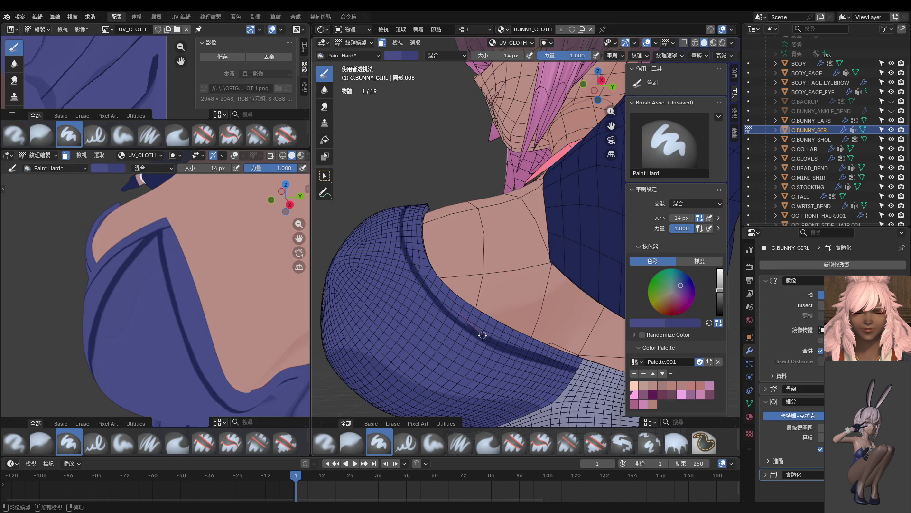
{"action": "left_click_drag", "start_coordinate": [506, 342], "coordinate": [601, 373]}
Step: Paint a dark navy seam stroke along the collar fold
{"action": "middle_click_drag", "start_coordinate": [591, 372], "coordinate": [462, 320]}
{"action": "mouse_move", "coordinate": [425, 290]}
{"action": "left_mouse_down"}
{"action": "mouse_move", "coordinate": [498, 328]}
{"action": "mouse_move", "coordinate": [609, 357]}
{"action": "left_mouse_up"}
{"action": "key", "text": "s"}
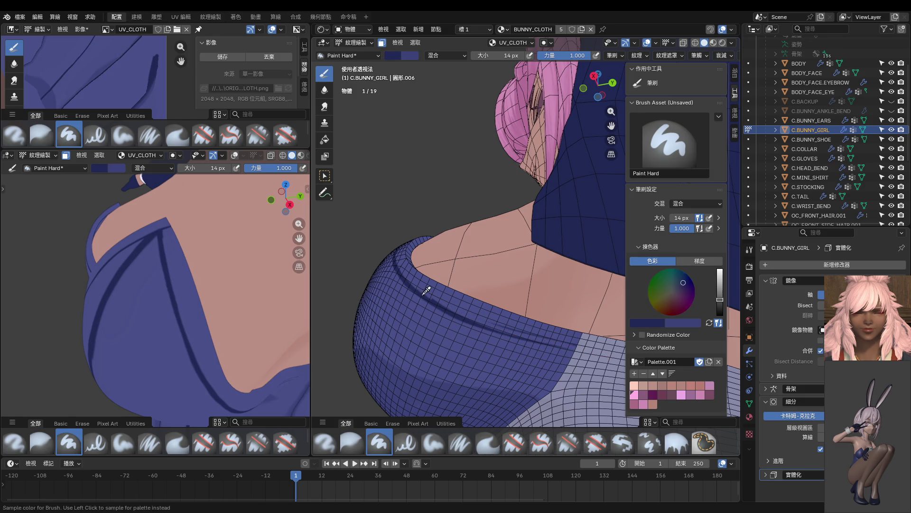
{"action": "mouse_move", "coordinate": [423, 297]}
{"action": "left_mouse_down"}
{"action": "mouse_move", "coordinate": [484, 325]}
{"action": "mouse_move", "coordinate": [616, 363]}
{"action": "left_mouse_up"}
Step: Soften the collar fold with lighter cloth-blue shading strokes
{"action": "key", "text": "s"}
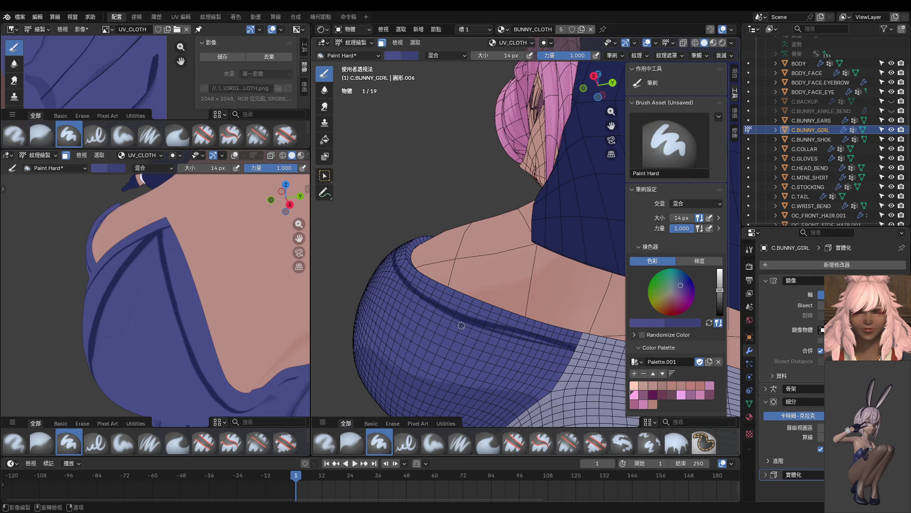
{"action": "left_click_drag", "start_coordinate": [523, 336], "coordinate": [583, 354]}
{"action": "left_click_drag", "start_coordinate": [589, 350], "coordinate": [620, 363]}
{"action": "middle_click_drag", "start_coordinate": [475, 298], "coordinate": [475, 316]}
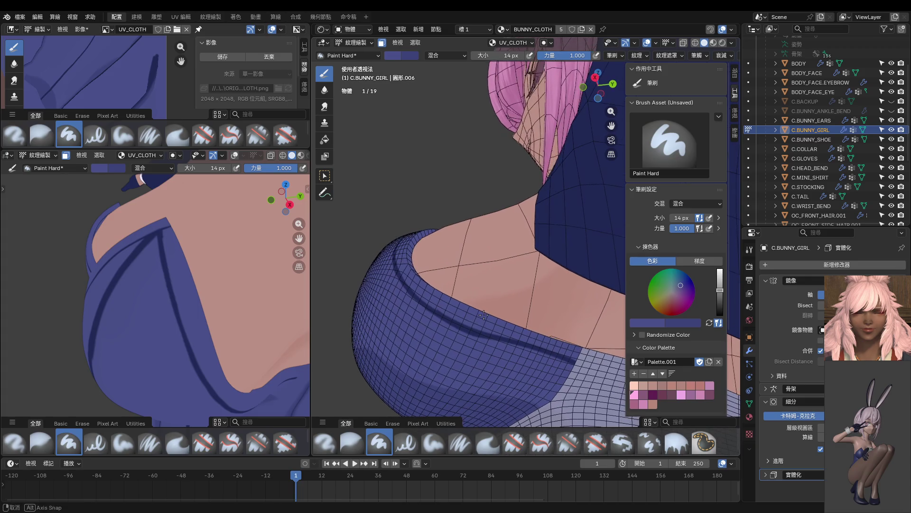
{"action": "left_click_drag", "start_coordinate": [468, 330], "coordinate": [440, 321]}
{"action": "left_click_drag", "start_coordinate": [499, 344], "coordinate": [533, 356]}
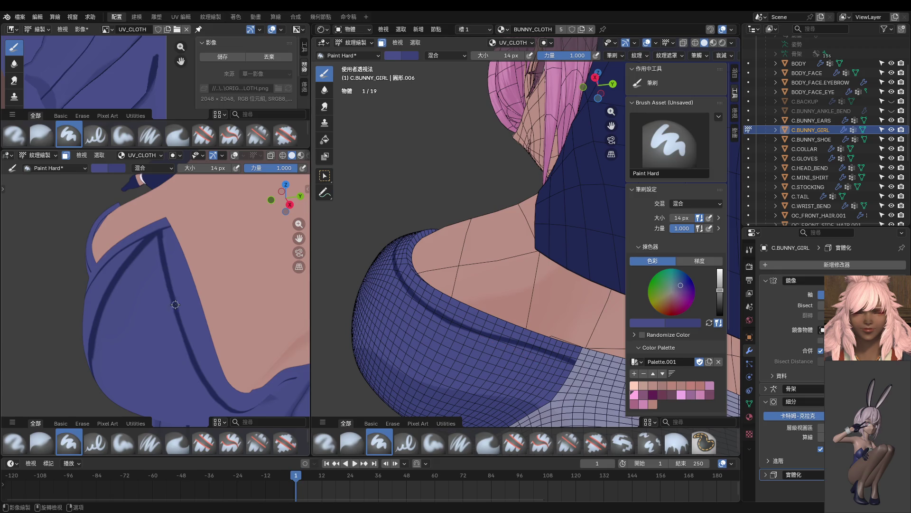
Step: Paint navy along the bodice tip and medium blue down the bodice edge
{"action": "scroll", "coordinate": [175, 306], "scroll_direction": "down", "scroll_amount": 3}
{"action": "mouse_move", "coordinate": [197, 309]}
{"action": "middle_mouse_down"}
{"action": "mouse_move", "coordinate": [226, 311]}
{"action": "mouse_move", "coordinate": [185, 307]}
{"action": "middle_mouse_up"}
{"action": "scroll", "coordinate": [184, 307], "scroll_direction": "up", "scroll_amount": 4}
{"action": "scroll", "coordinate": [185, 304], "scroll_direction": "up", "scroll_amount": 3}
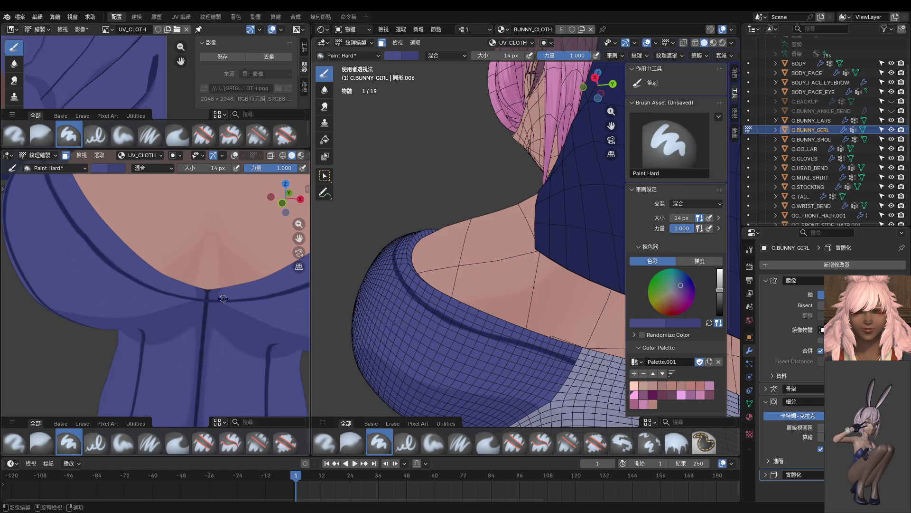
{"action": "scroll", "coordinate": [223, 302], "scroll_direction": "down", "scroll_amount": 3}
{"action": "mouse_move", "coordinate": [211, 304]}
{"action": "middle_mouse_down"}
{"action": "mouse_move", "coordinate": [131, 282]}
{"action": "mouse_move", "coordinate": [157, 319]}
{"action": "middle_mouse_up"}
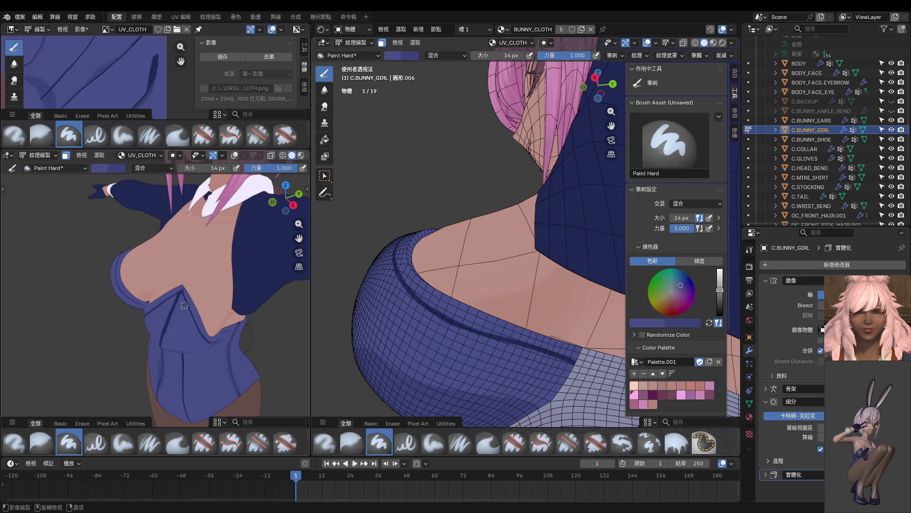
{"action": "scroll", "coordinate": [184, 301], "scroll_direction": "up", "scroll_amount": 3}
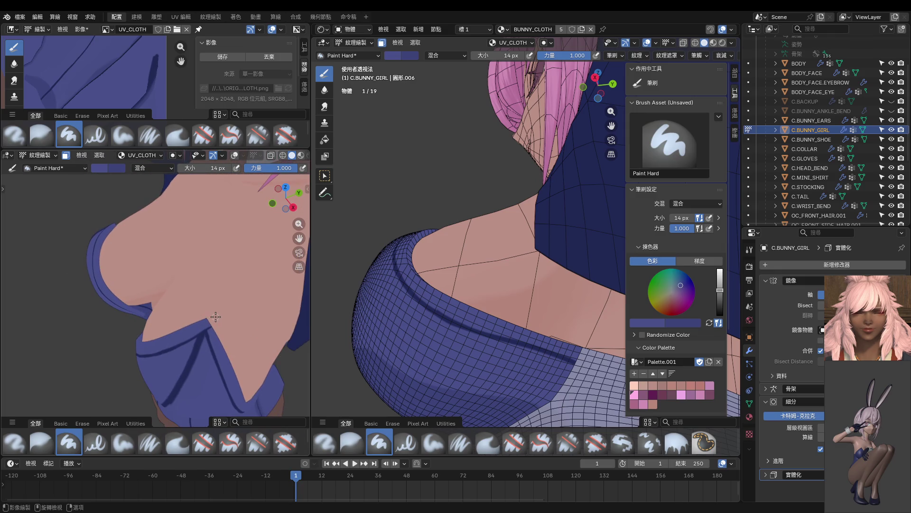
{"action": "scroll", "coordinate": [213, 324], "scroll_direction": "up", "scroll_amount": 2}
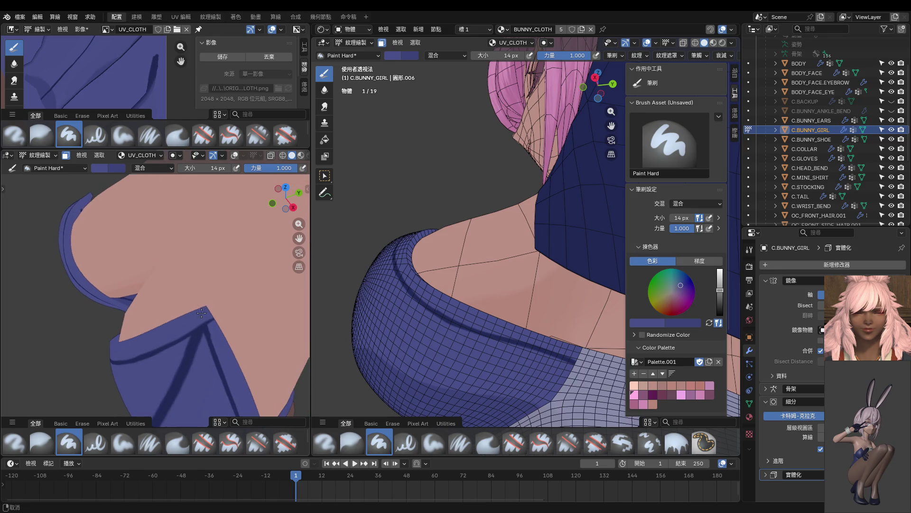
{"action": "key", "text": "s"}
{"action": "left_click_drag", "start_coordinate": [208, 299], "coordinate": [213, 268]}
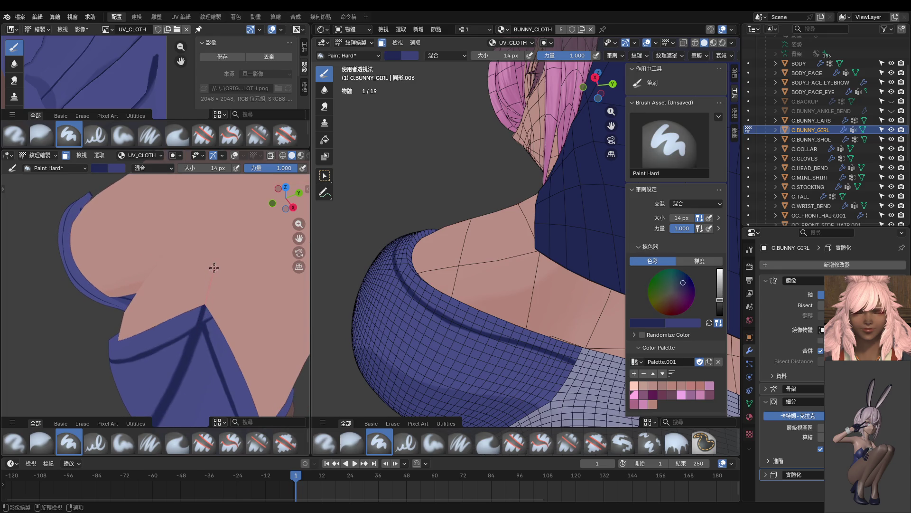
{"action": "key", "text": "s"}
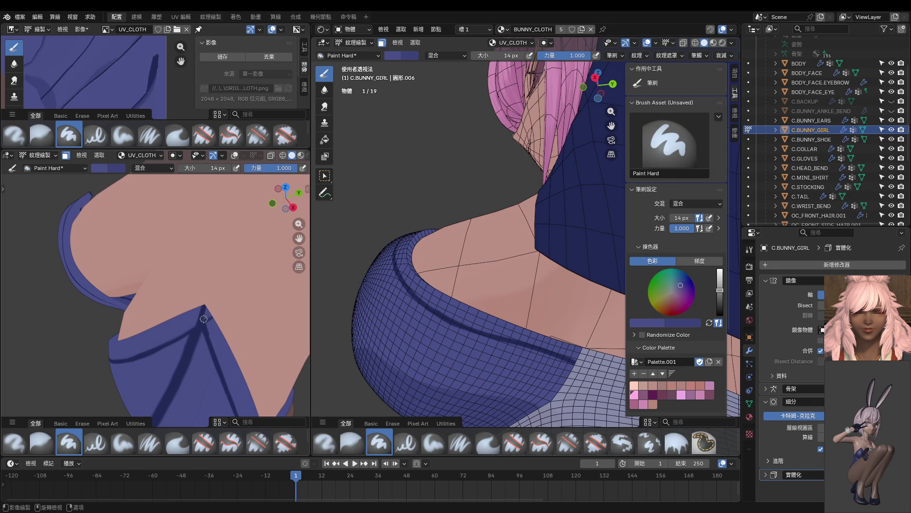
{"action": "left_click_drag", "start_coordinate": [208, 328], "coordinate": [228, 372]}
Step: Draw a darker navy seam running straight up from the collar's V tip
{"action": "middle_click_drag", "start_coordinate": [228, 323], "coordinate": [202, 333]}
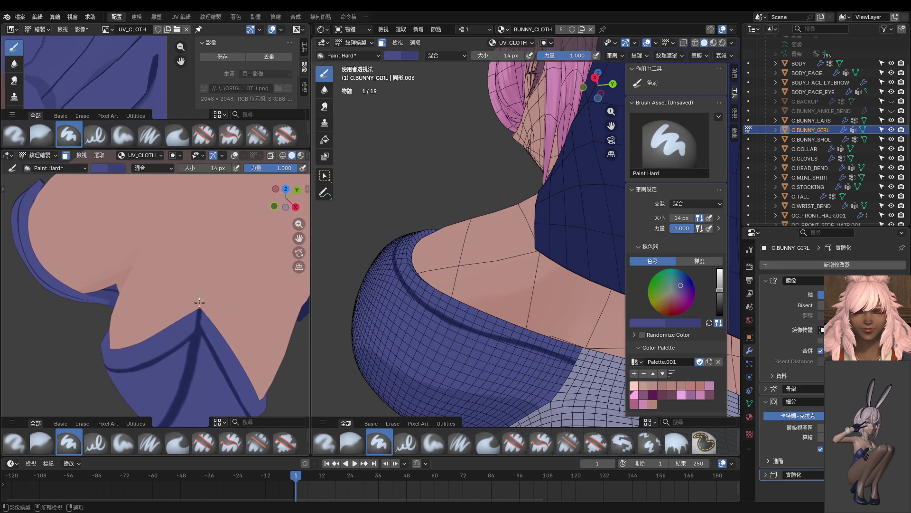
{"action": "key", "text": "s"}
{"action": "left_click_drag", "start_coordinate": [202, 296], "coordinate": [204, 275]}
{"action": "left_click_drag", "start_coordinate": [192, 342], "coordinate": [214, 262]}
{"action": "mouse_move", "coordinate": [213, 262]}
{"action": "middle_mouse_down"}
{"action": "mouse_move", "coordinate": [223, 297]}
{"action": "mouse_move", "coordinate": [192, 304]}
{"action": "mouse_move", "coordinate": [180, 289]}
{"action": "middle_mouse_up"}
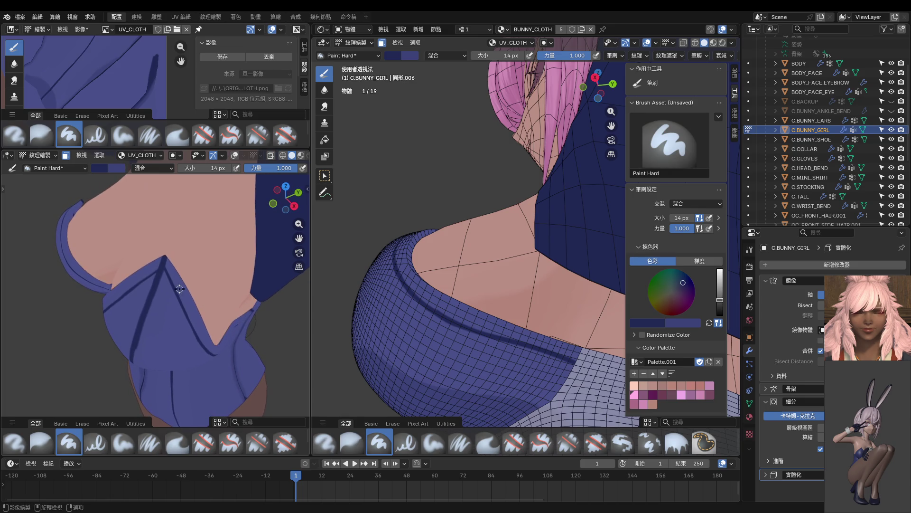
Step: Cover the dark collar crease with collar blue using a 40 px brush
{"action": "key", "text": "s"}
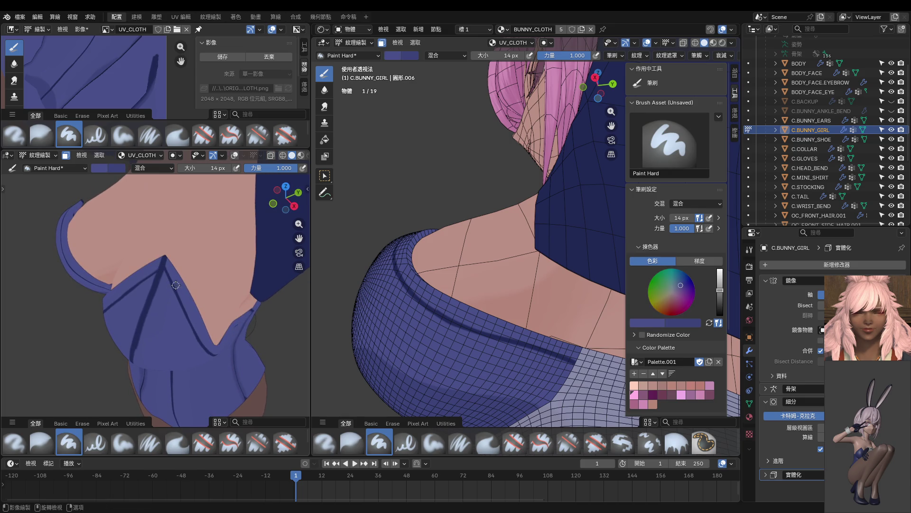
{"action": "key", "text": "f"}
{"action": "left_click", "coordinate": [192, 327]}
{"action": "middle_click_drag", "start_coordinate": [358, 323], "coordinate": [389, 278]}
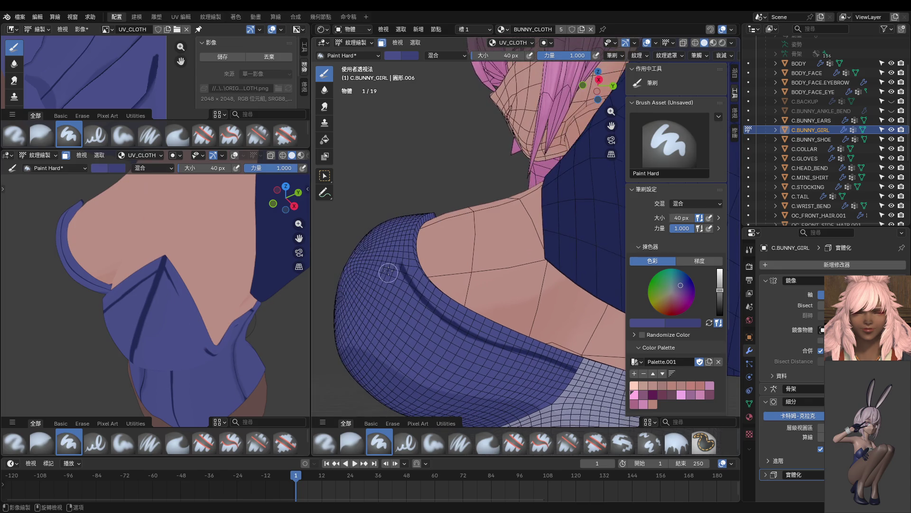
{"action": "mouse_move", "coordinate": [422, 298]}
{"action": "left_mouse_down"}
{"action": "mouse_move", "coordinate": [446, 323]}
{"action": "mouse_move", "coordinate": [527, 367]}
{"action": "mouse_move", "coordinate": [478, 339]}
{"action": "mouse_move", "coordinate": [604, 384]}
{"action": "left_mouse_up"}
{"action": "mouse_move", "coordinate": [464, 326]}
{"action": "middle_mouse_down"}
{"action": "mouse_move", "coordinate": [427, 309]}
{"action": "mouse_move", "coordinate": [437, 334]}
{"action": "middle_mouse_up"}
{"action": "left_click_drag", "start_coordinate": [449, 319], "coordinate": [467, 353]}
{"action": "key", "text": "ctrl+z"}
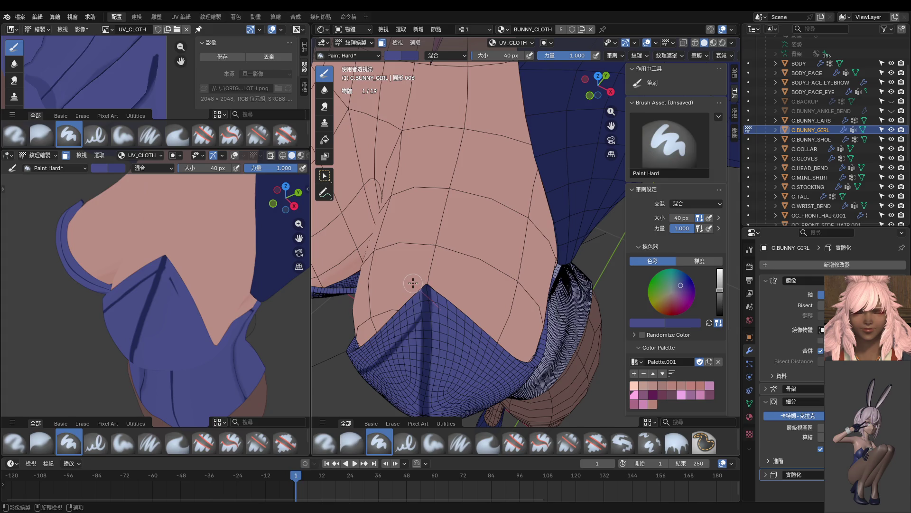
Step: Draw a thin dark line along the cloth fold with a 10 px brush
{"action": "key", "text": "s"}
{"action": "middle_click_drag", "start_coordinate": [434, 305], "coordinate": [420, 293]}
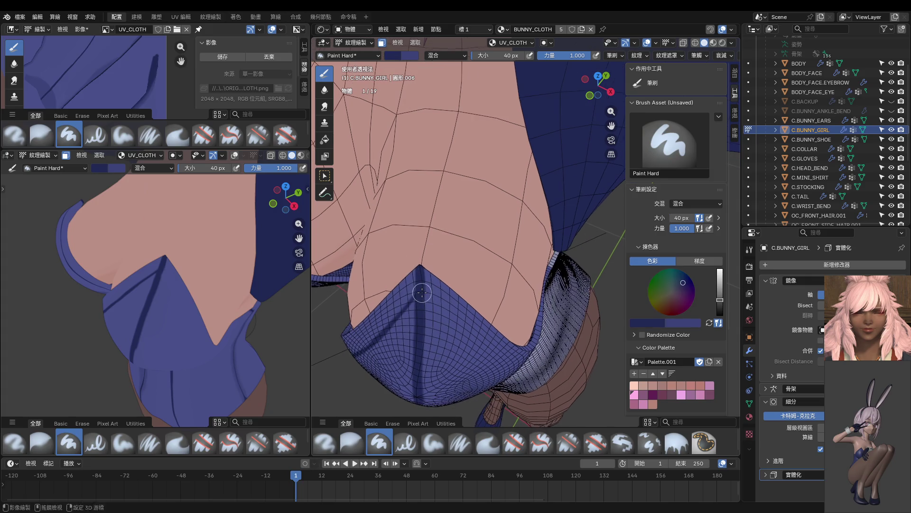
{"action": "left_click", "coordinate": [415, 299]}
{"action": "mouse_move", "coordinate": [459, 317]}
{"action": "left_mouse_down"}
{"action": "mouse_move", "coordinate": [509, 365]}
{"action": "mouse_move", "coordinate": [547, 371]}
{"action": "left_mouse_up"}
{"action": "middle_click_drag", "start_coordinate": [547, 372], "coordinate": [425, 283]}
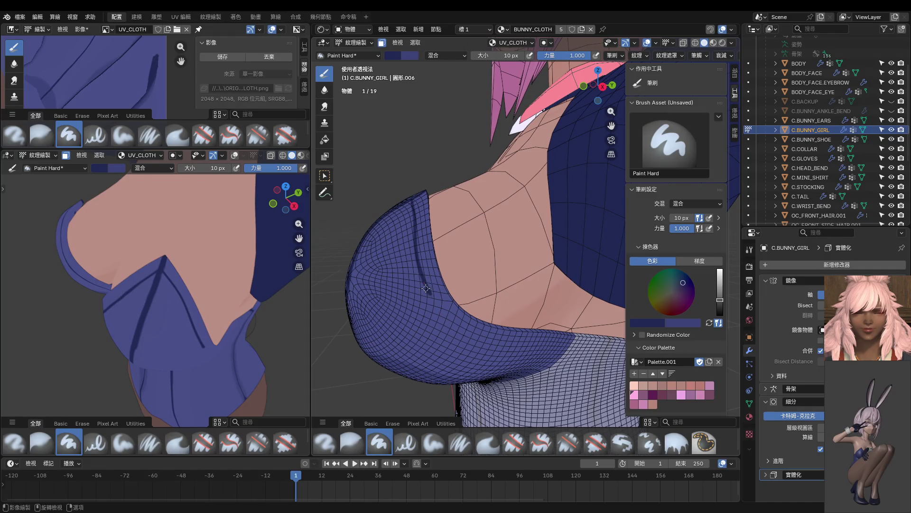
{"action": "mouse_move", "coordinate": [446, 325]}
{"action": "left_mouse_down"}
{"action": "mouse_move", "coordinate": [494, 348]}
{"action": "mouse_move", "coordinate": [603, 347]}
{"action": "left_mouse_up"}
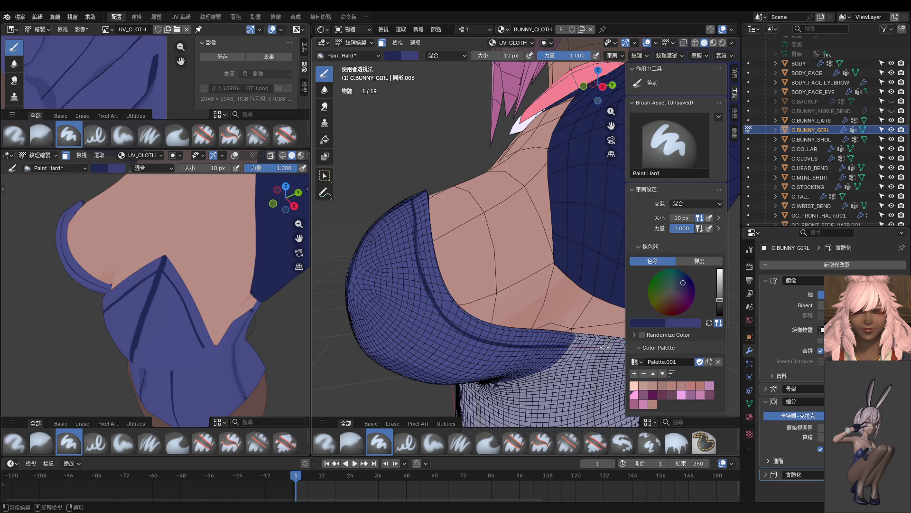
{"action": "mouse_move", "coordinate": [162, 289]}
{"action": "middle_mouse_down"}
{"action": "mouse_move", "coordinate": [191, 297]}
{"action": "mouse_move", "coordinate": [174, 284]}
{"action": "mouse_move", "coordinate": [211, 305]}
{"action": "middle_mouse_up"}
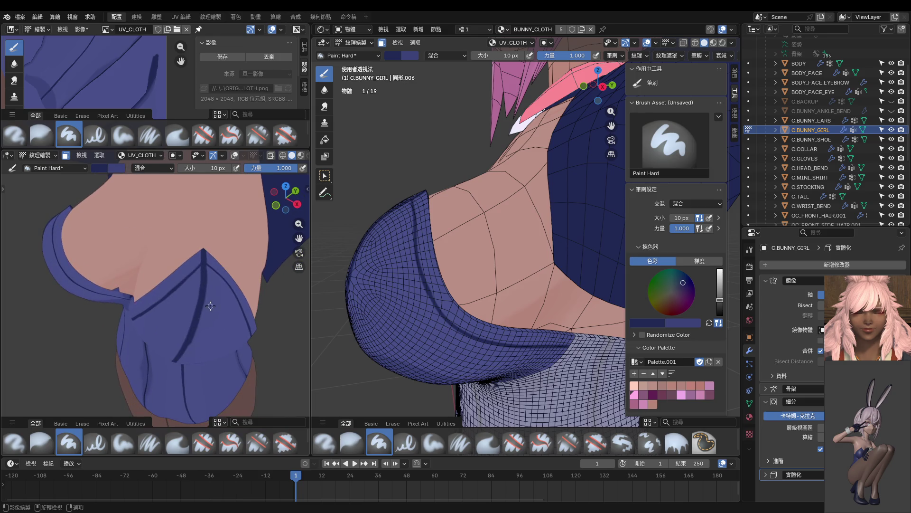
{"action": "scroll", "coordinate": [211, 287], "scroll_direction": "up", "scroll_amount": 4}
Step: Cover the dark line near the cloth's pointed tip, then undo the stray dark marks
{"action": "middle_click_drag", "start_coordinate": [193, 254], "coordinate": [185, 285], "text": "shift"}
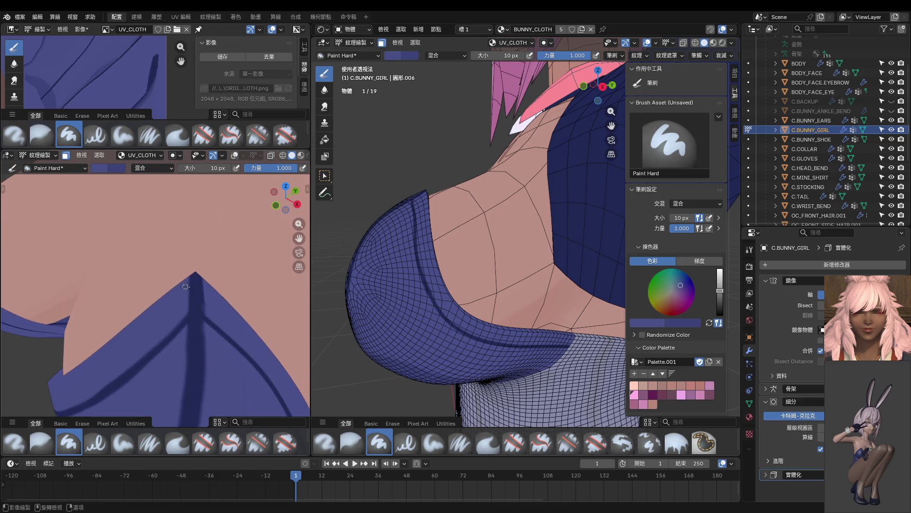
{"action": "mouse_move", "coordinate": [191, 286]}
{"action": "left_mouse_down"}
{"action": "mouse_move", "coordinate": [195, 274]}
{"action": "mouse_move", "coordinate": [174, 234]}
{"action": "left_mouse_up"}
{"action": "middle_click_drag", "start_coordinate": [395, 277], "coordinate": [417, 275]}
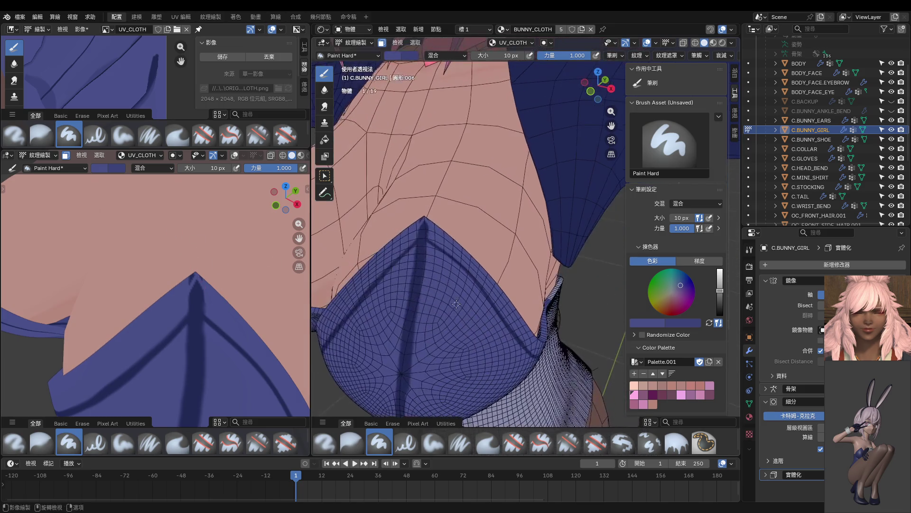
{"action": "scroll", "coordinate": [423, 275], "scroll_direction": "up", "scroll_amount": 3}
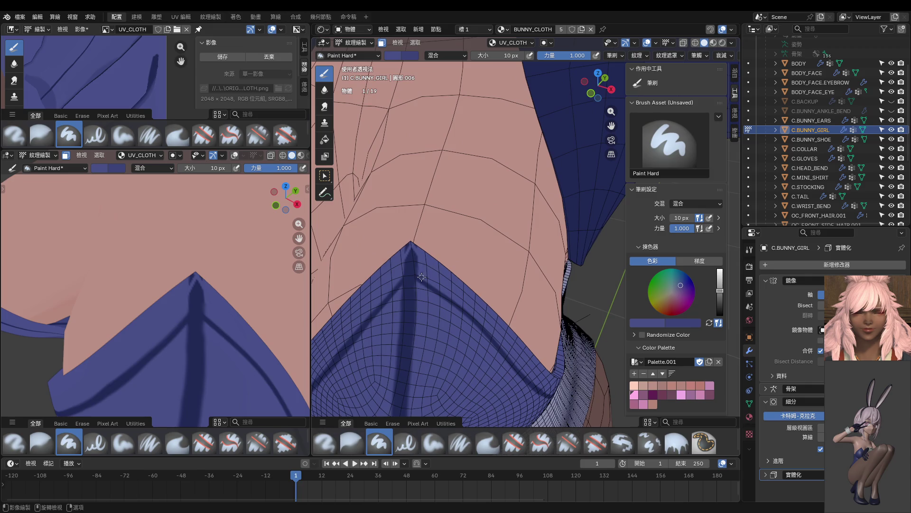
{"action": "left_click_drag", "start_coordinate": [378, 258], "coordinate": [407, 269]}
{"action": "scroll", "coordinate": [419, 273], "scroll_direction": "up", "scroll_amount": 3}
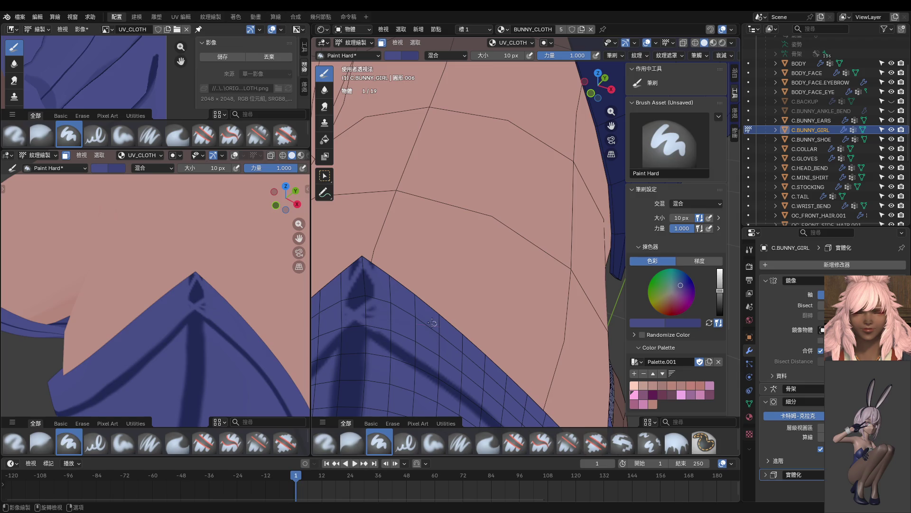
{"action": "scroll", "coordinate": [351, 310], "scroll_direction": "up", "scroll_amount": 1}
{"action": "key", "text": "f"}
{"action": "left_click", "coordinate": [359, 304]}
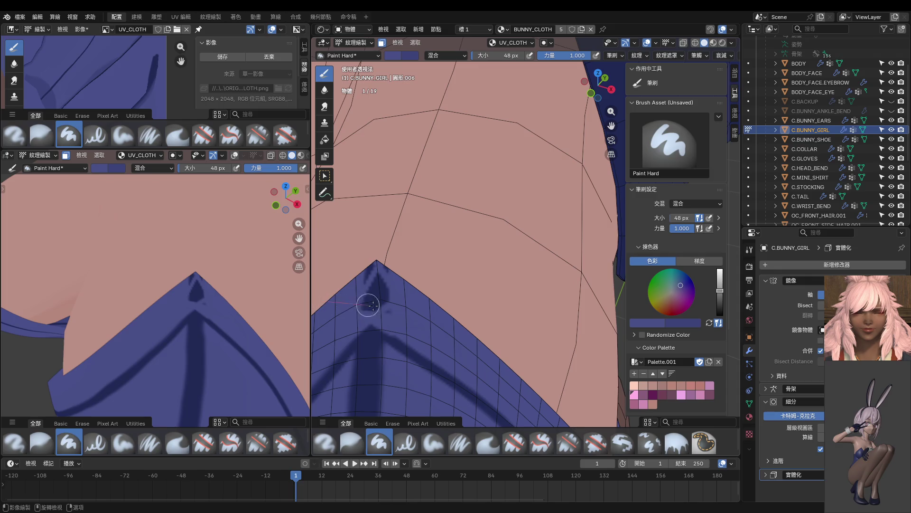
{"action": "key", "text": "ctrl+z"}
{"action": "key", "text": "ctrl+z"}
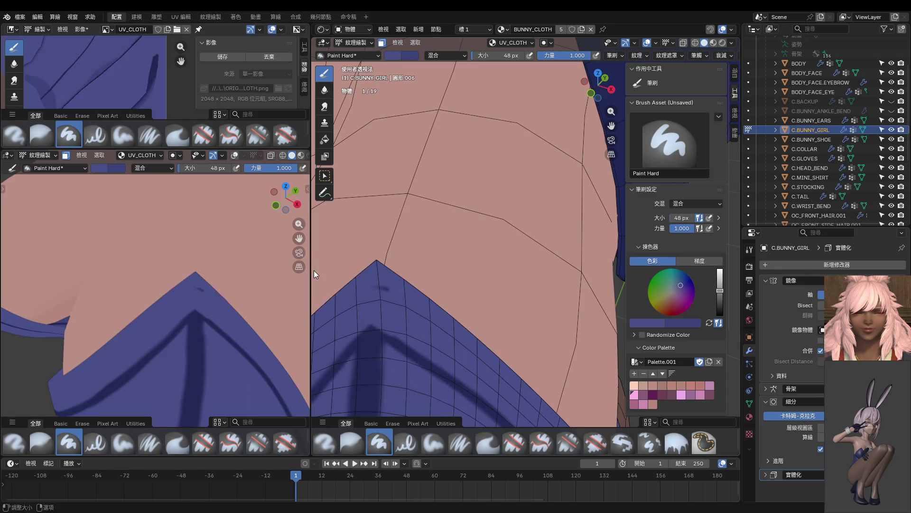
Step: Paint the dark navy fold shadow at the cloth tip with a 14 px brush
{"action": "key", "text": "s"}
{"action": "key", "text": "f"}
{"action": "left_click", "coordinate": [390, 341]}
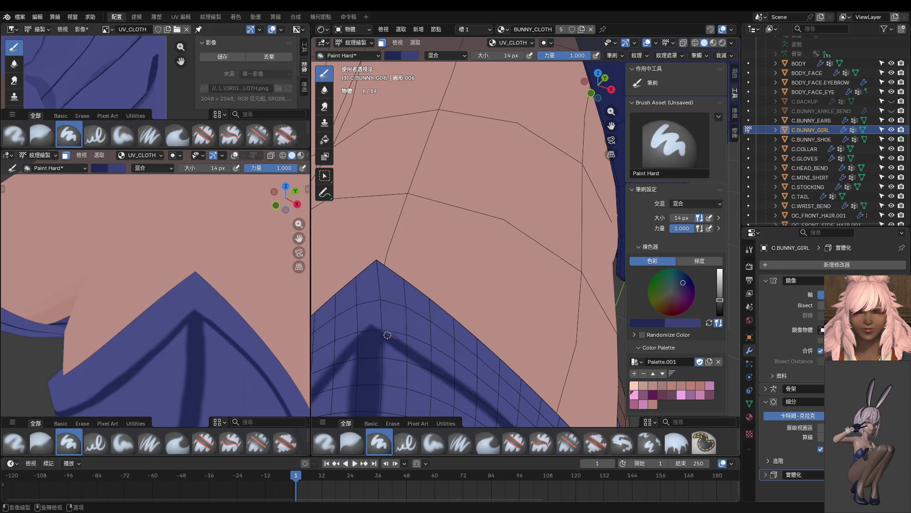
{"action": "mouse_move", "coordinate": [377, 328]}
{"action": "left_mouse_down"}
{"action": "mouse_move", "coordinate": [338, 311]}
{"action": "mouse_move", "coordinate": [375, 316]}
{"action": "left_mouse_up"}
{"action": "scroll", "coordinate": [254, 327], "scroll_direction": "down", "scroll_amount": 3}
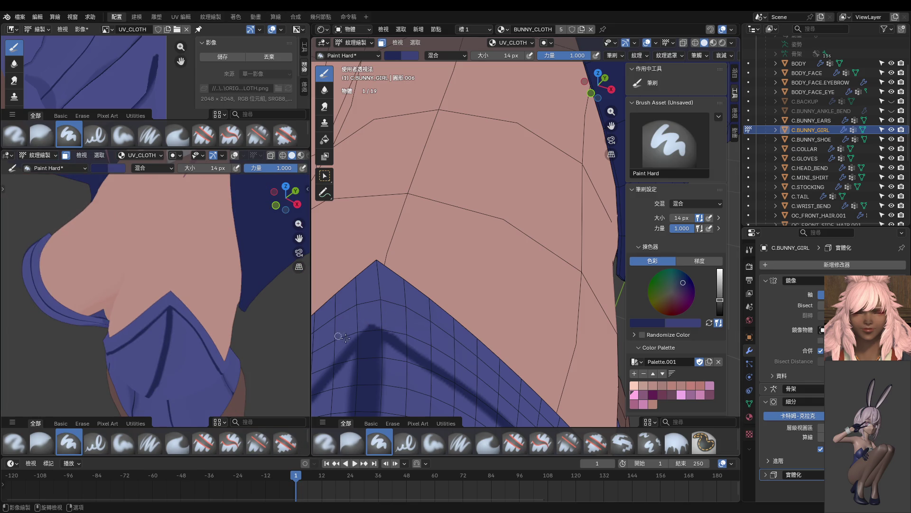
{"action": "scroll", "coordinate": [439, 335], "scroll_direction": "up", "scroll_amount": 3}
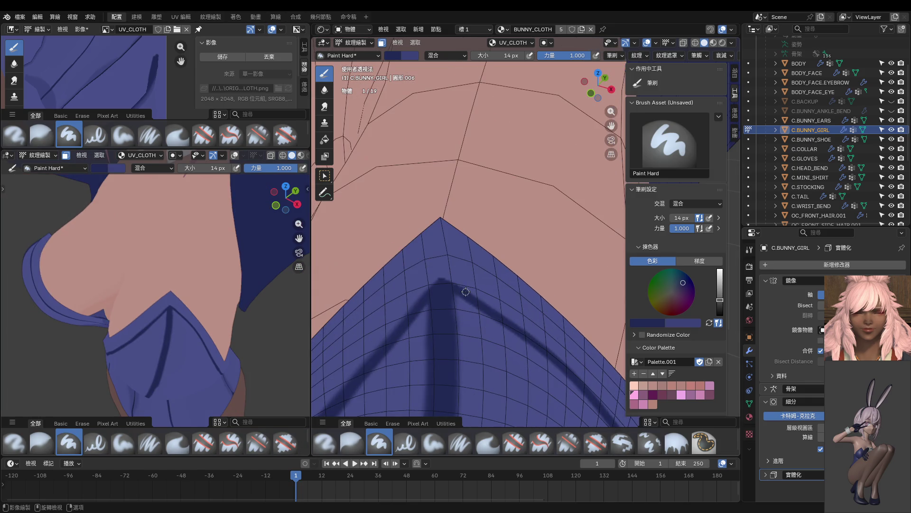
{"action": "left_click_drag", "start_coordinate": [455, 293], "coordinate": [453, 362]}
Step: Try a short dark stroke down from the tip, then undo it
{"action": "scroll", "coordinate": [207, 346], "scroll_direction": "down", "scroll_amount": 4}
{"action": "middle_click_drag", "start_coordinate": [207, 346], "coordinate": [190, 321]}
{"action": "scroll", "coordinate": [427, 284], "scroll_direction": "down", "scroll_amount": 2}
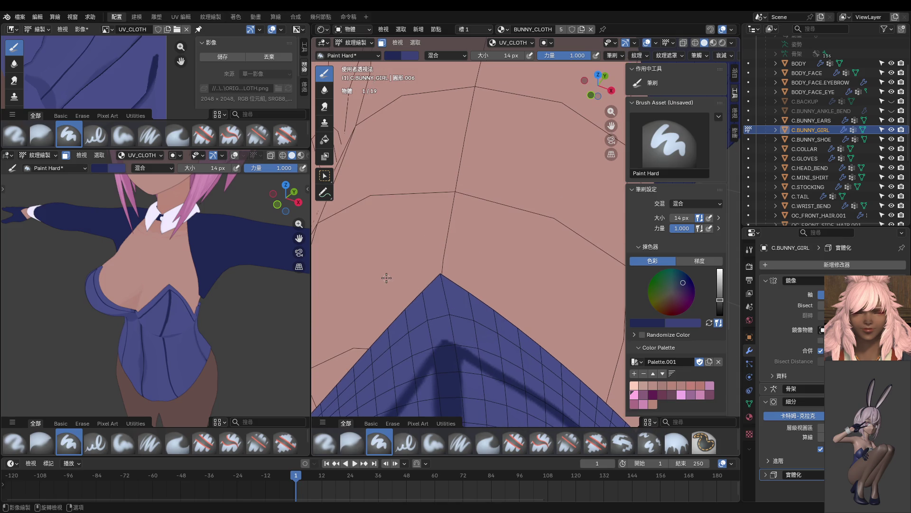
{"action": "left_click_drag", "start_coordinate": [442, 274], "coordinate": [450, 371]}
{"action": "scroll", "coordinate": [198, 314], "scroll_direction": "up", "scroll_amount": 5}
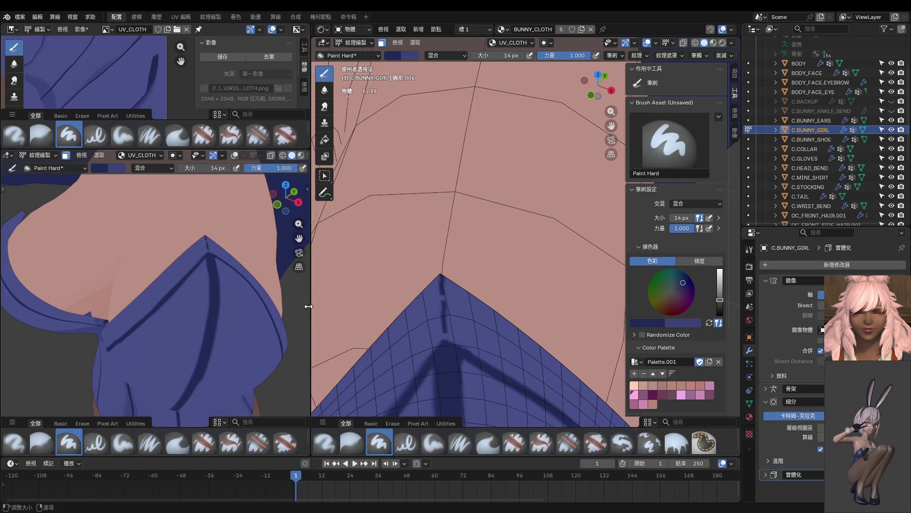
{"action": "key", "text": "ctrl+z"}
{"action": "key", "text": "ctrl+z"}
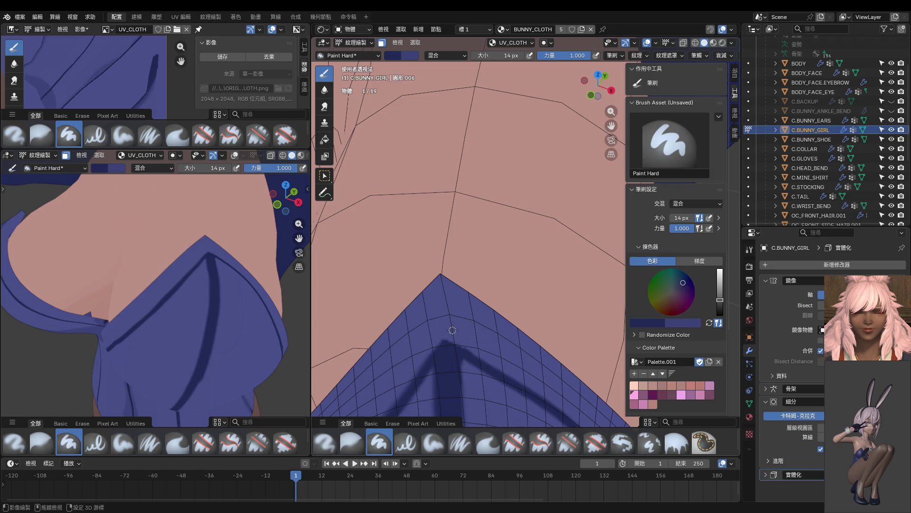
{"action": "middle_click_drag", "start_coordinate": [469, 335], "coordinate": [474, 335]}
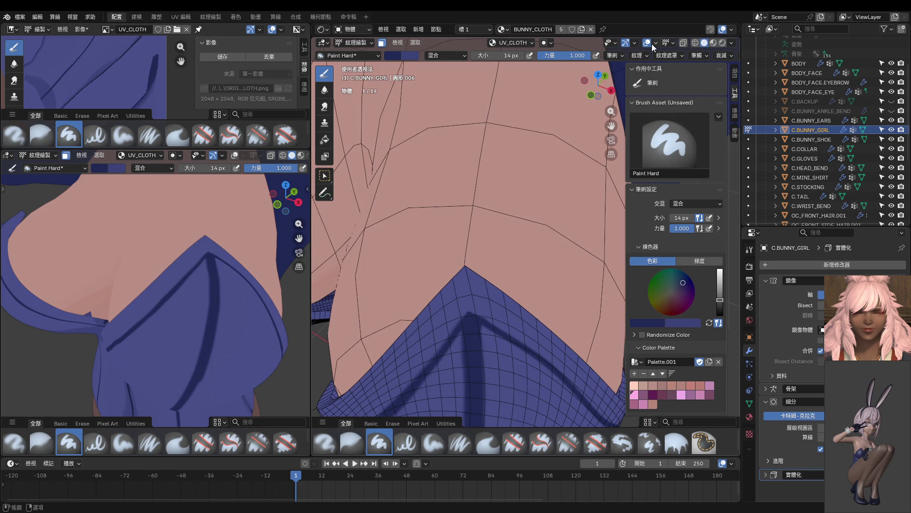
Step: Turn off Stabilize Stroke in the Stroke settings
{"action": "left_click", "coordinate": [697, 55]}
{"action": "left_click", "coordinate": [650, 183]}
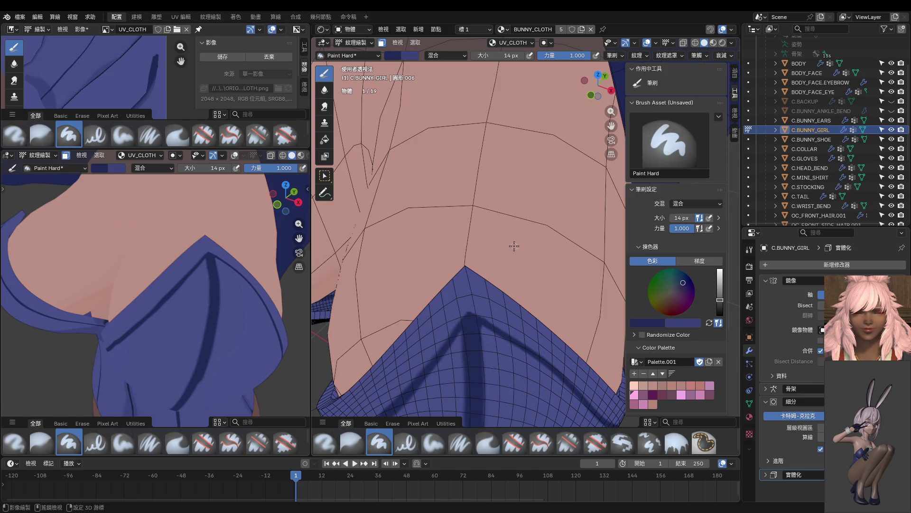
{"action": "middle_click_drag", "start_coordinate": [513, 244], "coordinate": [413, 261]}
Step: Paint dark seam strokes along the cloth's upper edge, then shrink the brush to 8 px
{"action": "left_click_drag", "start_coordinate": [405, 267], "coordinate": [454, 302]}
{"action": "middle_click_drag", "start_coordinate": [454, 294], "coordinate": [426, 275], "text": "shift"}
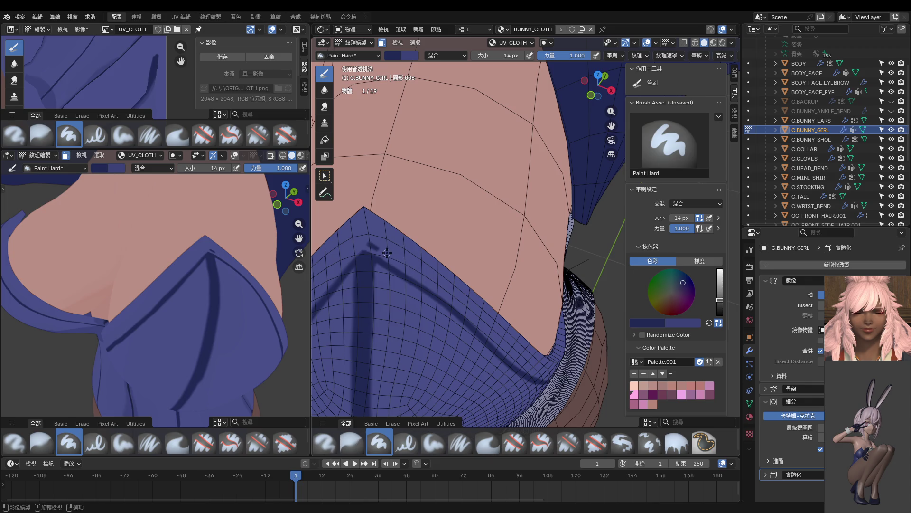
{"action": "left_click_drag", "start_coordinate": [388, 254], "coordinate": [441, 293]}
{"action": "middle_click_drag", "start_coordinate": [444, 295], "coordinate": [403, 229]}
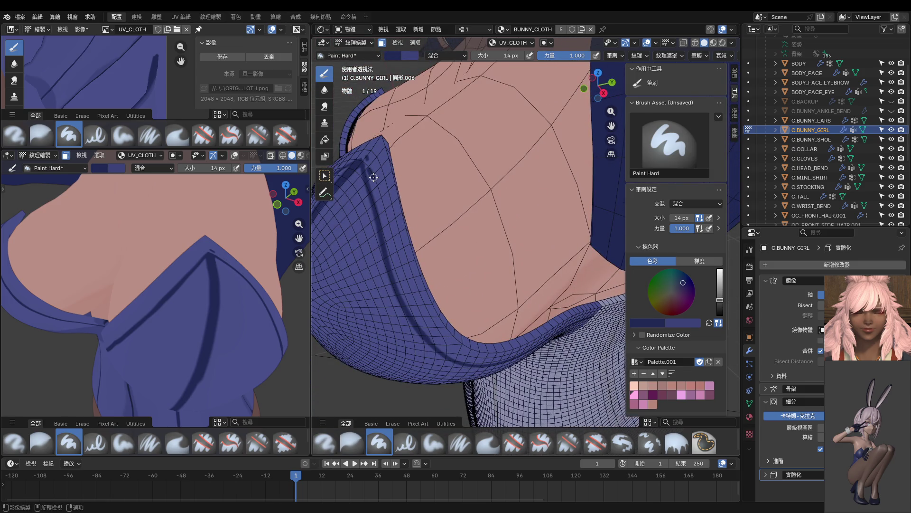
{"action": "key", "text": "bracketleft"}
{"action": "key", "text": "bracketleft"}
{"action": "key", "text": "bracketleft"}
Step: Paint a dark line along the cloth edge below the shoulder, undoing the last bad stroke
{"action": "middle_click_drag", "start_coordinate": [436, 335], "coordinate": [426, 252]}
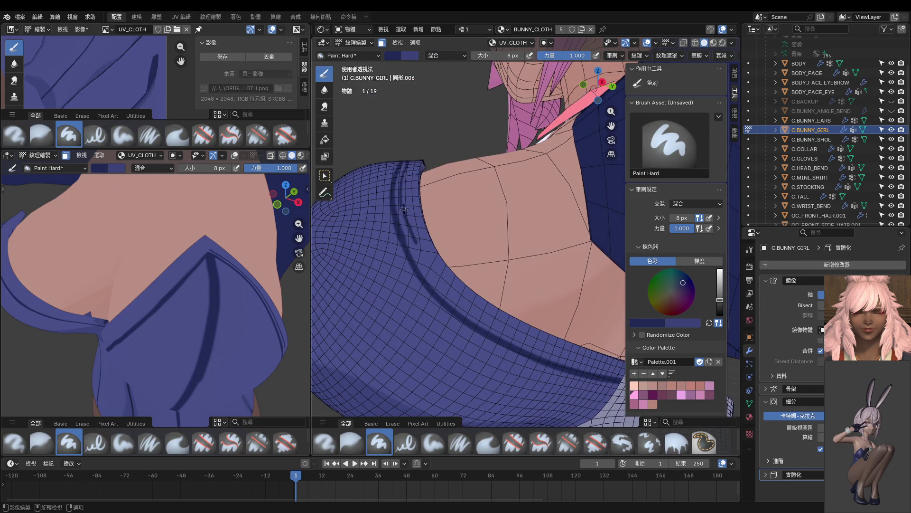
{"action": "mouse_move", "coordinate": [417, 244]}
{"action": "left_mouse_down"}
{"action": "mouse_move", "coordinate": [460, 308]}
{"action": "mouse_move", "coordinate": [491, 319]}
{"action": "left_mouse_up"}
{"action": "middle_click_drag", "start_coordinate": [491, 319], "coordinate": [445, 288]}
{"action": "left_click_drag", "start_coordinate": [410, 265], "coordinate": [528, 333]}
{"action": "scroll", "coordinate": [528, 333], "scroll_direction": "up", "scroll_amount": 3}
{"action": "left_click_drag", "start_coordinate": [441, 308], "coordinate": [515, 333]}
{"action": "key", "text": "ctrl+z"}
Step: Resample the dark seam colour and fill the gap in the seam line
{"action": "key", "text": "s"}
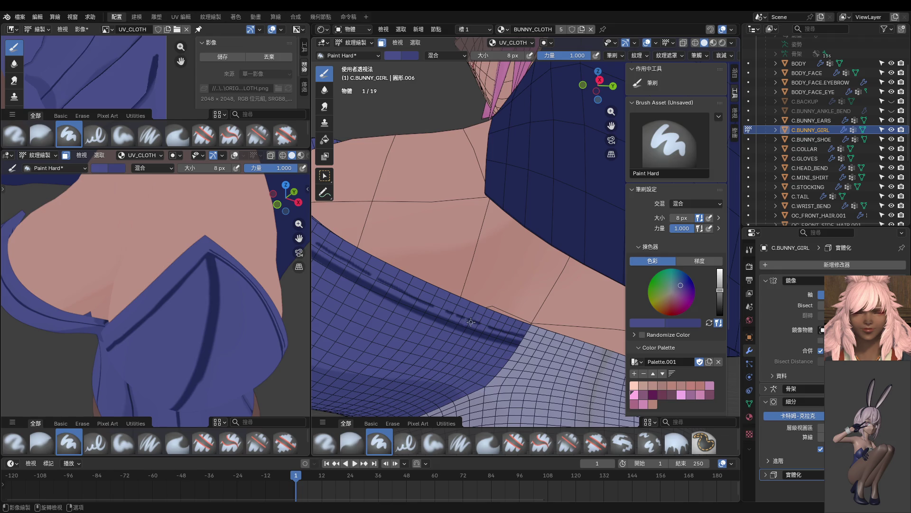
{"action": "mouse_move", "coordinate": [497, 332]}
{"action": "middle_mouse_down", "text": "ctrl"}
{"action": "mouse_move", "coordinate": [488, 268]}
{"action": "mouse_move", "coordinate": [426, 335]}
{"action": "middle_mouse_up", "text": "ctrl"}
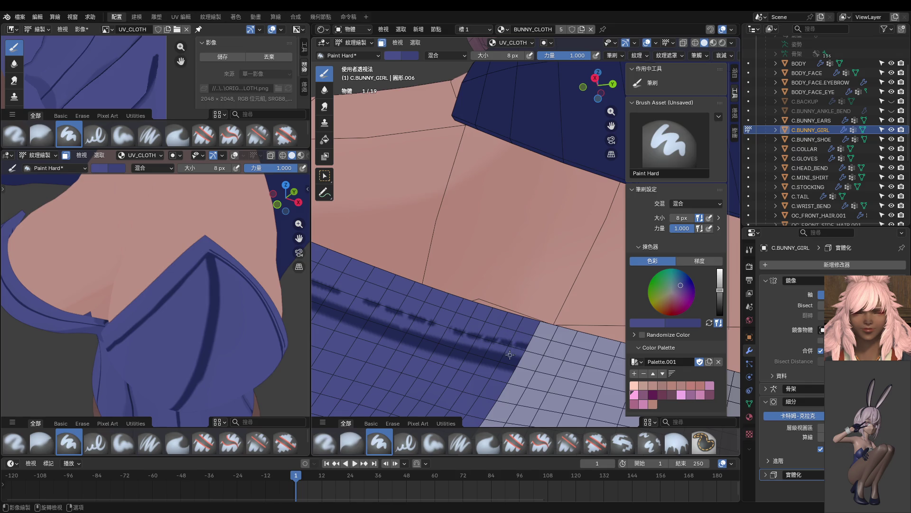
{"action": "key", "text": "s"}
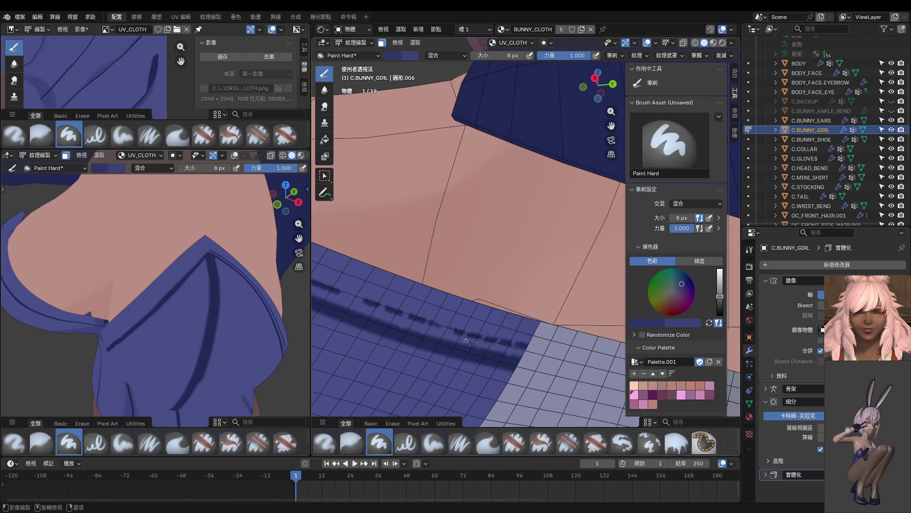
{"action": "key", "text": "s"}
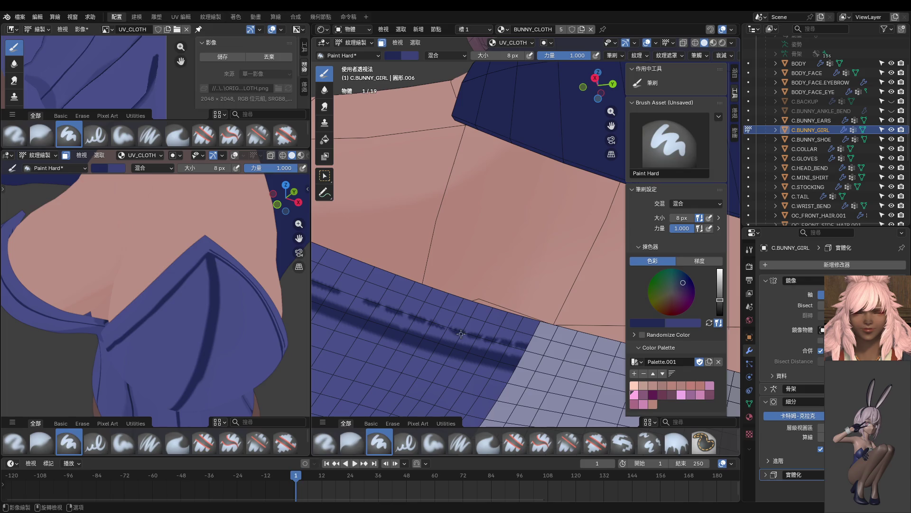
{"action": "scroll", "coordinate": [412, 318], "scroll_direction": "up", "scroll_amount": 3}
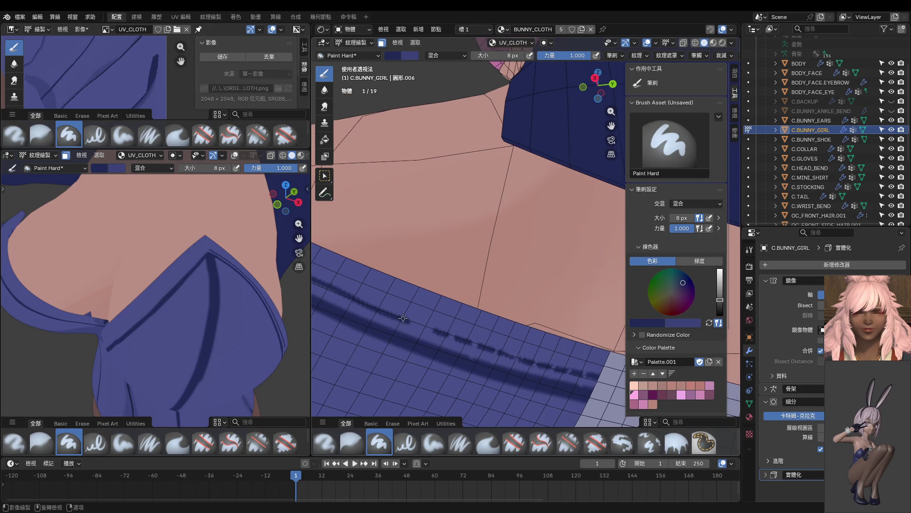
{"action": "left_click_drag", "start_coordinate": [433, 306], "coordinate": [447, 311]}
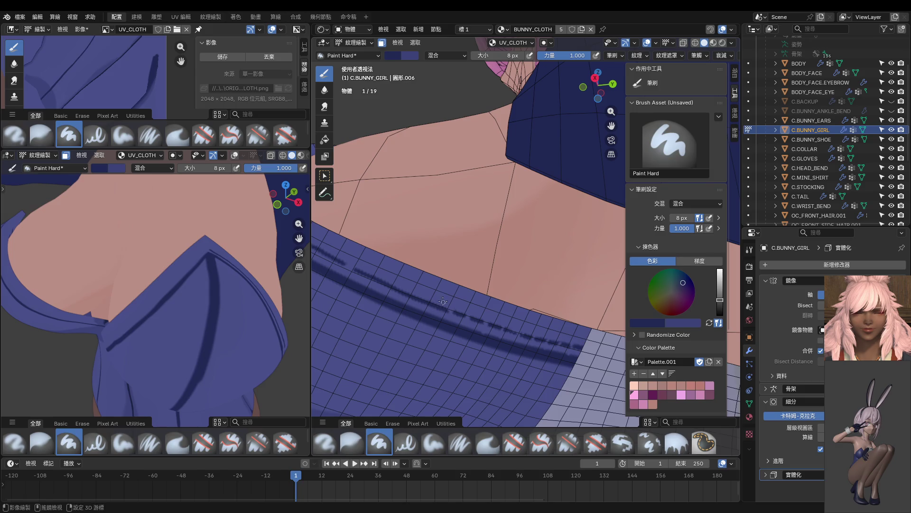
{"action": "key", "text": "s"}
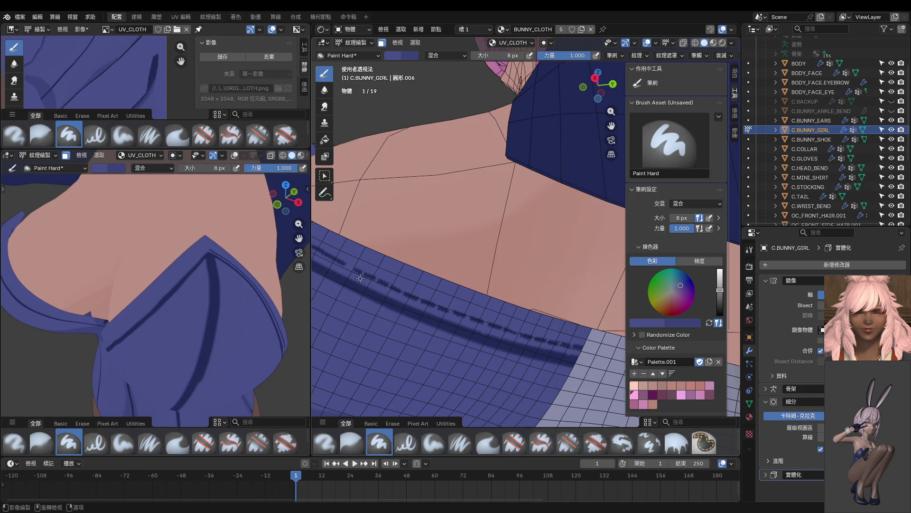
{"action": "middle_click_drag", "start_coordinate": [354, 266], "coordinate": [434, 301], "text": "shift"}
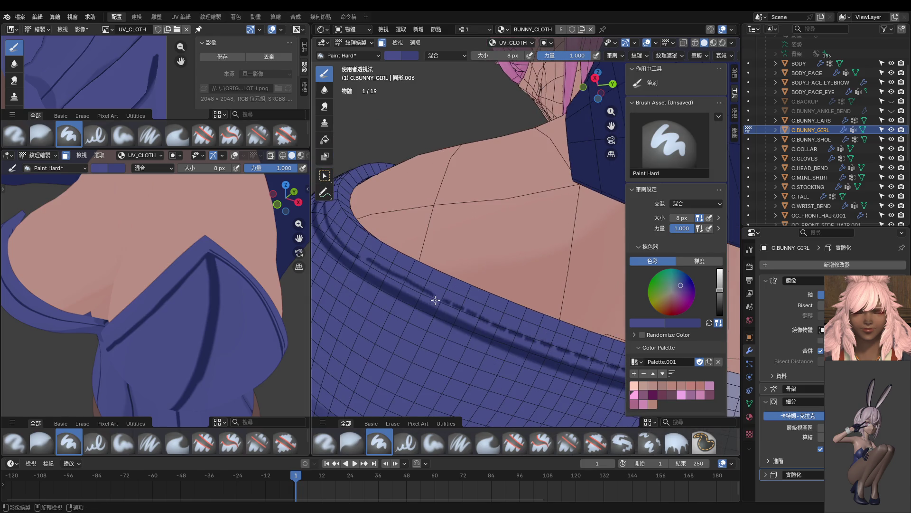
Step: Sample dark navy and paint a stroke on the collar along the strap seam
{"action": "key", "text": "s"}
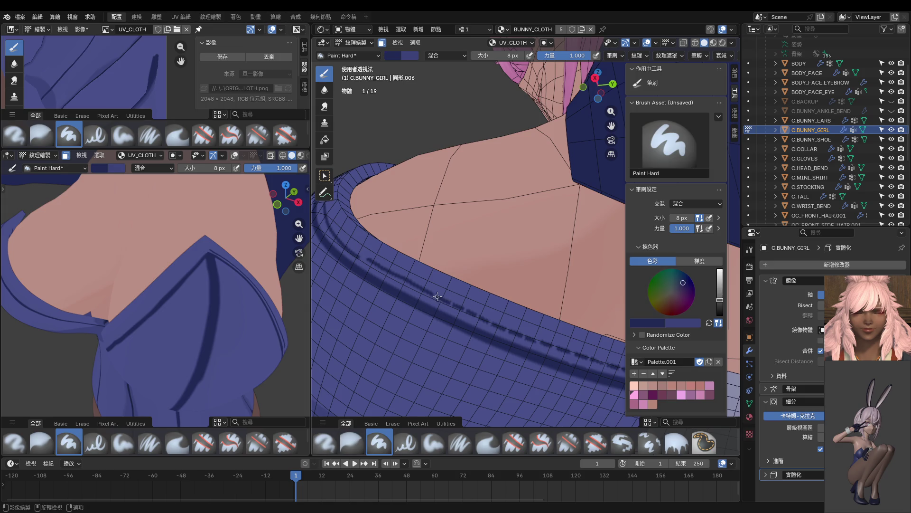
{"action": "key", "text": "s"}
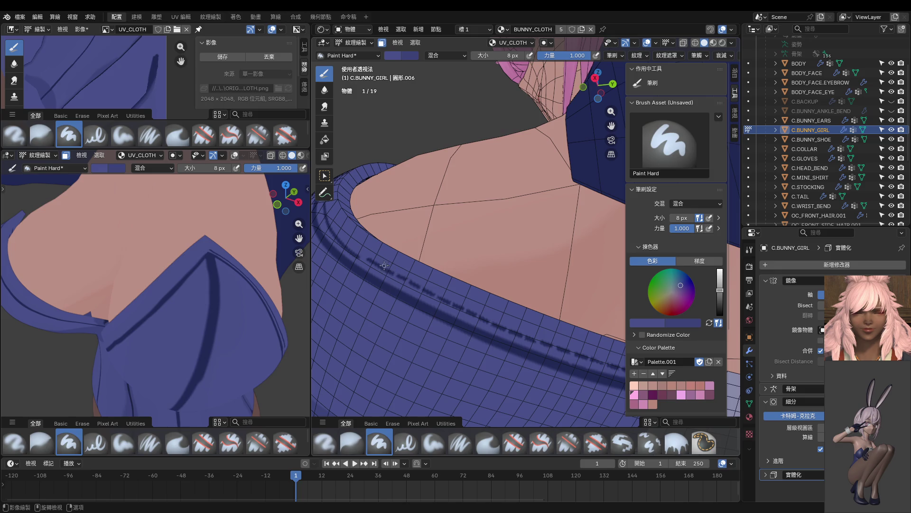
{"action": "scroll", "coordinate": [368, 266], "scroll_direction": "up", "scroll_amount": 3}
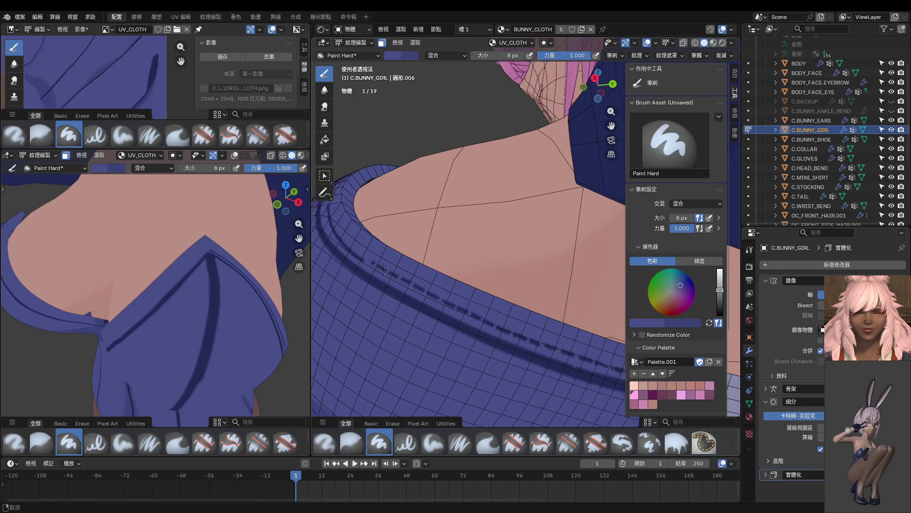
{"action": "key", "text": "s"}
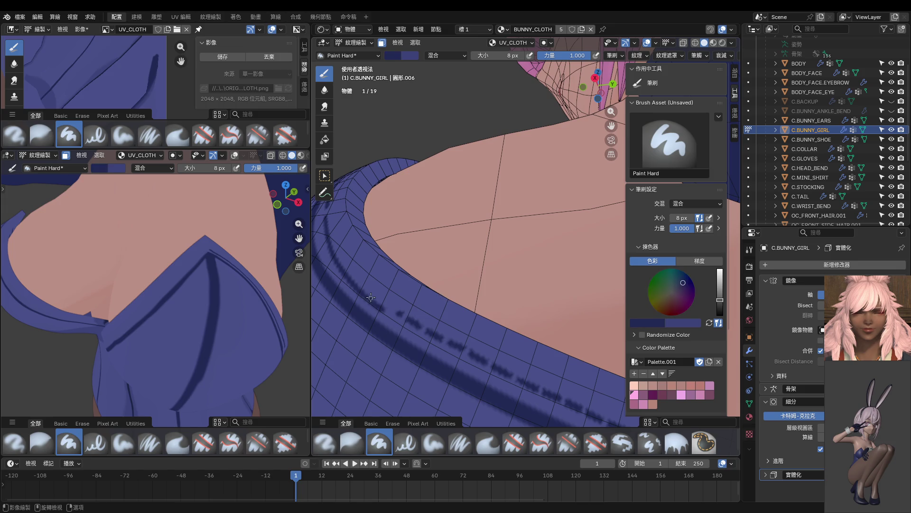
{"action": "left_click_drag", "start_coordinate": [401, 312], "coordinate": [378, 306]}
{"action": "middle_click_drag", "start_coordinate": [400, 312], "coordinate": [424, 317]}
Step: Alternate sampling lighter and darker cloth blue while orbiting around the collar and shoulder
{"action": "key", "text": "s"}
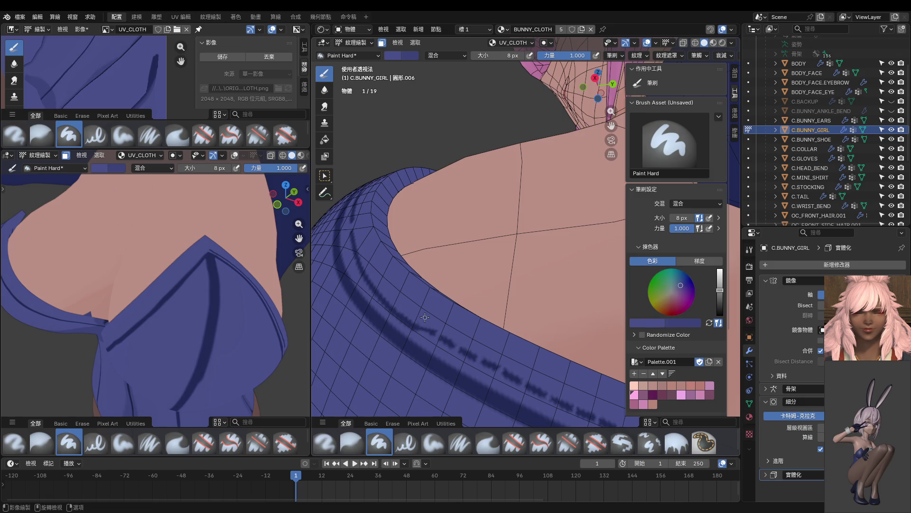
{"action": "middle_click_drag", "start_coordinate": [436, 335], "coordinate": [432, 323]}
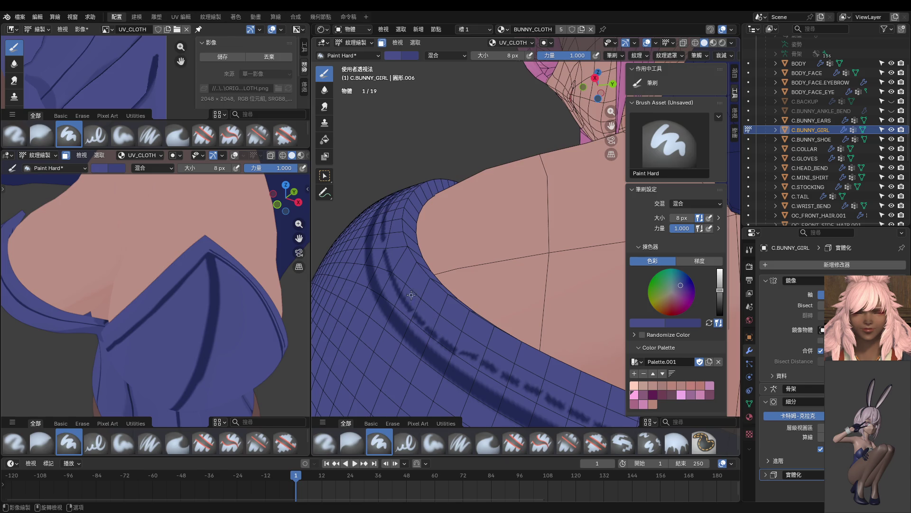
{"action": "middle_click_drag", "start_coordinate": [411, 296], "coordinate": [451, 293]}
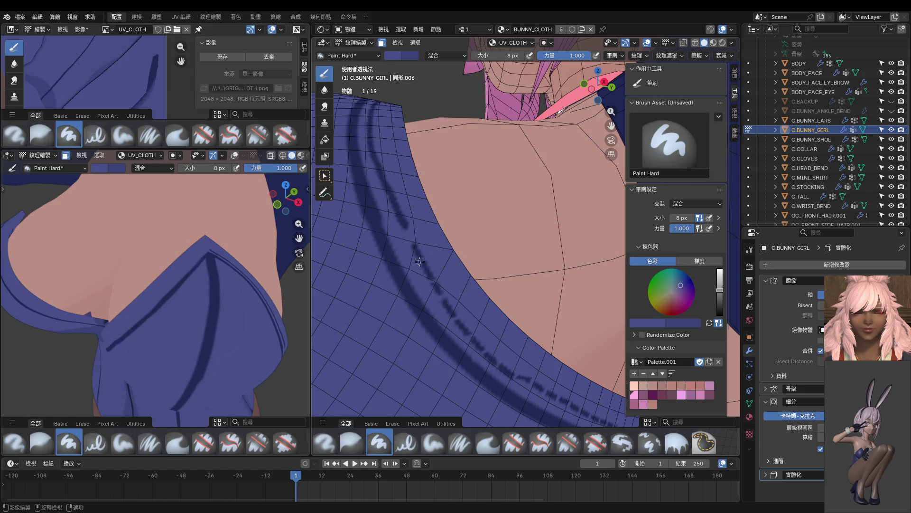
{"action": "middle_click_drag", "start_coordinate": [416, 266], "coordinate": [420, 260]}
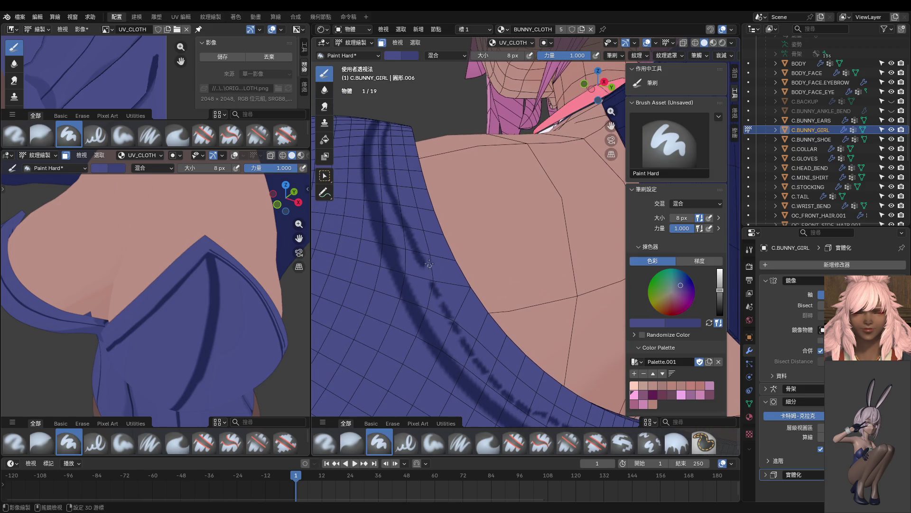
{"action": "key", "text": "s"}
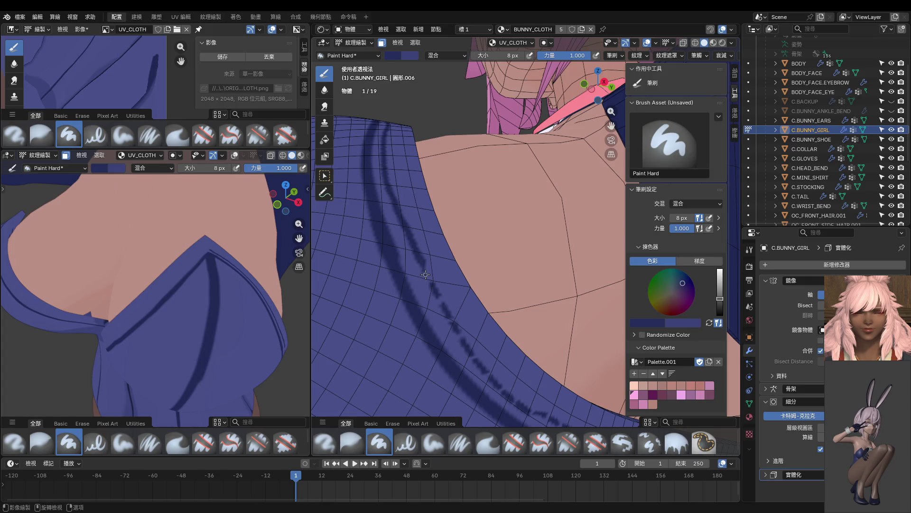
{"action": "mouse_move", "coordinate": [425, 261]}
{"action": "middle_mouse_down"}
{"action": "mouse_move", "coordinate": [419, 284]}
{"action": "mouse_move", "coordinate": [446, 296]}
{"action": "middle_mouse_up"}
{"action": "key", "text": "s"}
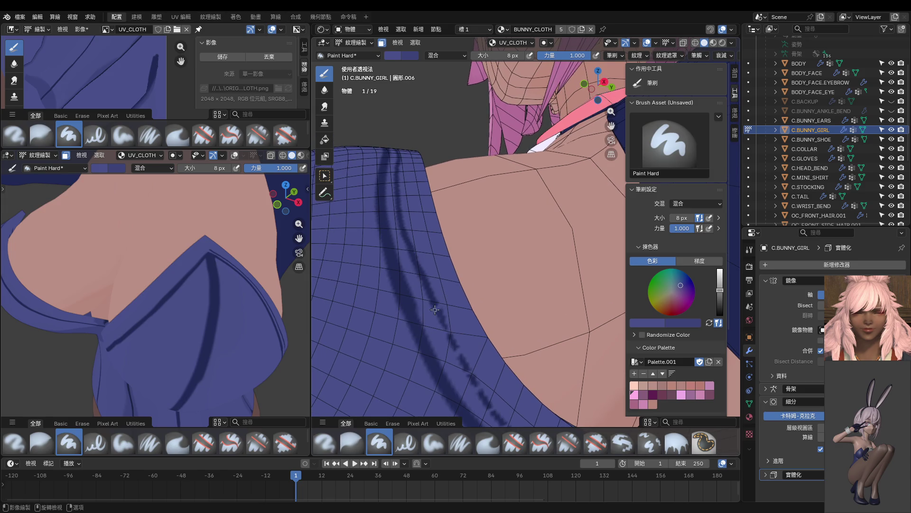
{"action": "mouse_move", "coordinate": [438, 281]}
{"action": "middle_mouse_down"}
{"action": "mouse_move", "coordinate": [440, 308]}
{"action": "mouse_move", "coordinate": [422, 304]}
{"action": "mouse_move", "coordinate": [433, 300]}
{"action": "mouse_move", "coordinate": [436, 310]}
{"action": "middle_mouse_up"}
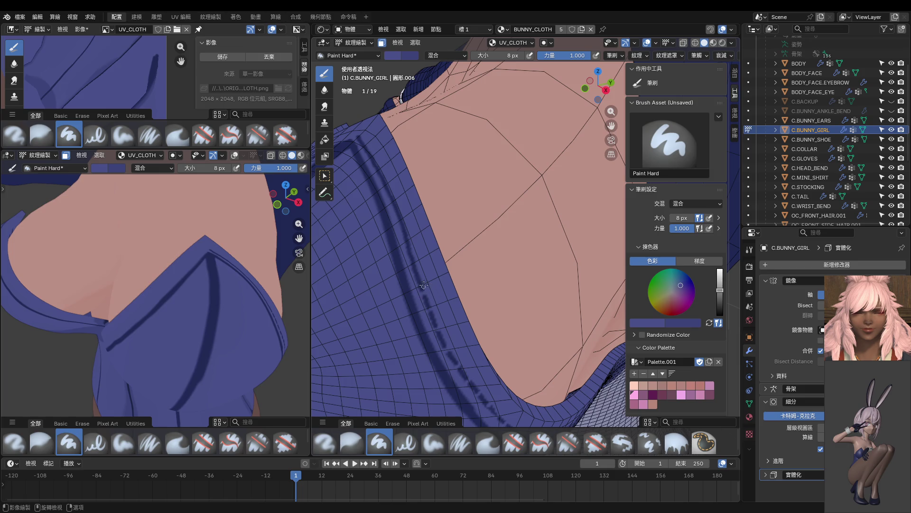
{"action": "mouse_move", "coordinate": [409, 277]}
{"action": "middle_mouse_down"}
{"action": "mouse_move", "coordinate": [430, 275]}
{"action": "mouse_move", "coordinate": [415, 285]}
{"action": "mouse_move", "coordinate": [429, 291]}
{"action": "mouse_move", "coordinate": [424, 297]}
{"action": "mouse_move", "coordinate": [417, 283]}
{"action": "mouse_move", "coordinate": [425, 286]}
{"action": "middle_mouse_up"}
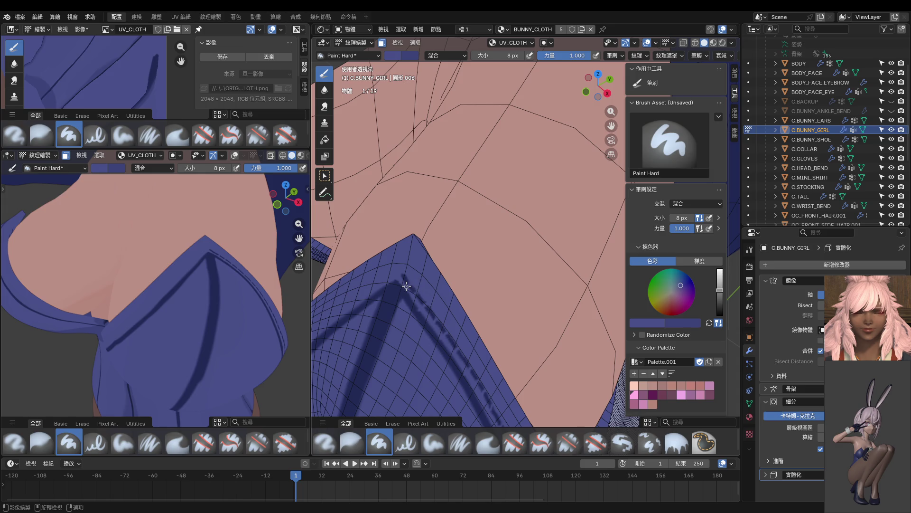
{"action": "scroll", "coordinate": [418, 275], "scroll_direction": "up", "scroll_amount": 2}
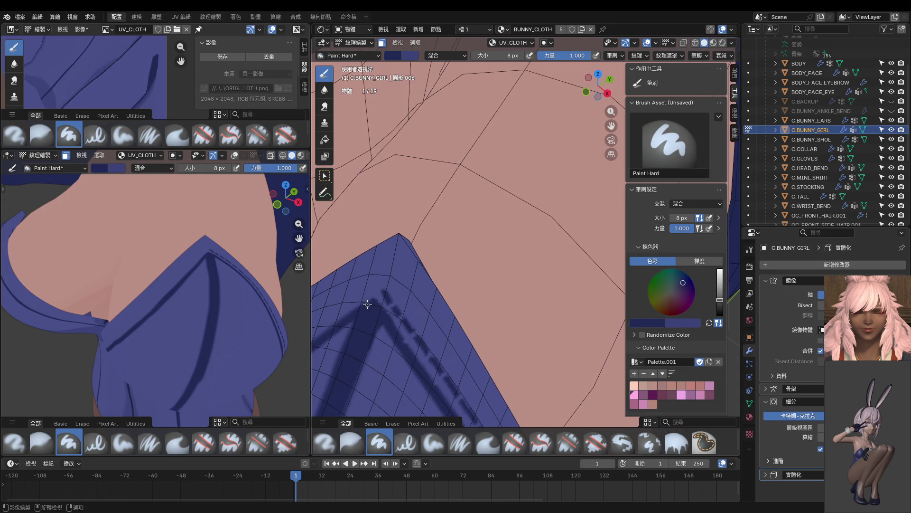
Step: Darken the seam down-left from the cloth's peak with three navy passes
{"action": "left_click_drag", "start_coordinate": [418, 265], "coordinate": [370, 302]}
{"action": "left_click_drag", "start_coordinate": [420, 264], "coordinate": [376, 299]}
{"action": "left_click_drag", "start_coordinate": [418, 265], "coordinate": [371, 304]}
{"action": "middle_click_drag", "start_coordinate": [249, 291], "coordinate": [190, 261]}
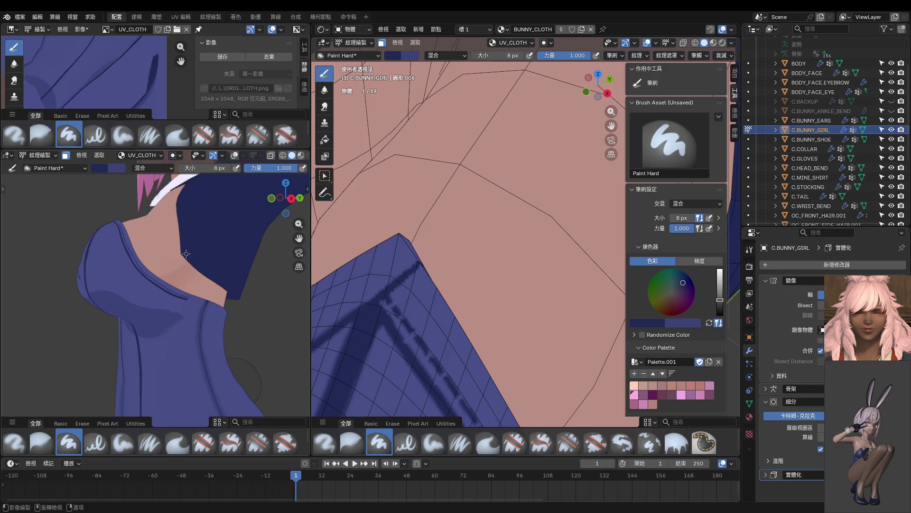
{"action": "middle_click_drag", "start_coordinate": [160, 250], "coordinate": [219, 318]}
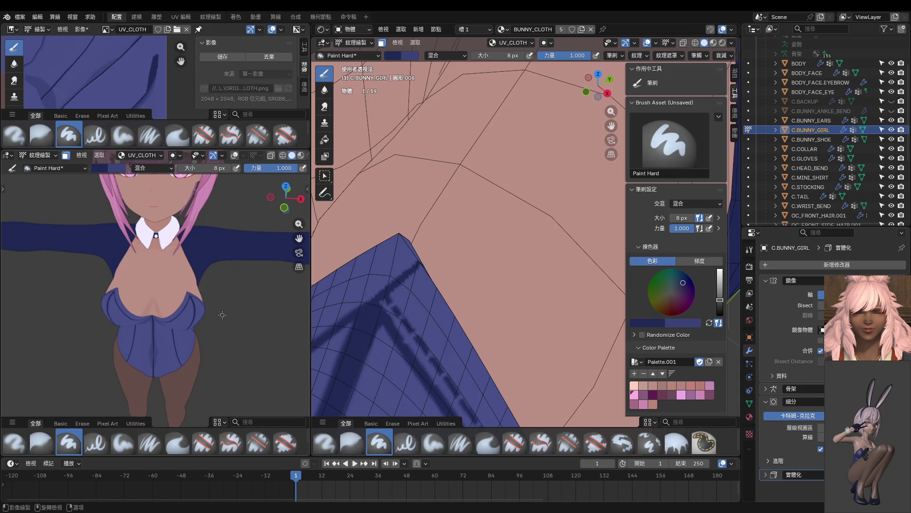
Step: Pick a darker navy and retouch the top of the seam line
{"action": "mouse_move", "coordinate": [406, 280]}
{"action": "middle_mouse_down"}
{"action": "mouse_move", "coordinate": [425, 279]}
{"action": "mouse_move", "coordinate": [449, 315]}
{"action": "mouse_move", "coordinate": [453, 338]}
{"action": "mouse_move", "coordinate": [429, 335]}
{"action": "middle_mouse_up"}
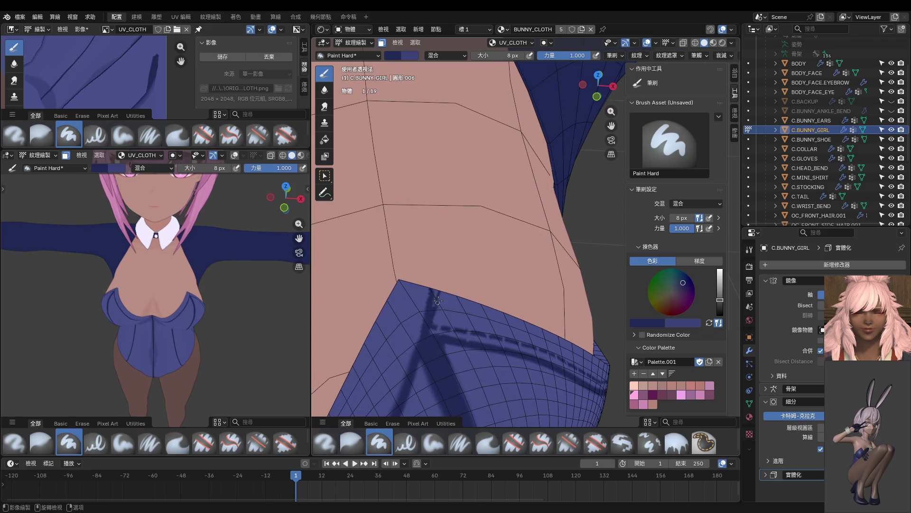
{"action": "key", "text": "s"}
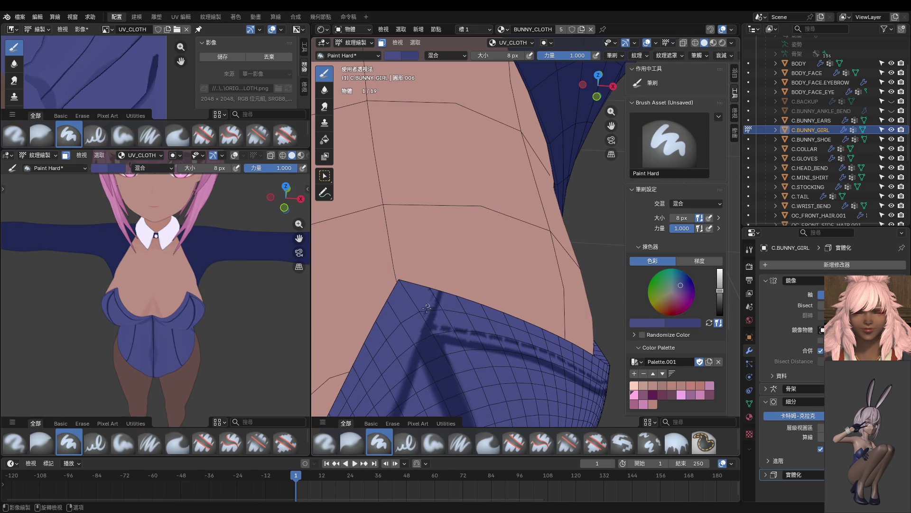
{"action": "key", "text": "s"}
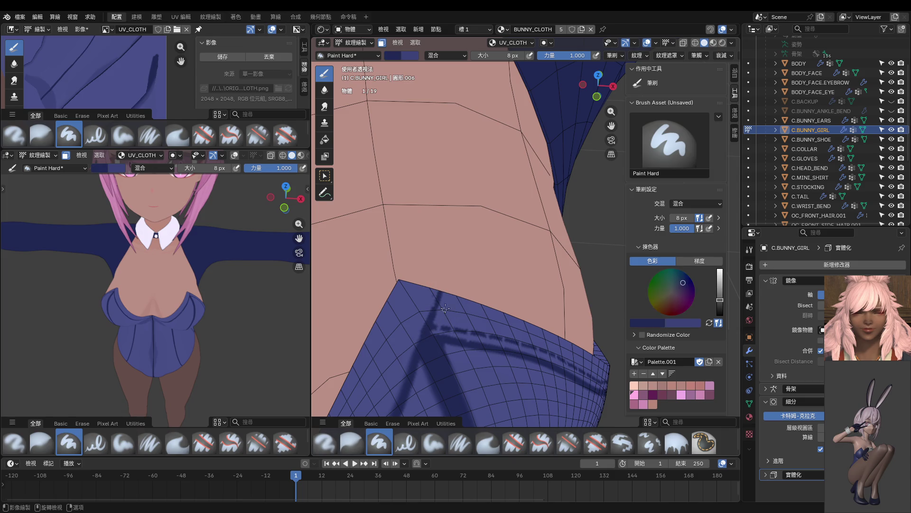
{"action": "left_click_drag", "start_coordinate": [444, 302], "coordinate": [417, 361]}
{"action": "left_click_drag", "start_coordinate": [444, 301], "coordinate": [443, 293]}
Step: Orbit and zoom the reference view onto the bodice
{"action": "middle_click_drag", "start_coordinate": [190, 308], "coordinate": [156, 289]}
{"action": "scroll", "coordinate": [188, 311], "scroll_direction": "up", "scroll_amount": 5}
{"action": "scroll", "coordinate": [196, 311], "scroll_direction": "down", "scroll_amount": 4}
{"action": "scroll", "coordinate": [156, 289], "scroll_direction": "up", "scroll_amount": 2}
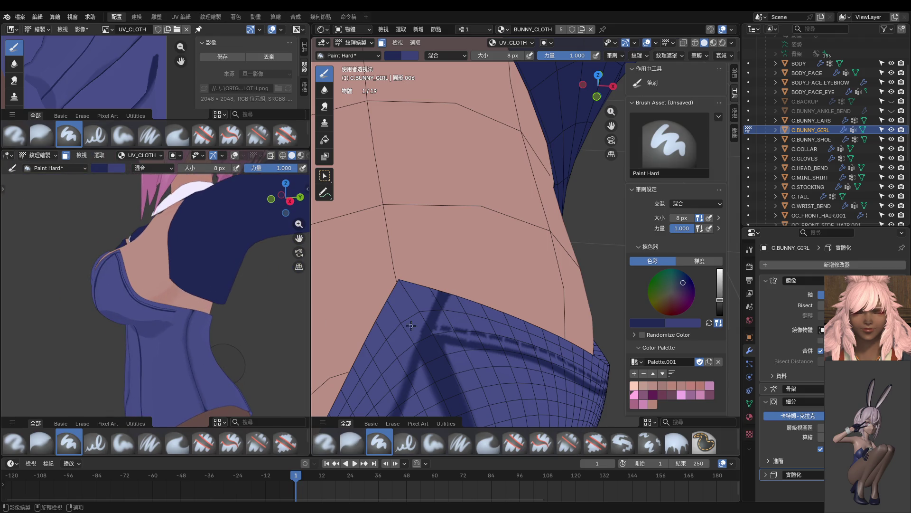
{"action": "scroll", "coordinate": [412, 323], "scroll_direction": "down", "scroll_amount": 3}
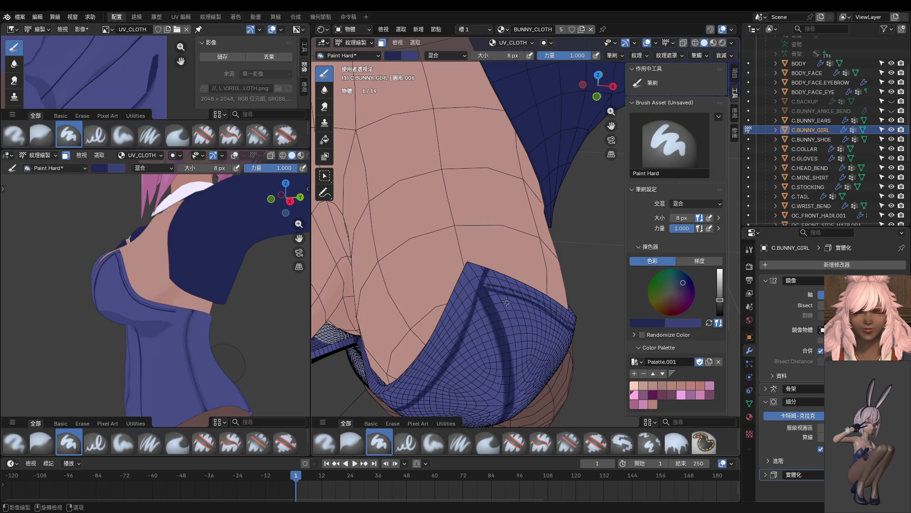
Step: Paint short dark strokes on the cloth's lower edge with Paint Hard
{"action": "scroll", "coordinate": [501, 288], "scroll_direction": "up", "scroll_amount": 5}
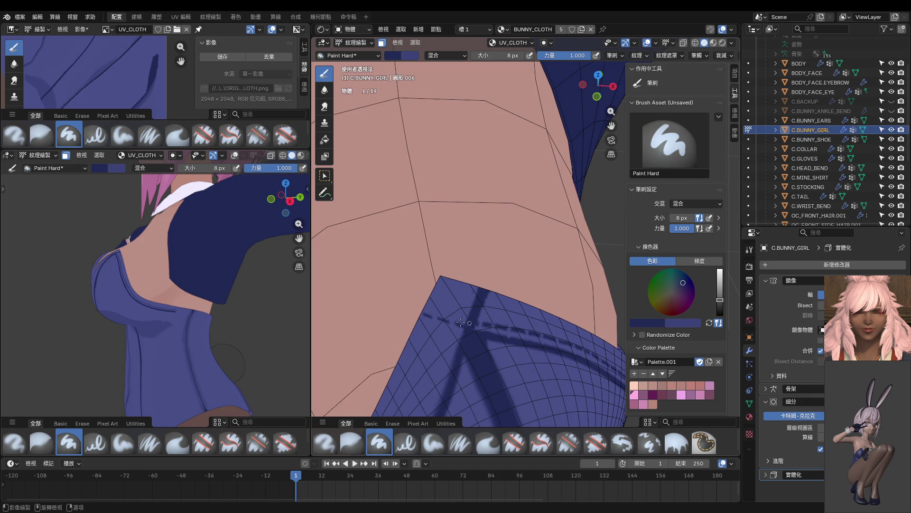
{"action": "middle_click_drag", "start_coordinate": [103, 283], "coordinate": [175, 317]}
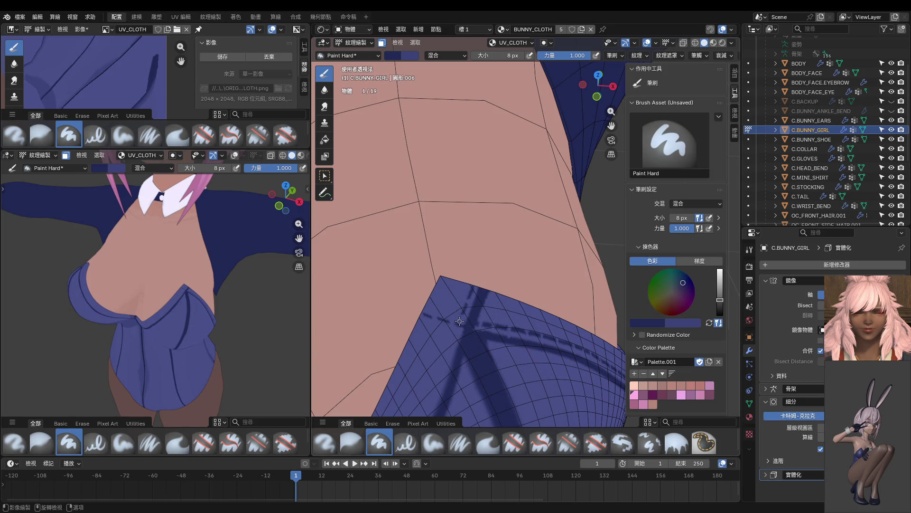
{"action": "mouse_move", "coordinate": [456, 338]}
{"action": "middle_mouse_down", "text": "shift"}
{"action": "mouse_move", "coordinate": [459, 311]}
{"action": "mouse_move", "coordinate": [452, 315]}
{"action": "mouse_move", "coordinate": [480, 208]}
{"action": "middle_mouse_up", "text": "shift"}
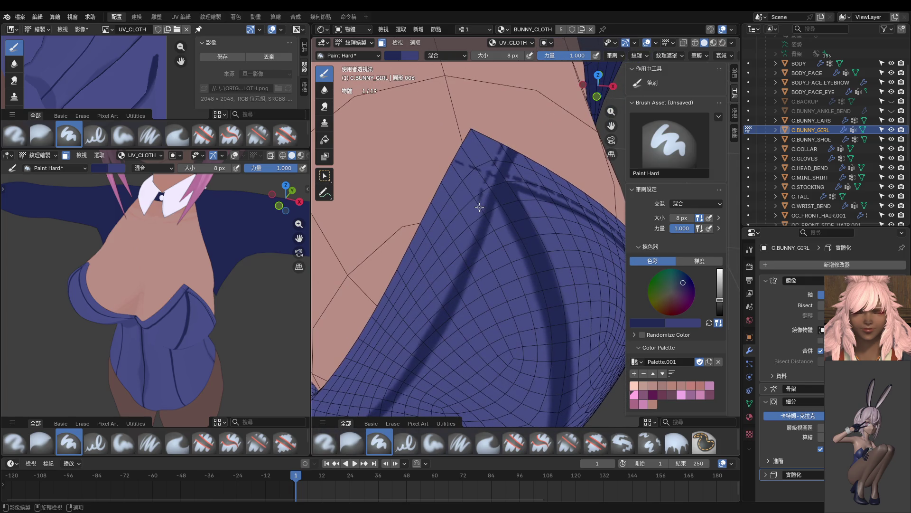
{"action": "left_click_drag", "start_coordinate": [476, 207], "coordinate": [470, 229]}
{"action": "middle_click_drag", "start_coordinate": [454, 276], "coordinate": [472, 240], "text": "shift"}
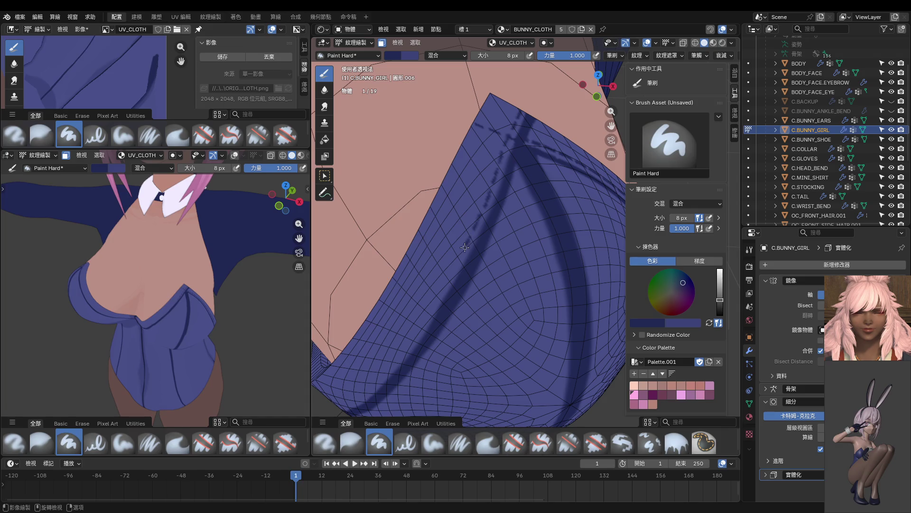
{"action": "middle_click_drag", "start_coordinate": [451, 274], "coordinate": [494, 174], "text": "shift"}
{"action": "left_click_drag", "start_coordinate": [494, 174], "coordinate": [473, 207]}
{"action": "mouse_move", "coordinate": [470, 241]}
{"action": "middle_mouse_down"}
{"action": "mouse_move", "coordinate": [470, 217]}
{"action": "mouse_move", "coordinate": [446, 250]}
{"action": "mouse_move", "coordinate": [479, 220]}
{"action": "middle_mouse_up"}
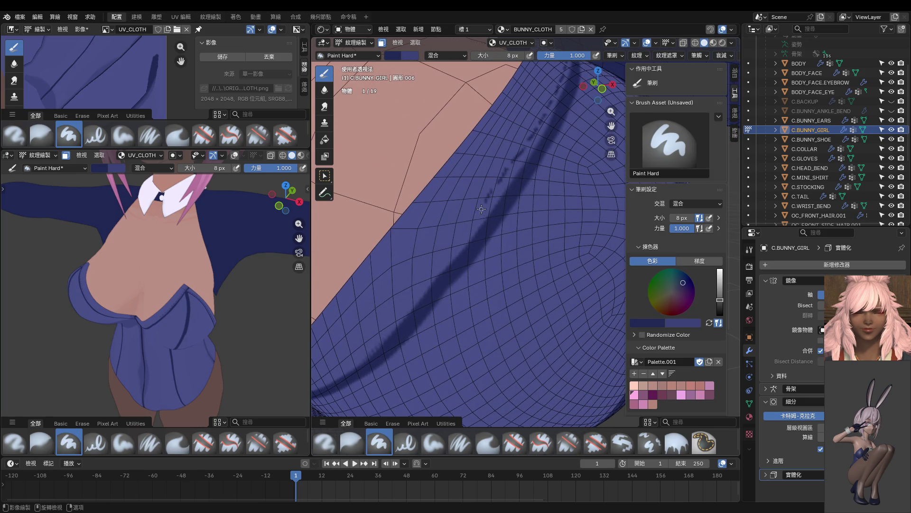
{"action": "middle_click_drag", "start_coordinate": [444, 262], "coordinate": [493, 212]}
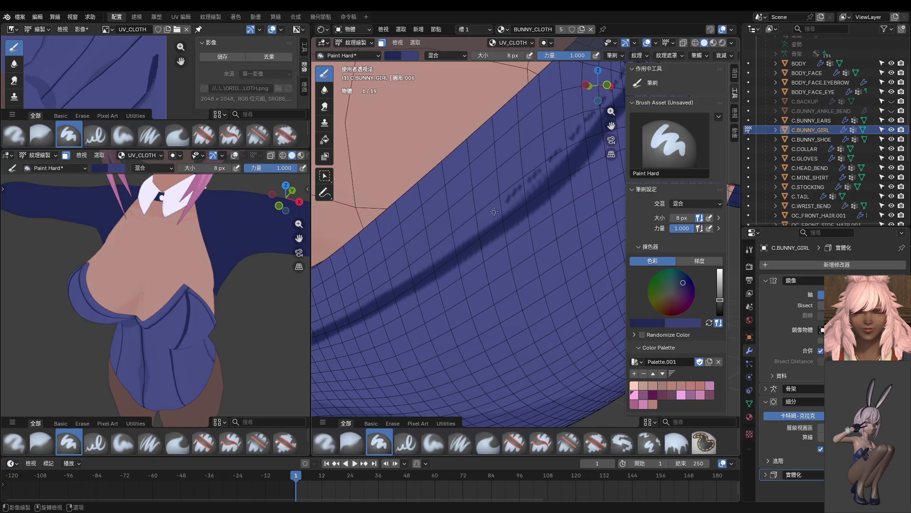
Step: Add stitch dashes along the cloth edge, extending the dashed row leftward
{"action": "scroll", "coordinate": [493, 212], "scroll_direction": "down", "scroll_amount": 2}
{"action": "scroll", "coordinate": [494, 217], "scroll_direction": "down", "scroll_amount": 2}
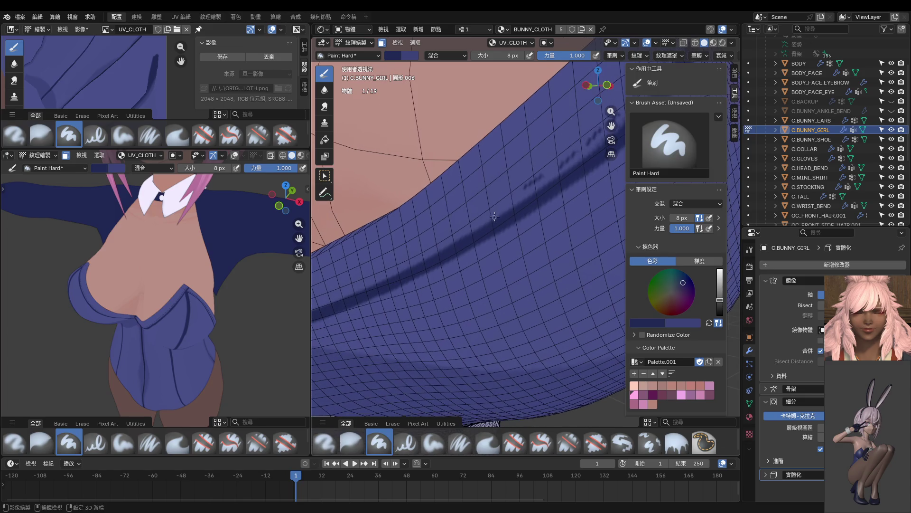
{"action": "scroll", "coordinate": [495, 219], "scroll_direction": "down", "scroll_amount": 2}
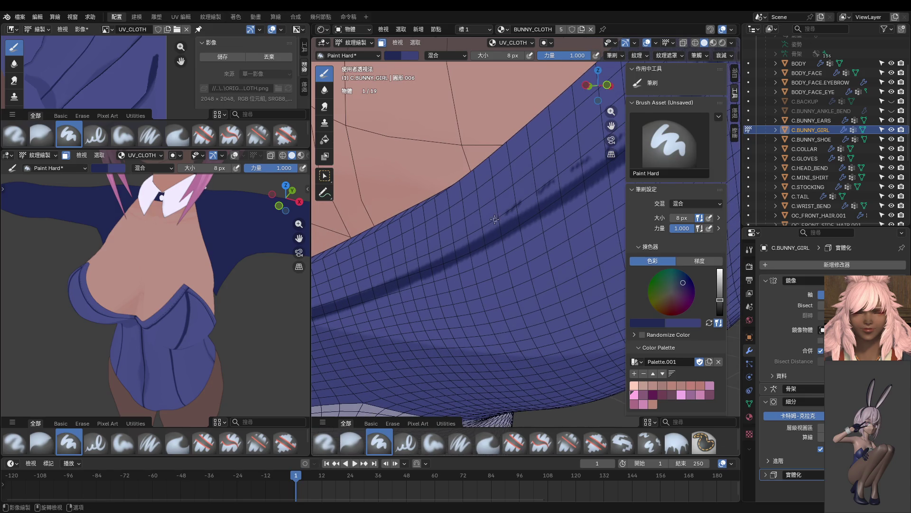
{"action": "middle_click_drag", "start_coordinate": [470, 239], "coordinate": [516, 199]}
{"action": "left_click_drag", "start_coordinate": [497, 209], "coordinate": [480, 214]}
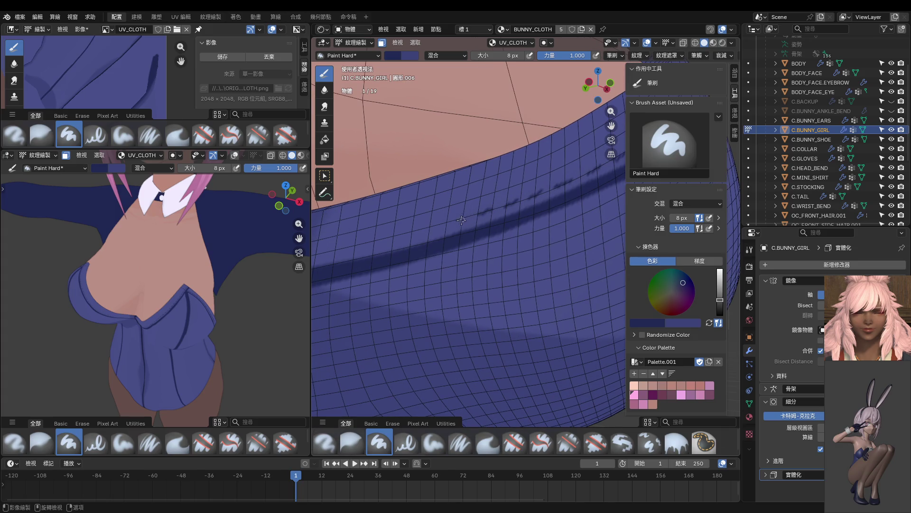
{"action": "middle_click_drag", "start_coordinate": [462, 220], "coordinate": [517, 223], "text": "shift"}
{"action": "left_click_drag", "start_coordinate": [529, 218], "coordinate": [448, 242]}
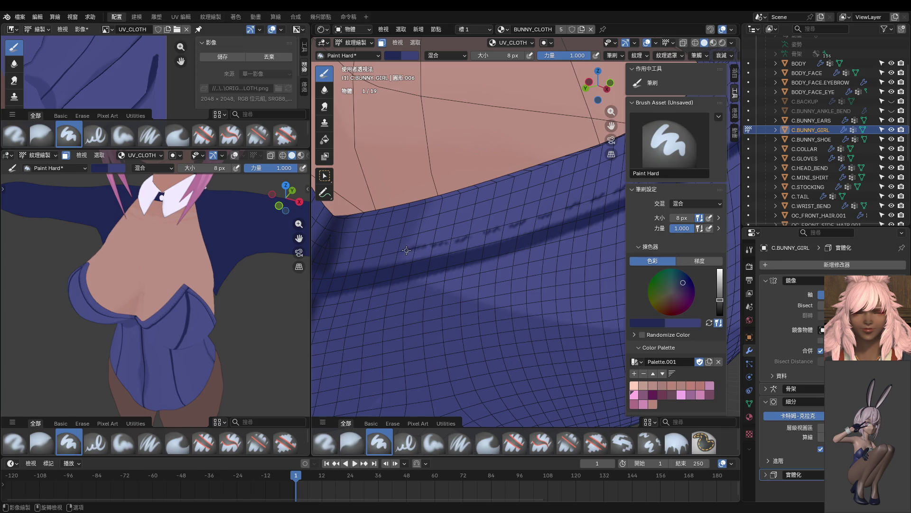
{"action": "left_click_drag", "start_coordinate": [397, 252], "coordinate": [382, 255]}
Step: Switch the bunny suit mesh into Edit Mode with its marked seams showing
{"action": "scroll", "coordinate": [205, 314], "scroll_direction": "up", "scroll_amount": 2}
{"action": "key", "text": "KP_1"}
{"action": "scroll", "coordinate": [228, 303], "scroll_direction": "down", "scroll_amount": 3}
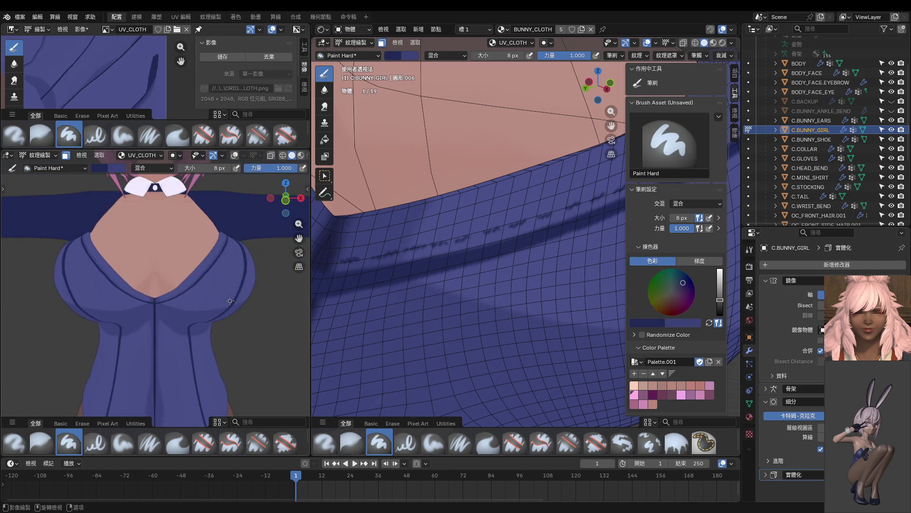
{"action": "mouse_move", "coordinate": [230, 300]}
{"action": "middle_mouse_down"}
{"action": "mouse_move", "coordinate": [201, 330]}
{"action": "mouse_move", "coordinate": [157, 308]}
{"action": "mouse_move", "coordinate": [175, 326]}
{"action": "mouse_move", "coordinate": [436, 300]}
{"action": "mouse_move", "coordinate": [469, 326]}
{"action": "mouse_move", "coordinate": [491, 317]}
{"action": "middle_mouse_up"}
{"action": "key", "text": "Tab"}
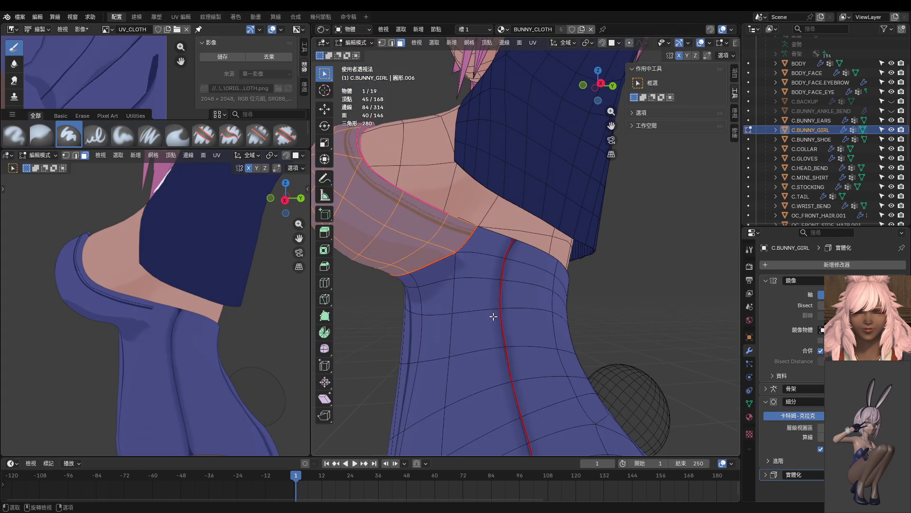
Step: Select the whole mesh and return to Texture Paint in right orthographic view of the collar
{"action": "key", "text": "a"}
{"action": "key", "text": "Tab"}
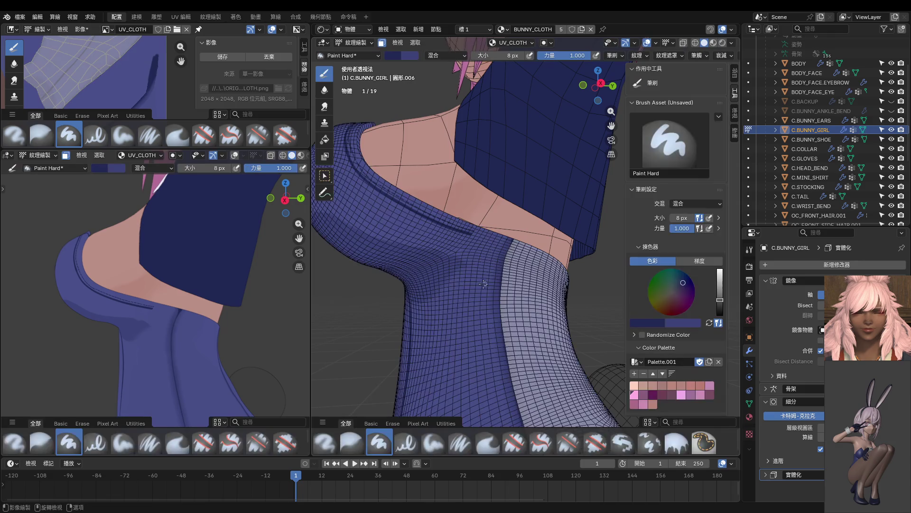
{"action": "key", "text": "KP_3"}
{"action": "scroll", "coordinate": [477, 288], "scroll_direction": "up", "scroll_amount": 3}
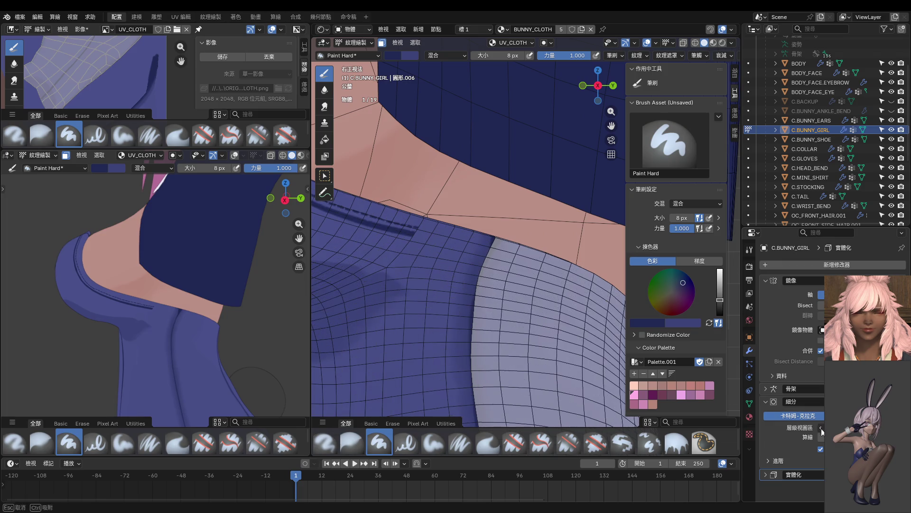
{"action": "scroll", "coordinate": [460, 259], "scroll_direction": "up", "scroll_amount": 3}
{"action": "mouse_move", "coordinate": [393, 252]}
{"action": "middle_mouse_down", "text": "shift"}
{"action": "mouse_move", "coordinate": [423, 275]}
{"action": "mouse_move", "coordinate": [398, 254]}
{"action": "middle_mouse_up", "text": "shift"}
Step: Paint a dark stroke across the collar band with a 20 px brush, undoing the lagging stroke
{"action": "key", "text": "f"}
{"action": "left_click", "coordinate": [399, 254]}
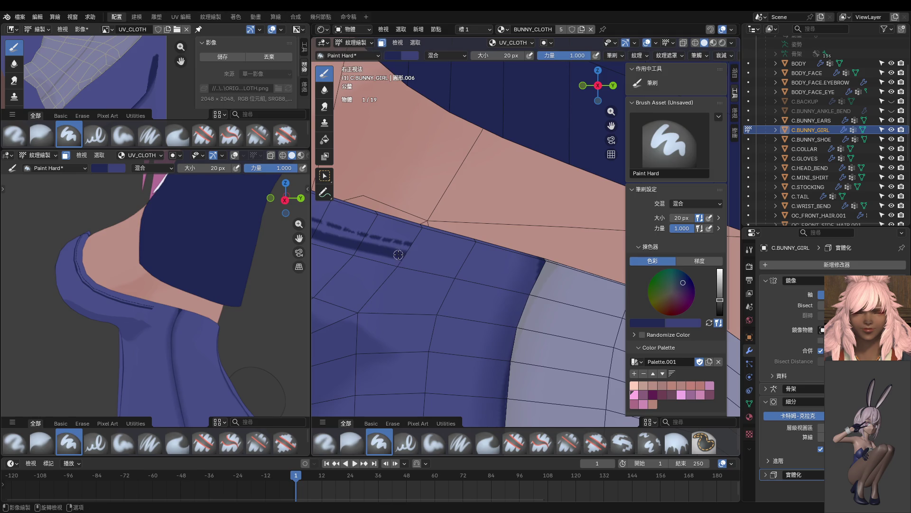
{"action": "left_click_drag", "start_coordinate": [400, 254], "coordinate": [480, 272]}
{"action": "left_click", "coordinate": [696, 55]}
{"action": "left_click_drag", "start_coordinate": [383, 249], "coordinate": [456, 268]}
{"action": "key", "text": "ctrl+z"}
Step: Repaint the dark collar stroke with a 24 px brush and turn off stroke stabilization
{"action": "key", "text": "bracketright"}
{"action": "key", "text": "bracketright"}
{"action": "left_click_drag", "start_coordinate": [387, 251], "coordinate": [553, 291]}
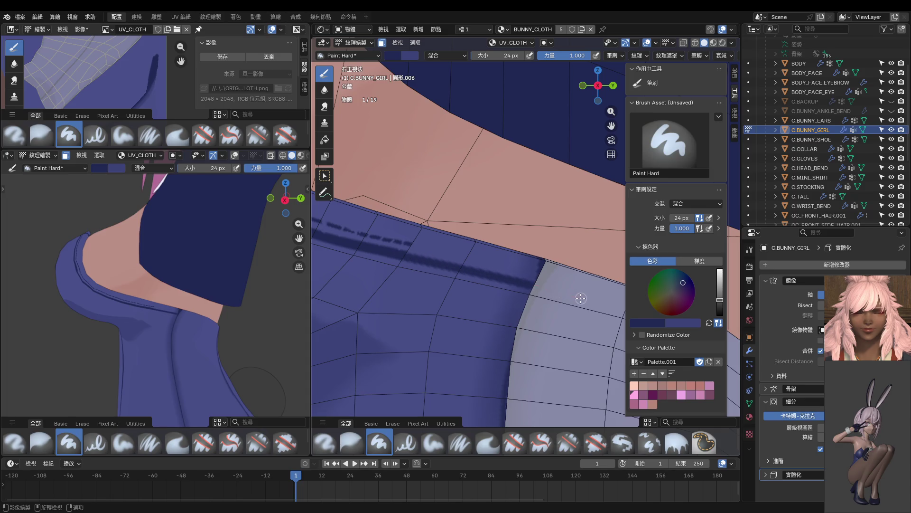
{"action": "key", "text": "ctrl+z"}
{"action": "left_click_drag", "start_coordinate": [390, 251], "coordinate": [589, 307]}
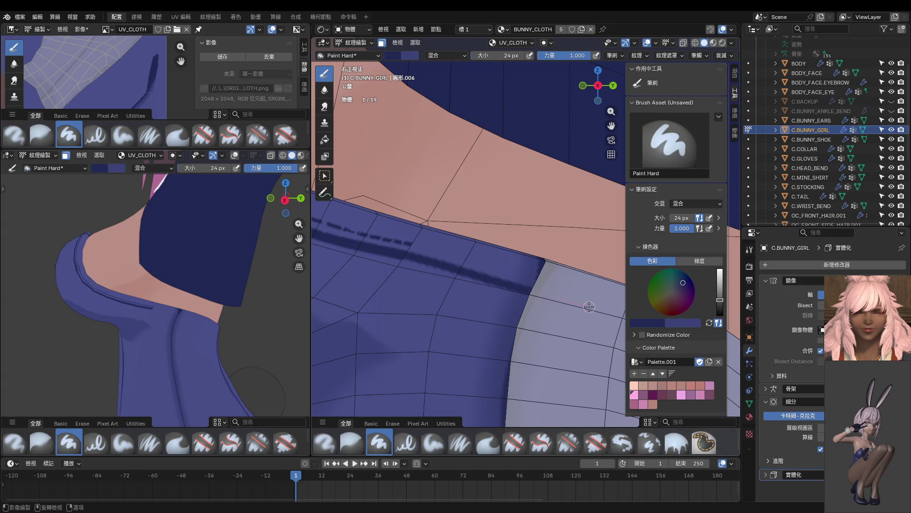
{"action": "left_click", "coordinate": [704, 56]}
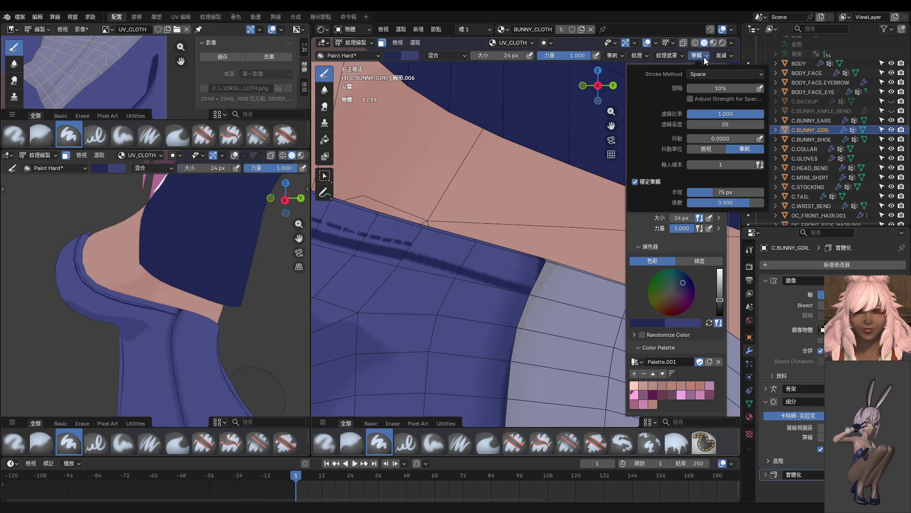
{"action": "left_click", "coordinate": [648, 182]}
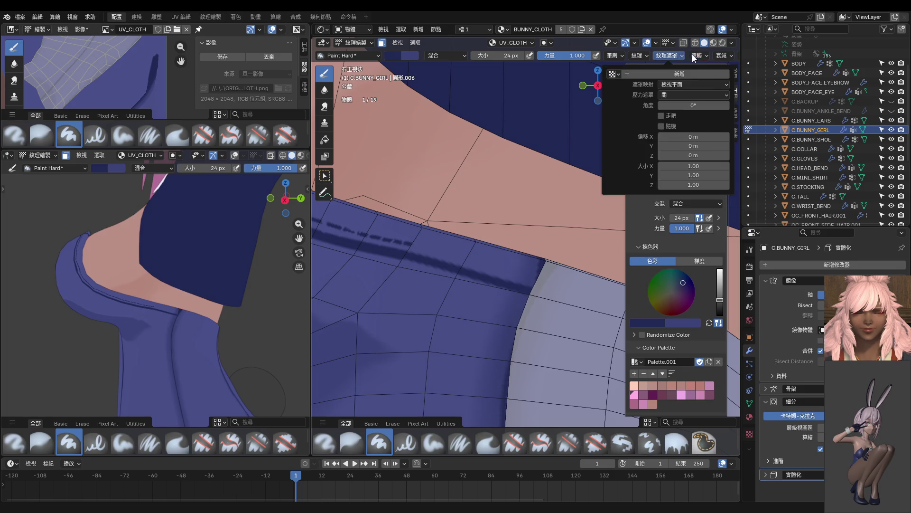
Step: Paint dashed stitch dabs along the collar seam at 12–18 px, then switch to Object Mode
{"action": "scroll", "coordinate": [495, 255], "scroll_direction": "up", "scroll_amount": 2}
{"action": "key", "text": "bracketleft"}
{"action": "key", "text": "bracketleft"}
{"action": "key", "text": "bracketleft"}
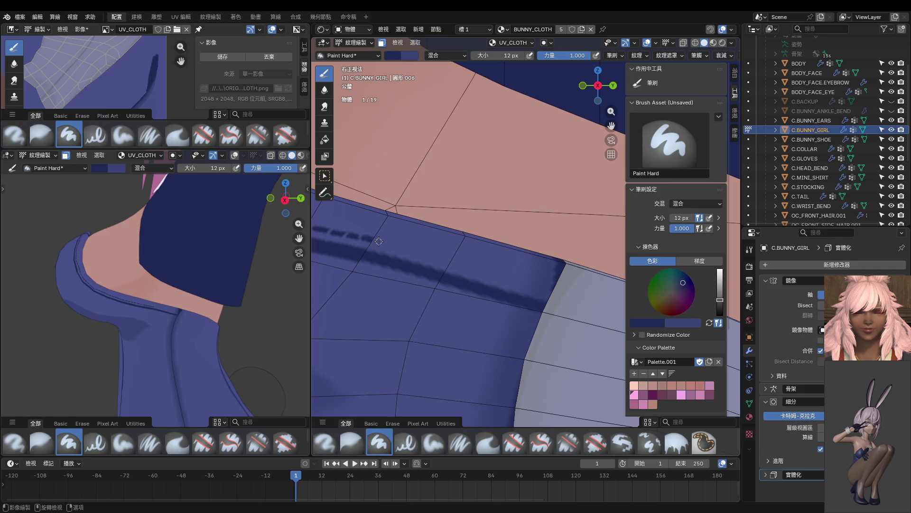
{"action": "middle_click_drag", "start_coordinate": [398, 247], "coordinate": [378, 244], "text": "shift"}
{"action": "key", "text": "bracketright"}
{"action": "key", "text": "bracketright"}
{"action": "key", "text": "bracketright"}
{"action": "left_click_drag", "start_coordinate": [378, 244], "coordinate": [418, 257]}
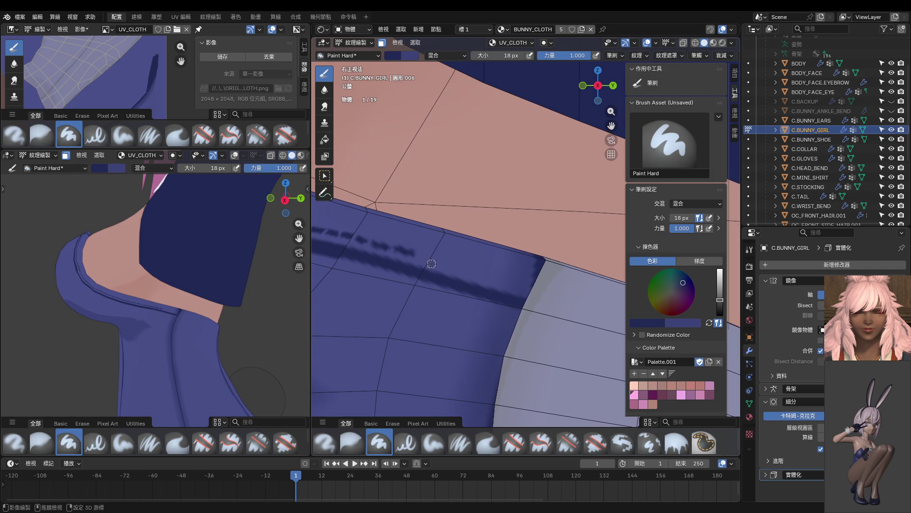
{"action": "middle_click_drag", "start_coordinate": [418, 257], "coordinate": [382, 251], "text": "shift"}
{"action": "left_click_drag", "start_coordinate": [382, 250], "coordinate": [492, 280]}
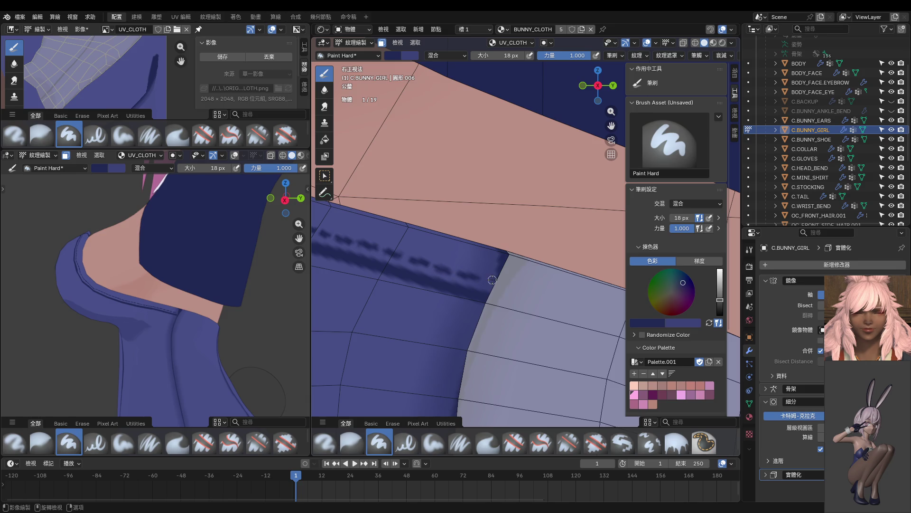
{"action": "scroll", "coordinate": [503, 289], "scroll_direction": "down", "scroll_amount": 3}
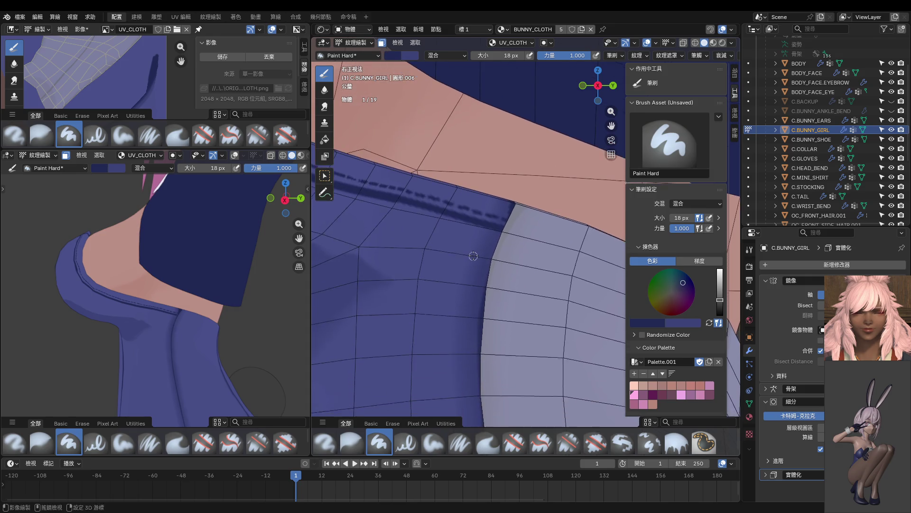
{"action": "scroll", "coordinate": [473, 263], "scroll_direction": "down", "scroll_amount": 2}
{"action": "key", "text": "ctrl+Tab"}
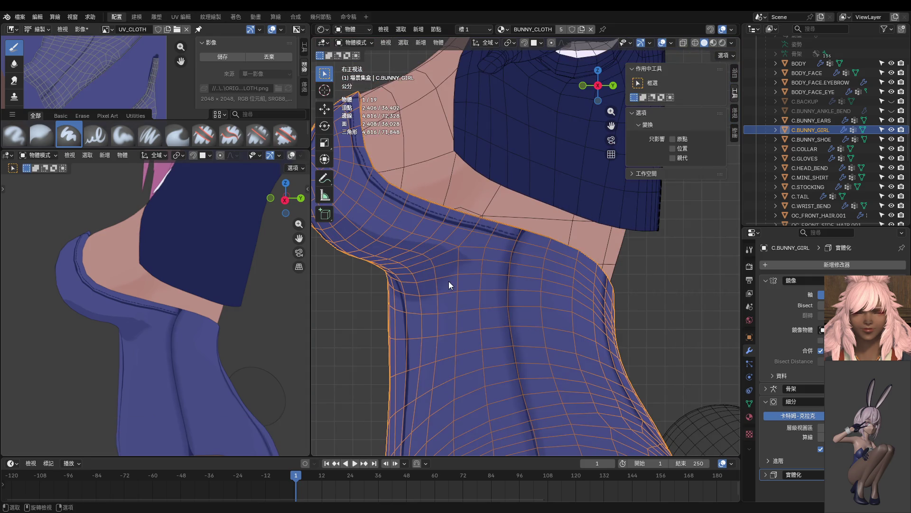
Step: Return the bunny suit to Texture Paint from the mode pie menu, facing the collar seam
{"action": "scroll", "coordinate": [430, 275], "scroll_direction": "up", "scroll_amount": 5}
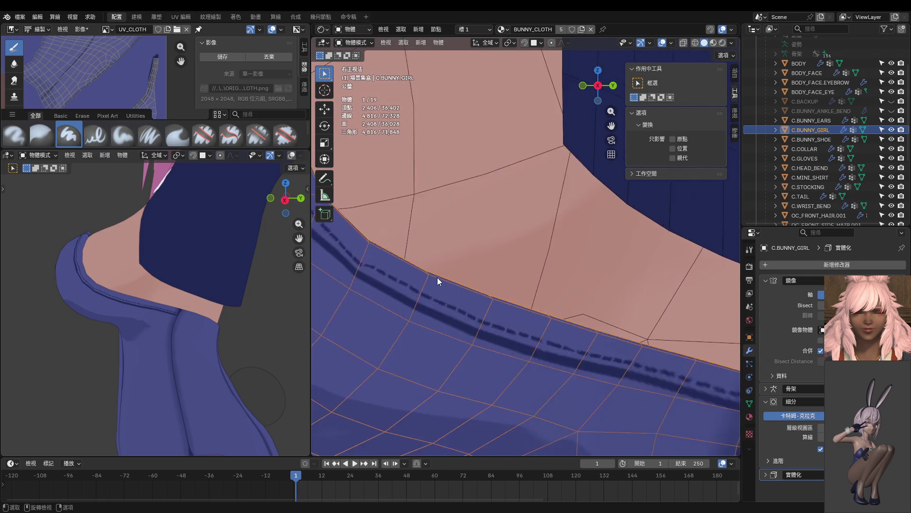
{"action": "key", "text": "ctrl+Tab"}
{"action": "left_click", "coordinate": [379, 267]}
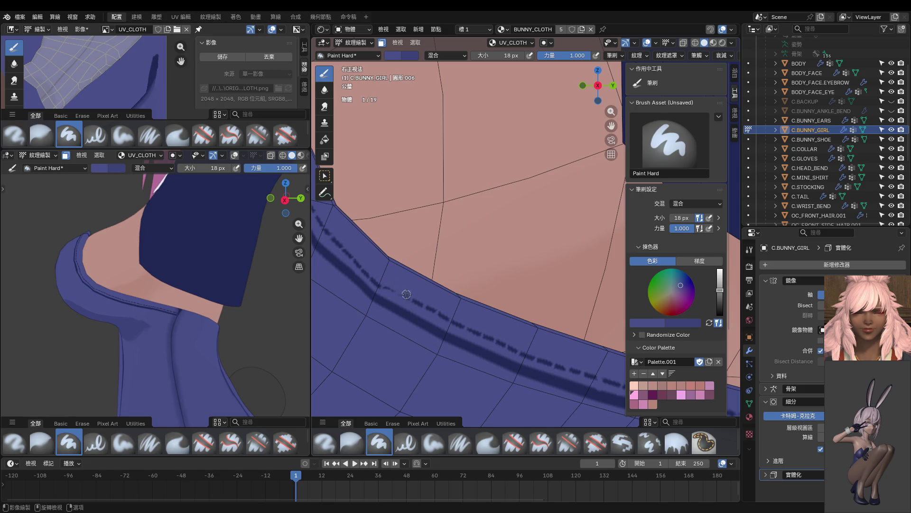
{"action": "middle_click_drag", "start_coordinate": [405, 297], "coordinate": [383, 303]}
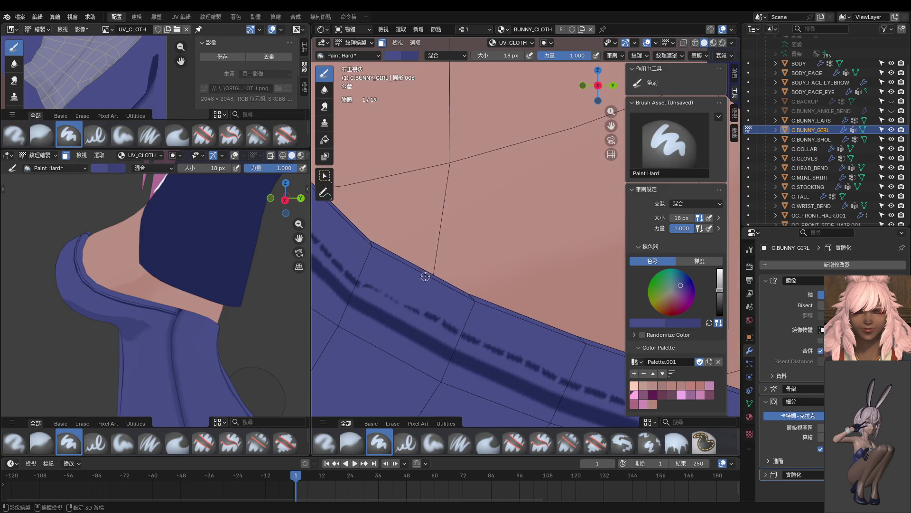
Step: Sample the darker navy and paint more dashed stitches along the collar curve
{"action": "key", "text": "s"}
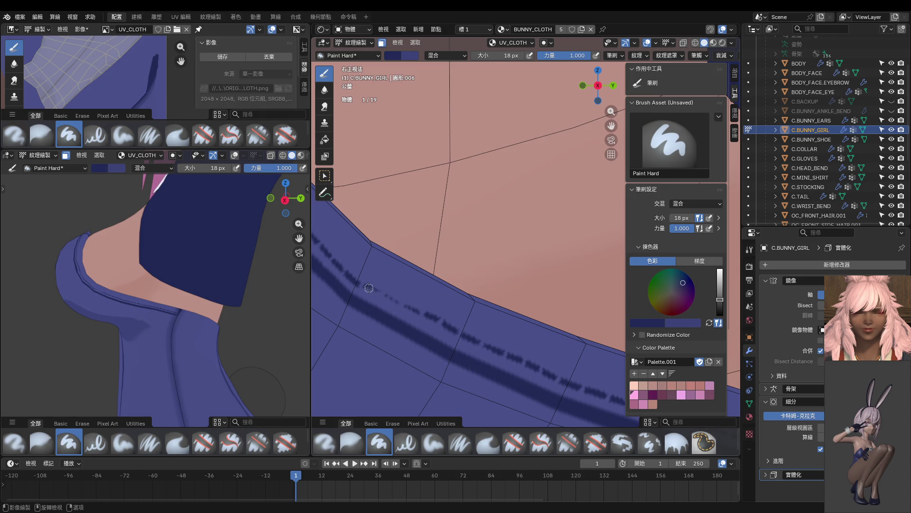
{"action": "left_click_drag", "start_coordinate": [366, 288], "coordinate": [397, 302]}
{"action": "scroll", "coordinate": [441, 309], "scroll_direction": "down", "scroll_amount": 5}
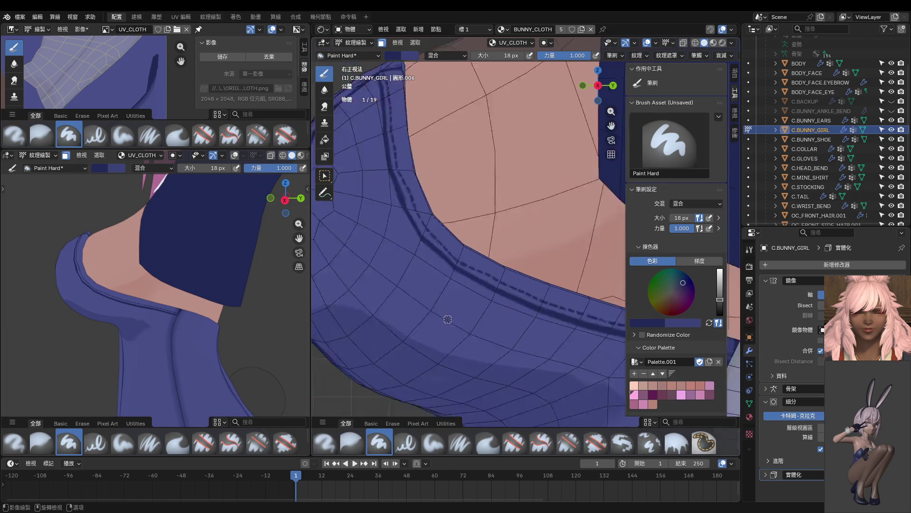
{"action": "scroll", "coordinate": [440, 298], "scroll_direction": "up", "scroll_amount": 5}
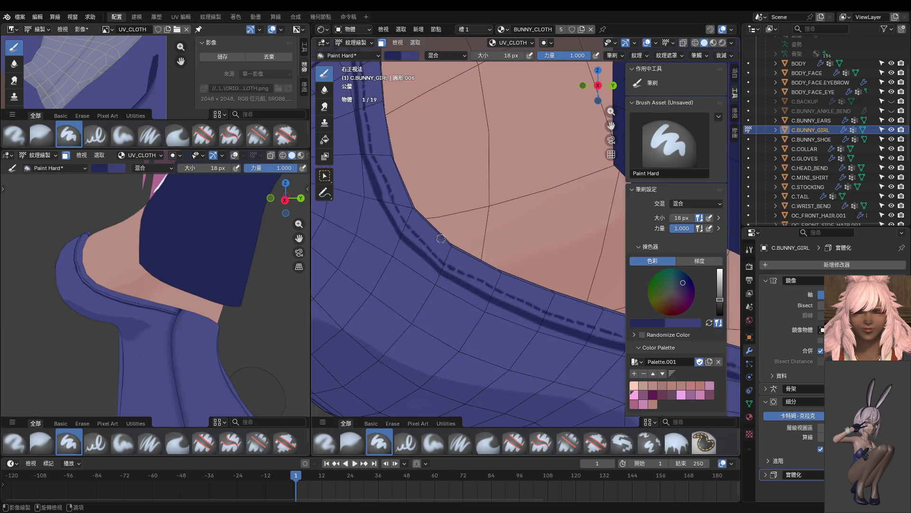
{"action": "key", "text": "s"}
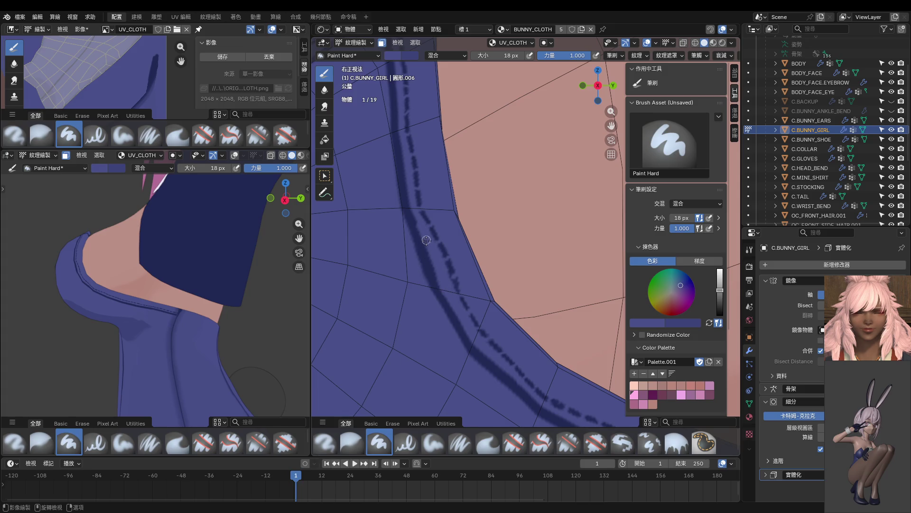
{"action": "scroll", "coordinate": [453, 284], "scroll_direction": "down", "scroll_amount": 5}
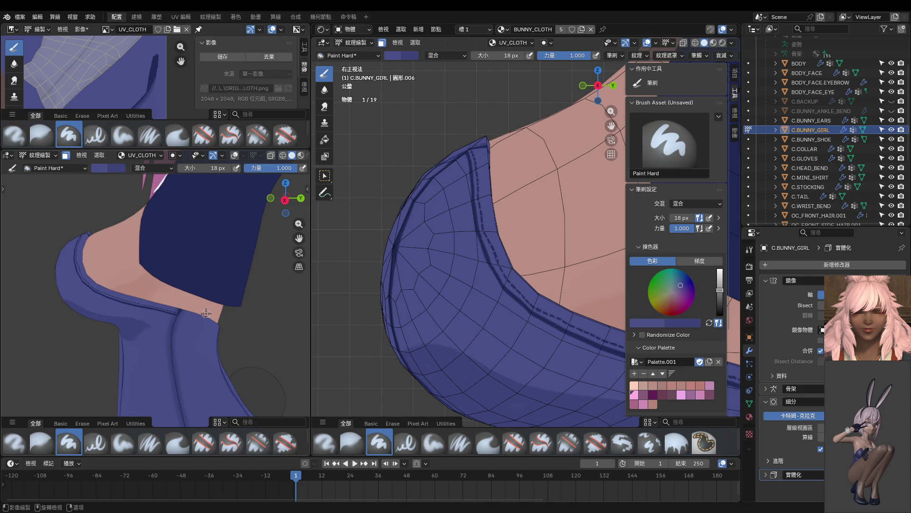
{"action": "scroll", "coordinate": [157, 317], "scroll_direction": "up", "scroll_amount": 3}
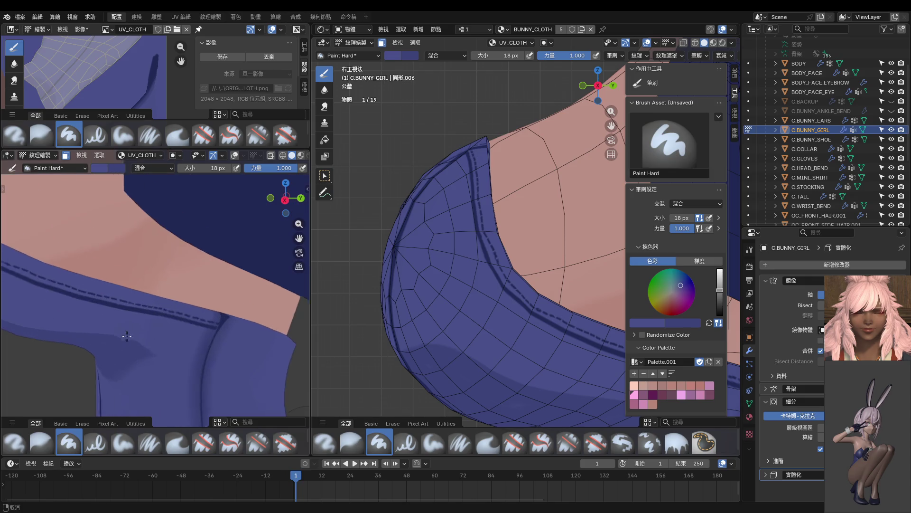
{"action": "scroll", "coordinate": [527, 282], "scroll_direction": "down", "scroll_amount": 2}
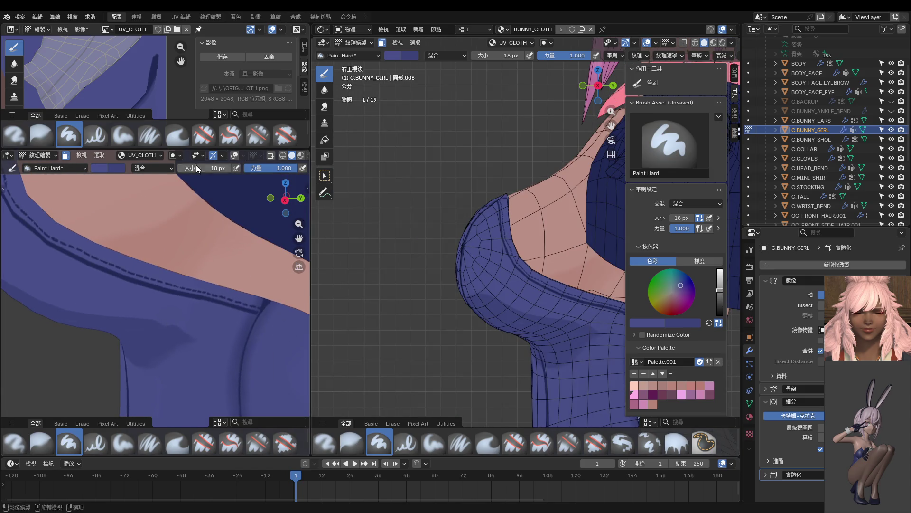
{"action": "left_click", "coordinate": [325, 89]}
Step: Soften the collar edge with an 80 px Blur brush, lowering strength to 0.145
{"action": "key", "text": "f"}
{"action": "left_click", "coordinate": [499, 249]}
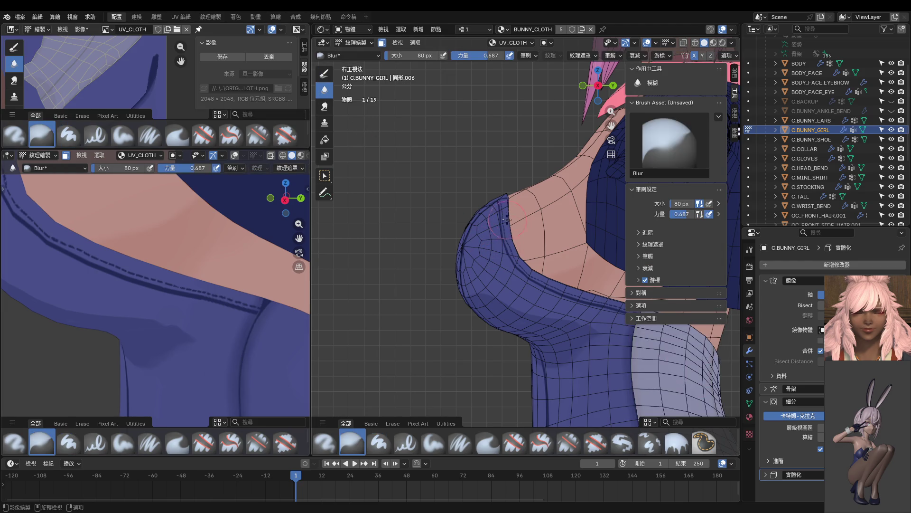
{"action": "mouse_move", "coordinate": [590, 303]}
{"action": "left_mouse_down"}
{"action": "mouse_move", "coordinate": [379, 285]}
{"action": "mouse_move", "coordinate": [529, 259]}
{"action": "left_mouse_up"}
{"action": "key", "text": "shift+f"}
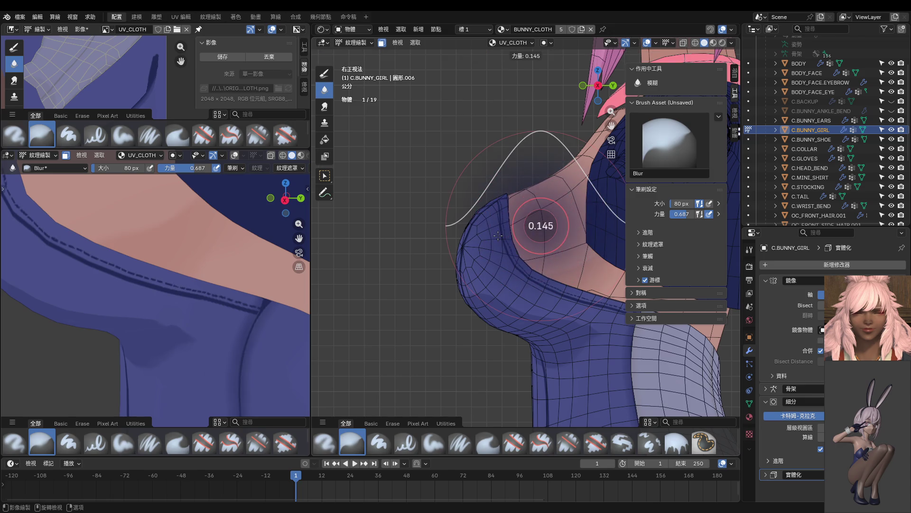
{"action": "left_click", "coordinate": [543, 224]}
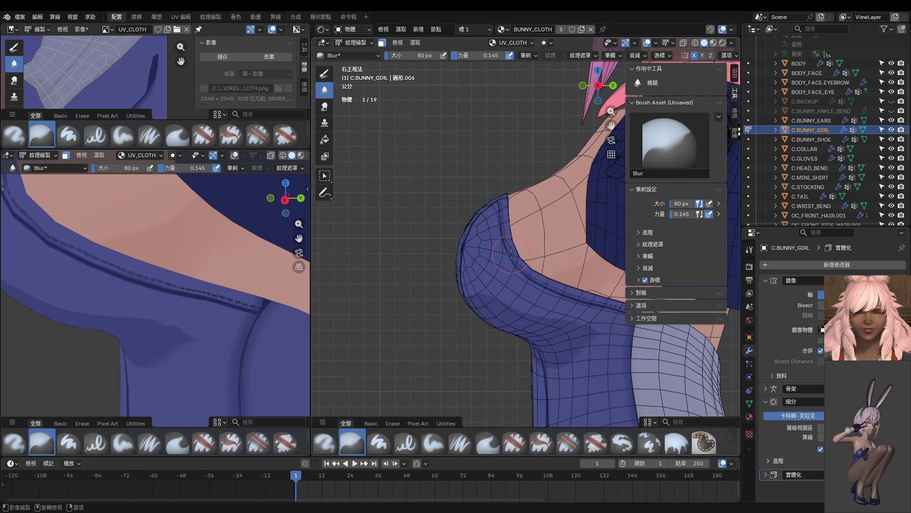
{"action": "mouse_move", "coordinate": [541, 266]}
{"action": "middle_mouse_down"}
{"action": "mouse_move", "coordinate": [467, 249]}
{"action": "mouse_move", "coordinate": [534, 304]}
{"action": "mouse_move", "coordinate": [550, 258]}
{"action": "middle_mouse_up"}
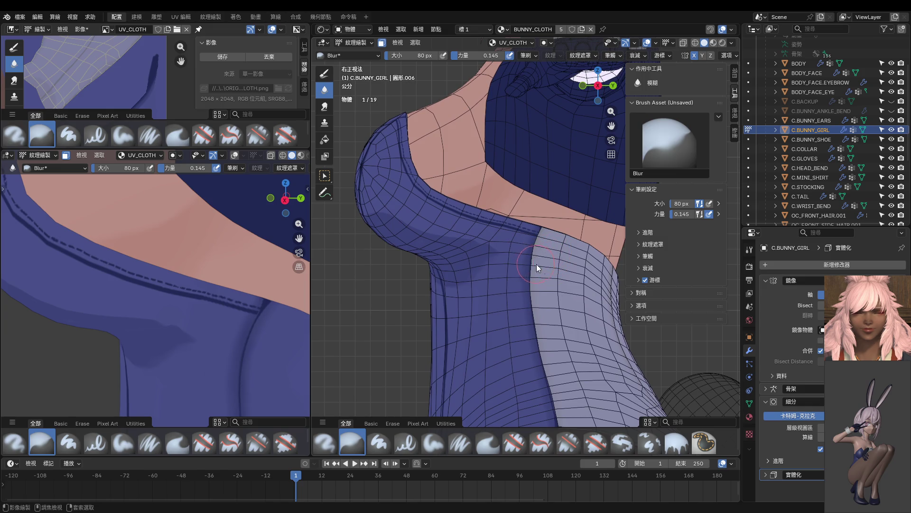
Step: Reselect the seam-bounded cloth faces below the collar as the paint mask, back in Texture Paint
{"action": "key", "text": "Tab"}
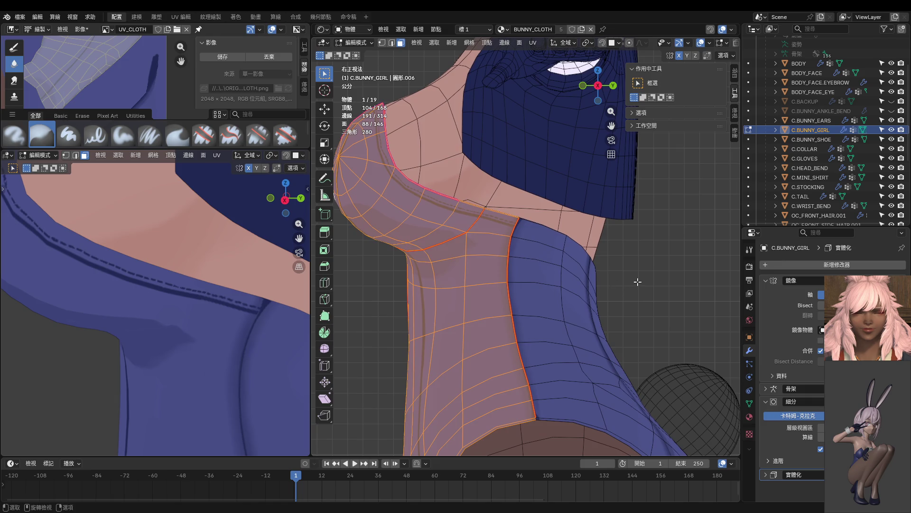
{"action": "key", "text": "shift+l"}
{"action": "key", "text": "l"}
{"action": "key", "text": "Tab"}
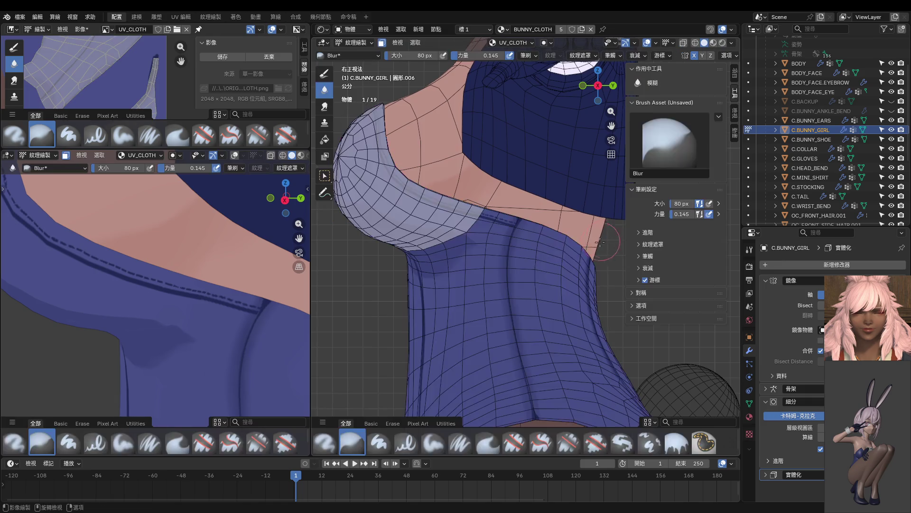
{"action": "scroll", "coordinate": [522, 266], "scroll_direction": "up", "scroll_amount": 5}
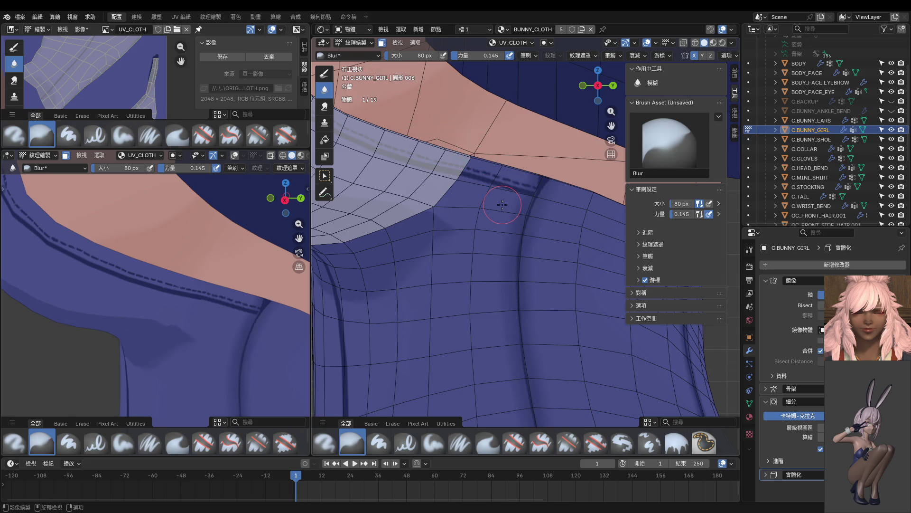
Step: Sample the bodysuit's blue and set up the Paint Hard brush at 16 px
{"action": "key", "text": "s"}
{"action": "left_click", "coordinate": [514, 182]}
{"action": "left_click", "coordinate": [380, 442]}
{"action": "mouse_move", "coordinate": [553, 209]}
{"action": "middle_mouse_down"}
{"action": "mouse_move", "coordinate": [500, 139]}
{"action": "mouse_move", "coordinate": [509, 125]}
{"action": "middle_mouse_up"}
{"action": "key", "text": "f"}
{"action": "left_click", "coordinate": [499, 144]}
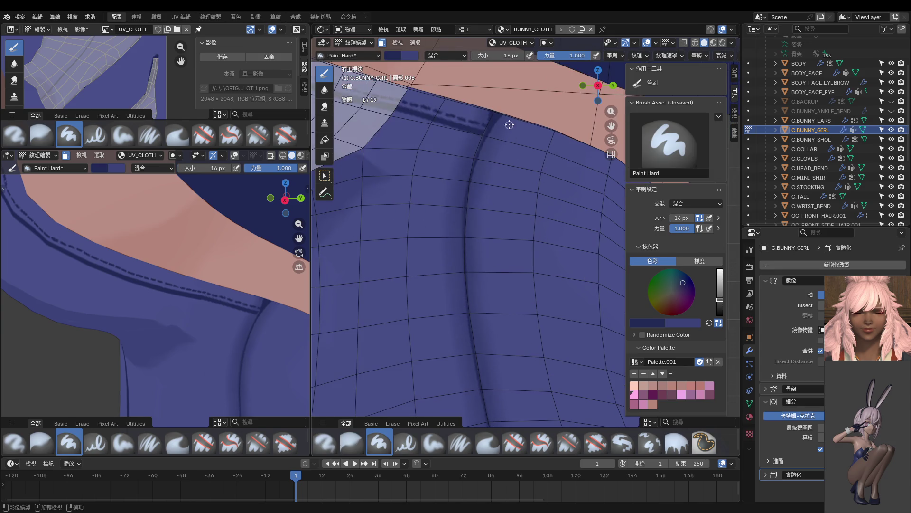
Step: Paint dashed stitch strokes down the side seam and up the torso seam
{"action": "mouse_move", "coordinate": [506, 115]}
{"action": "left_mouse_down"}
{"action": "mouse_move", "coordinate": [482, 177]}
{"action": "mouse_move", "coordinate": [480, 271]}
{"action": "left_mouse_up"}
{"action": "middle_click_drag", "start_coordinate": [480, 272], "coordinate": [452, 166], "text": "shift"}
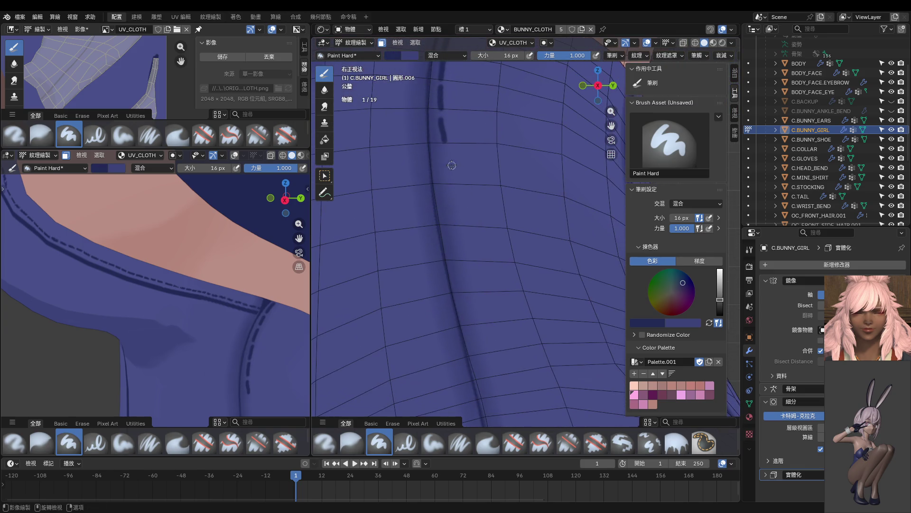
{"action": "left_click_drag", "start_coordinate": [443, 148], "coordinate": [461, 260]}
{"action": "middle_click_drag", "start_coordinate": [461, 260], "coordinate": [447, 182], "text": "shift"}
{"action": "left_click_drag", "start_coordinate": [439, 169], "coordinate": [492, 388]}
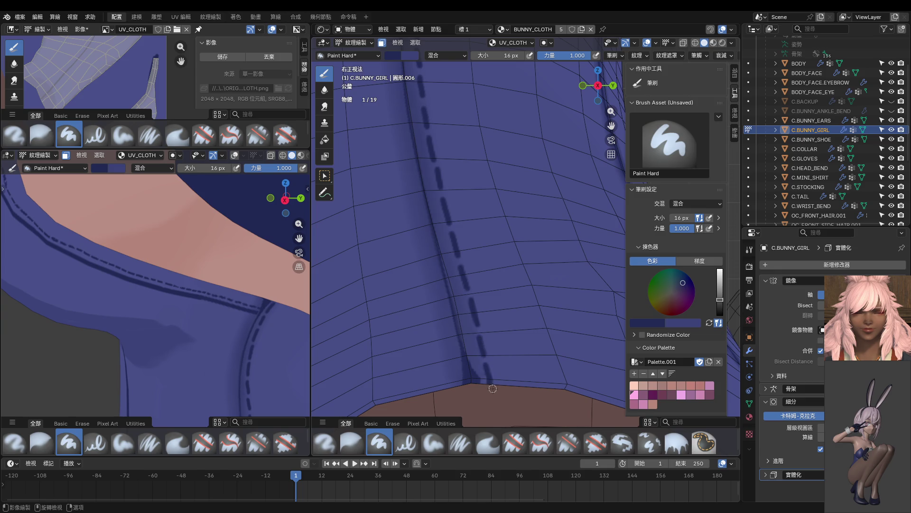
{"action": "scroll", "coordinate": [280, 342], "scroll_direction": "down", "scroll_amount": 5}
{"action": "scroll", "coordinate": [210, 326], "scroll_direction": "up", "scroll_amount": 4}
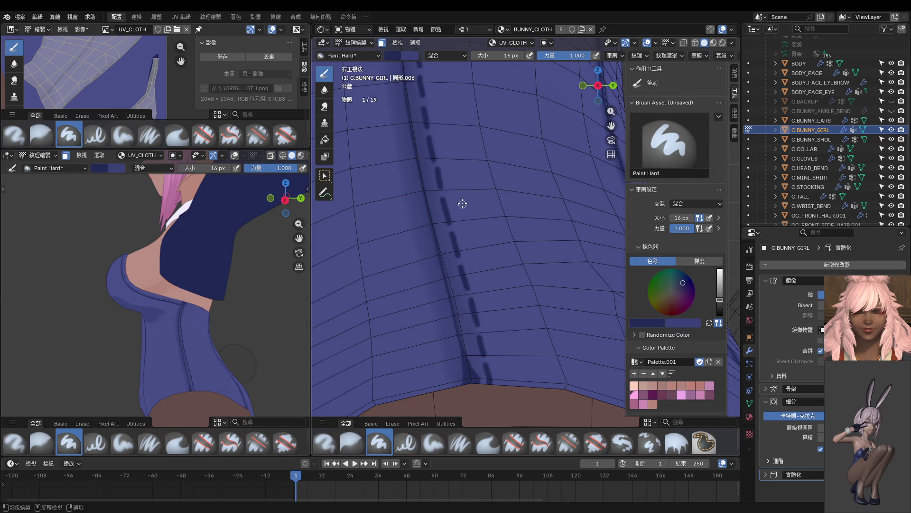
{"action": "scroll", "coordinate": [461, 207], "scroll_direction": "down", "scroll_amount": 2}
{"action": "scroll", "coordinate": [465, 180], "scroll_direction": "down", "scroll_amount": 2}
{"action": "left_click_drag", "start_coordinate": [478, 139], "coordinate": [490, 122]}
{"action": "middle_click_drag", "start_coordinate": [491, 123], "coordinate": [484, 112]}
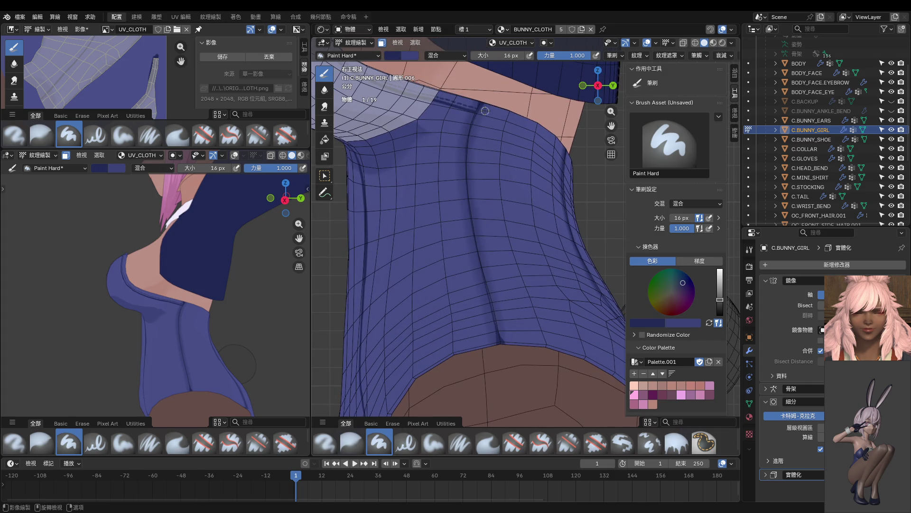
Step: Turn on Stabilize Stroke, shrink the brush to 10 px, and paint a thin seam line
{"action": "left_click", "coordinate": [696, 55]}
{"action": "left_click", "coordinate": [636, 182]}
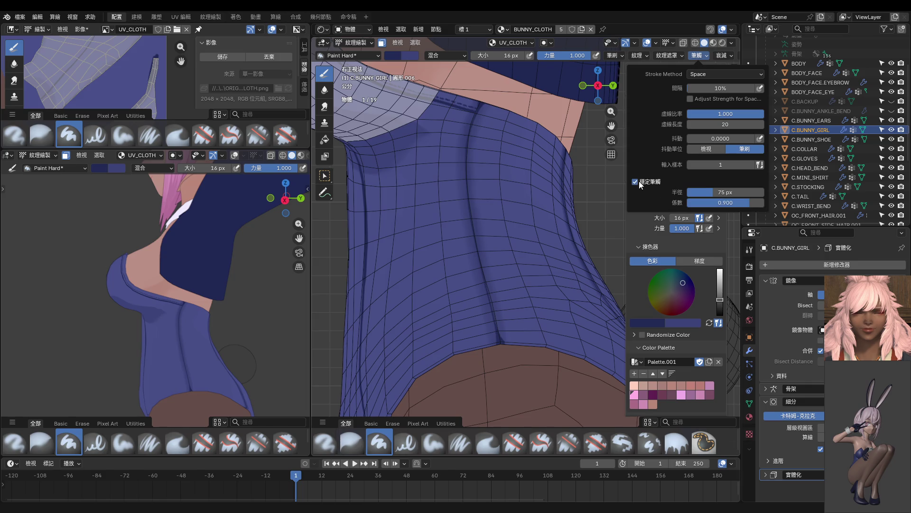
{"action": "key", "text": "KP_5"}
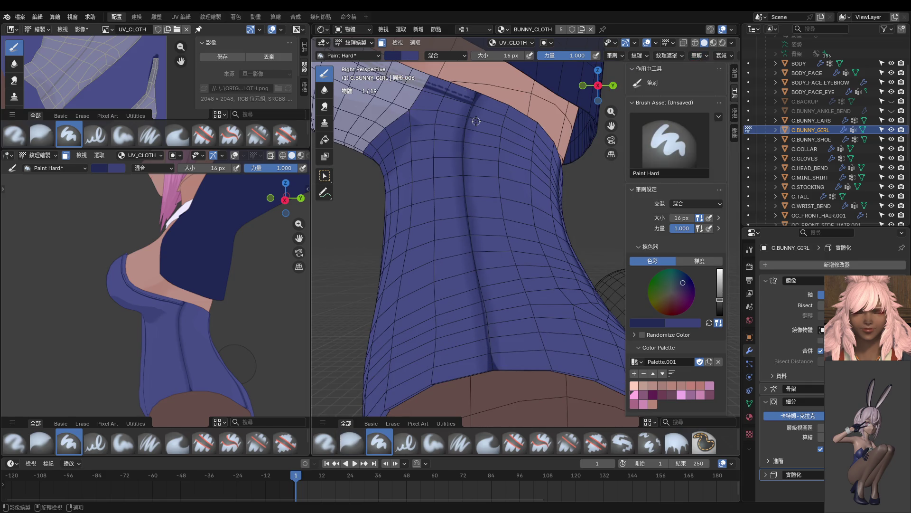
{"action": "key", "text": "KP_5"}
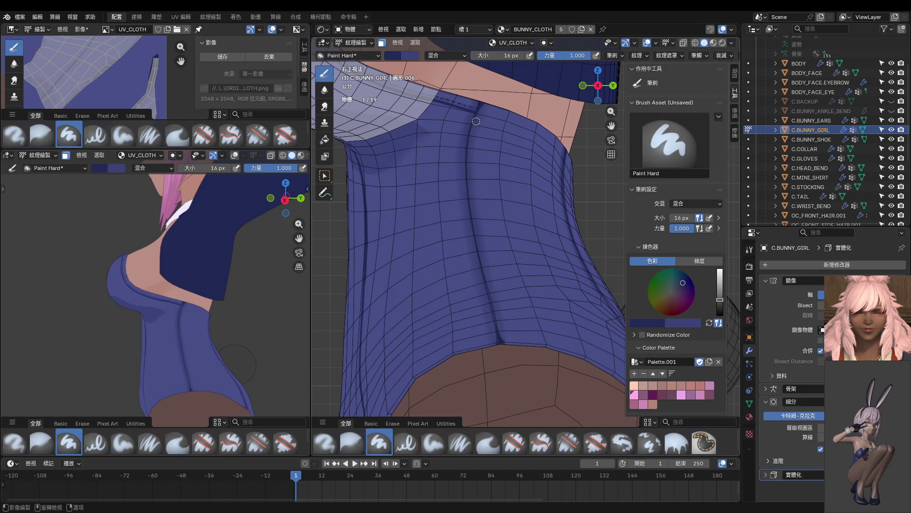
{"action": "key", "text": "bracketleft"}
{"action": "key", "text": "bracketleft"}
{"action": "key", "text": "bracketleft"}
{"action": "left_click_drag", "start_coordinate": [485, 105], "coordinate": [471, 145]}
Step: Set the brush to 4 px and trace thin dark lines down the seam
{"action": "scroll", "coordinate": [487, 106], "scroll_direction": "up", "scroll_amount": 3}
{"action": "scroll", "coordinate": [487, 101], "scroll_direction": "up", "scroll_amount": 1, "text": "shift"}
{"action": "key", "text": "f"}
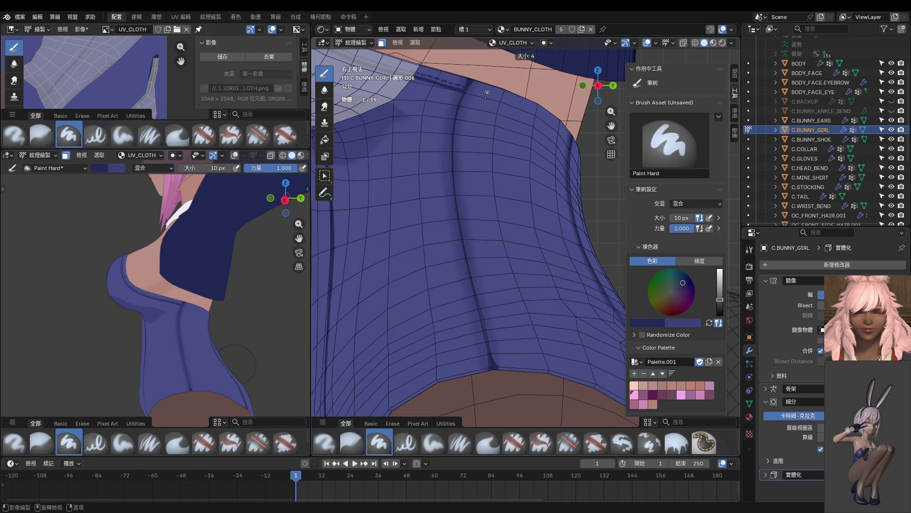
{"action": "left_click", "coordinate": [486, 92]}
{"action": "left_click_drag", "start_coordinate": [481, 74], "coordinate": [466, 100]}
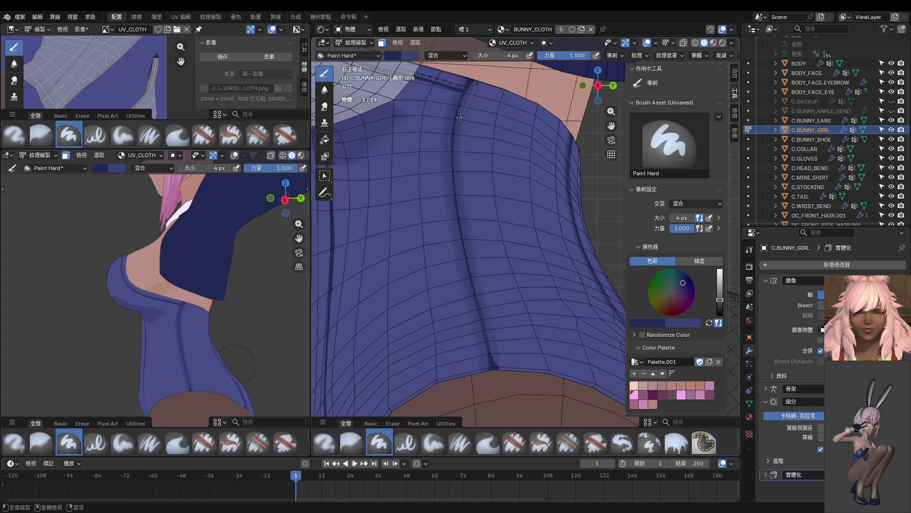
{"action": "mouse_move", "coordinate": [457, 132]}
{"action": "left_mouse_down"}
{"action": "mouse_move", "coordinate": [472, 249]}
{"action": "mouse_move", "coordinate": [515, 403]}
{"action": "left_mouse_up"}
{"action": "scroll", "coordinate": [488, 237], "scroll_direction": "up", "scroll_amount": 3}
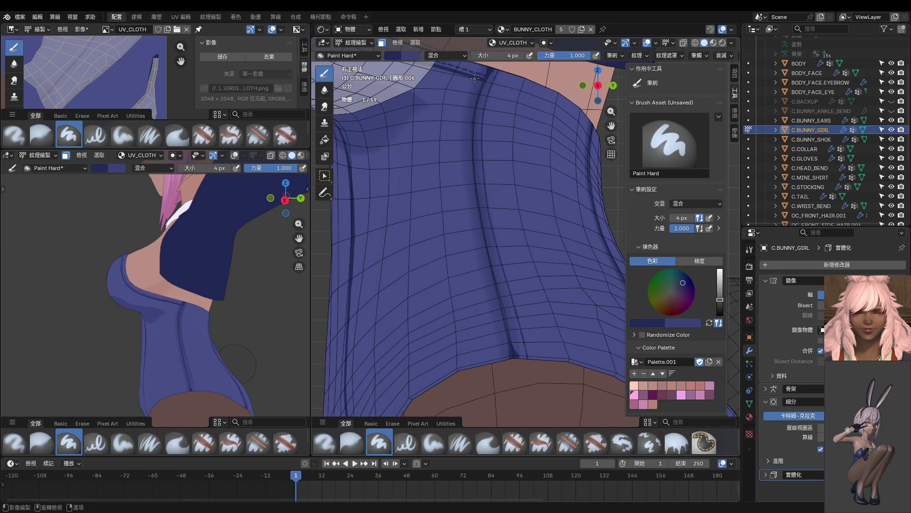
{"action": "mouse_move", "coordinate": [459, 133]}
{"action": "left_mouse_down"}
{"action": "mouse_move", "coordinate": [463, 196]}
{"action": "mouse_move", "coordinate": [510, 407]}
{"action": "left_mouse_up"}
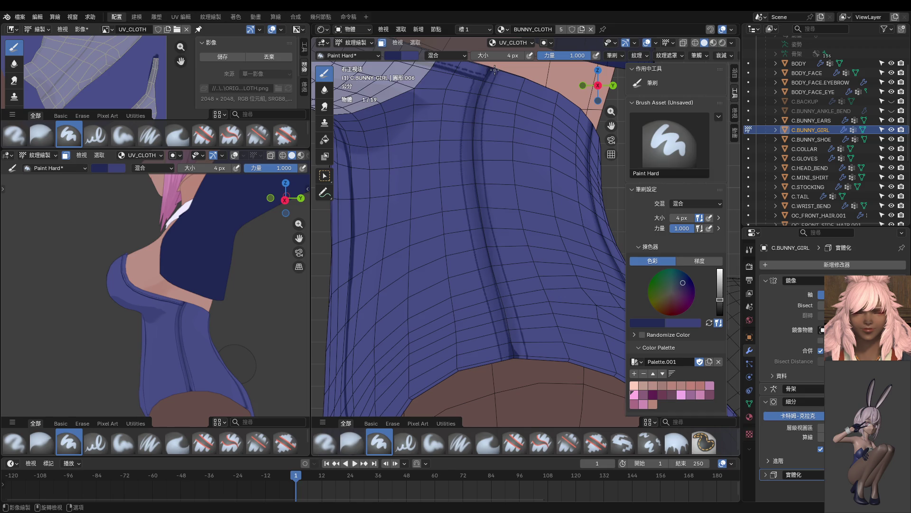
Step: Paint further steady seam lines from the collar down to the hem
{"action": "left_click_drag", "start_coordinate": [486, 86], "coordinate": [482, 101]}
{"action": "left_click_drag", "start_coordinate": [477, 143], "coordinate": [483, 185]}
{"action": "left_click_drag", "start_coordinate": [492, 68], "coordinate": [492, 68]}
{"action": "left_click_drag", "start_coordinate": [480, 103], "coordinate": [483, 195]}
{"action": "left_click_drag", "start_coordinate": [488, 236], "coordinate": [509, 314]}
{"action": "left_click_drag", "start_coordinate": [519, 348], "coordinate": [531, 399]}
{"action": "left_click_drag", "start_coordinate": [468, 124], "coordinate": [474, 216]}
{"action": "left_click_drag", "start_coordinate": [481, 255], "coordinate": [507, 345]}
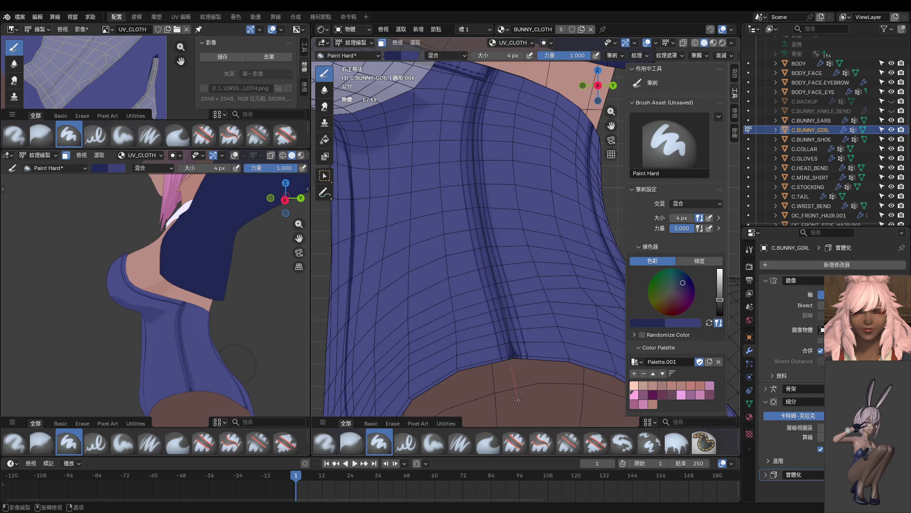
Step: Turn off Stabilize Stroke, set the brush to 14 px, and sample a darker blue
{"action": "scroll", "coordinate": [500, 176], "scroll_direction": "up", "scroll_amount": 5}
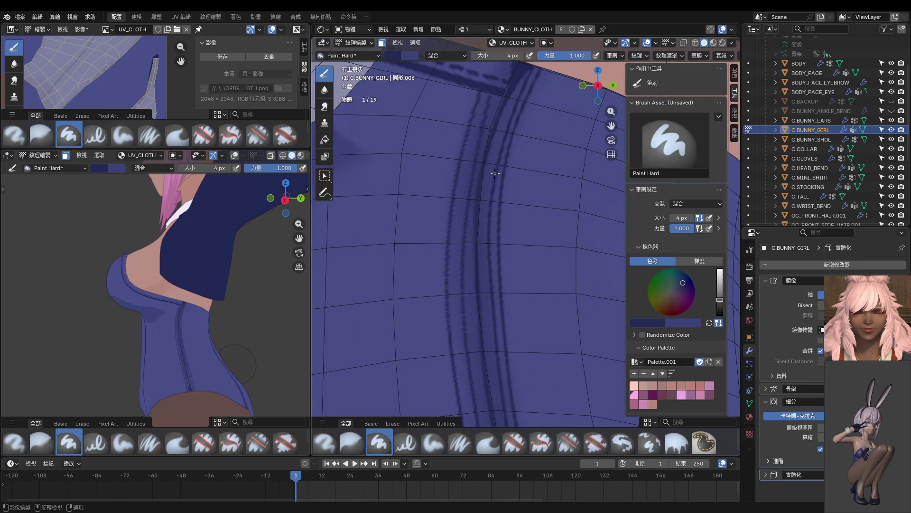
{"action": "middle_click_drag", "start_coordinate": [495, 173], "coordinate": [539, 180], "text": "shift"}
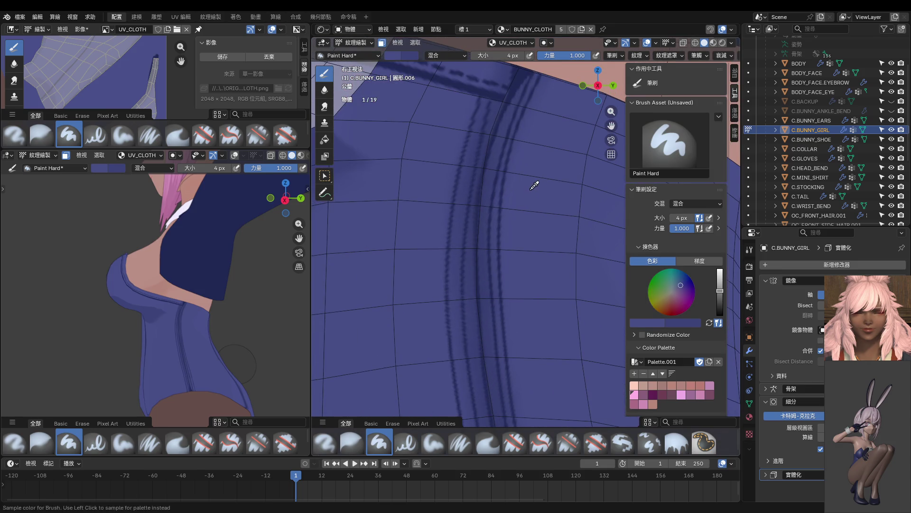
{"action": "left_click", "coordinate": [696, 55]}
{"action": "left_click", "coordinate": [649, 181]}
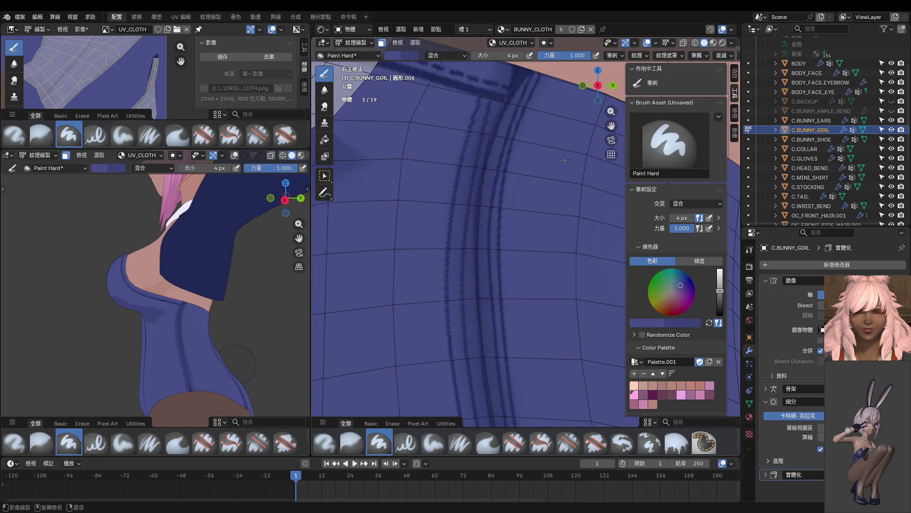
{"action": "key", "text": "f"}
{"action": "left_click", "coordinate": [484, 120]}
{"action": "key", "text": "s"}
Step: Pan the view along the seam to inspect the painted stripes
{"action": "middle_click_drag", "start_coordinate": [490, 123], "coordinate": [484, 129], "text": "shift"}
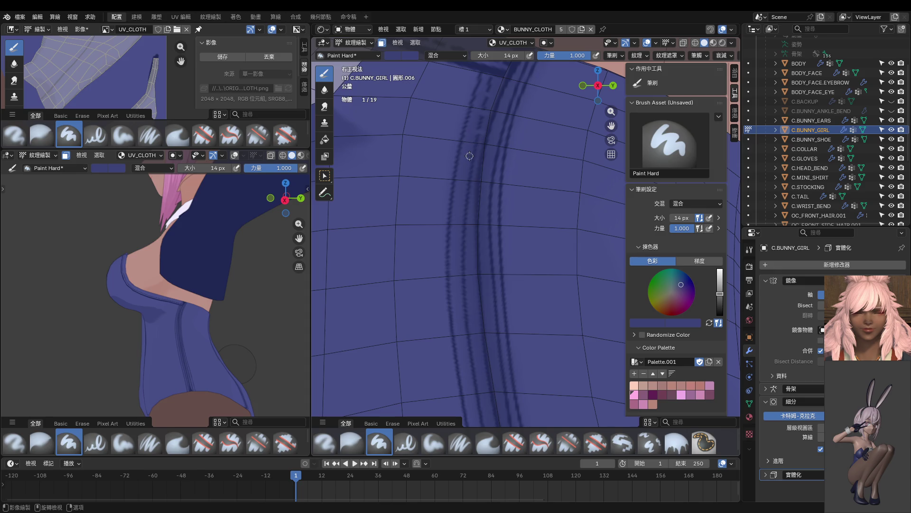
{"action": "middle_click_drag", "start_coordinate": [479, 178], "coordinate": [477, 156], "text": "shift"}
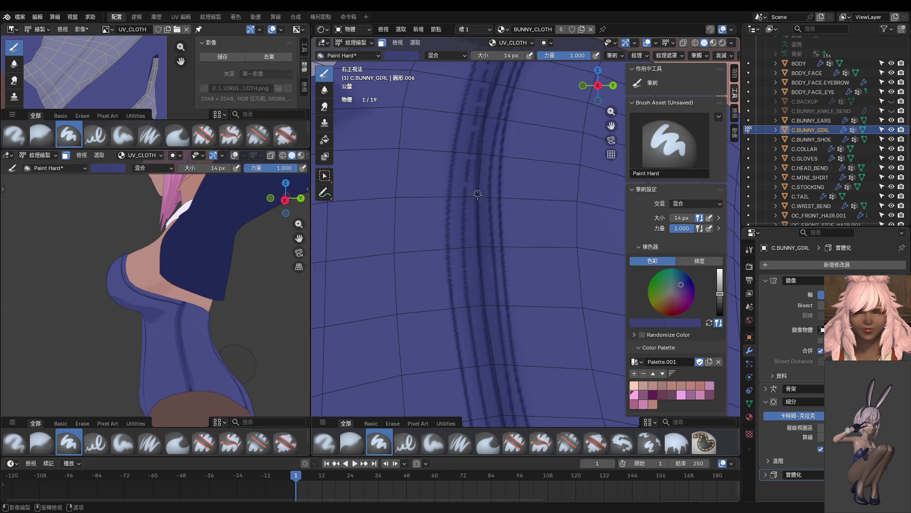
{"action": "middle_click_drag", "start_coordinate": [477, 190], "coordinate": [469, 180], "text": "shift"}
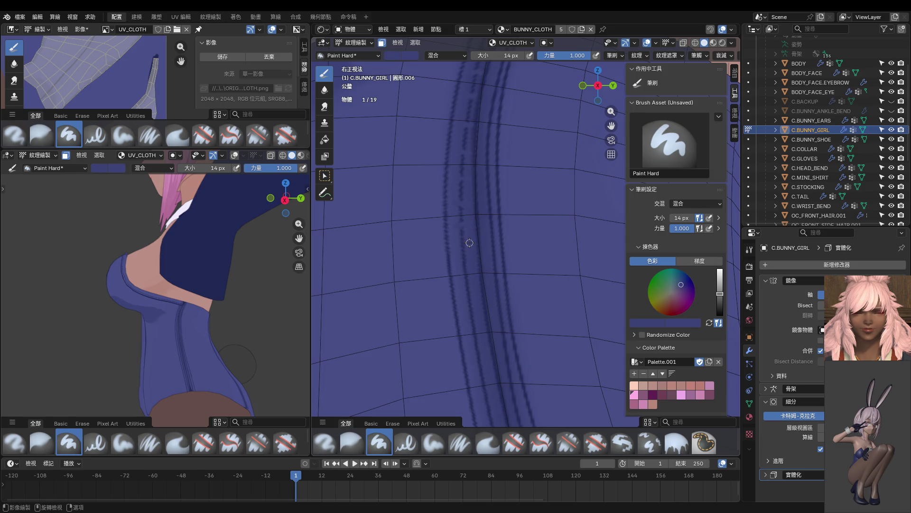
{"action": "mouse_move", "coordinate": [457, 253]}
{"action": "middle_mouse_down", "text": "shift"}
{"action": "mouse_move", "coordinate": [456, 262]}
{"action": "mouse_move", "coordinate": [451, 205]}
{"action": "middle_mouse_up", "text": "shift"}
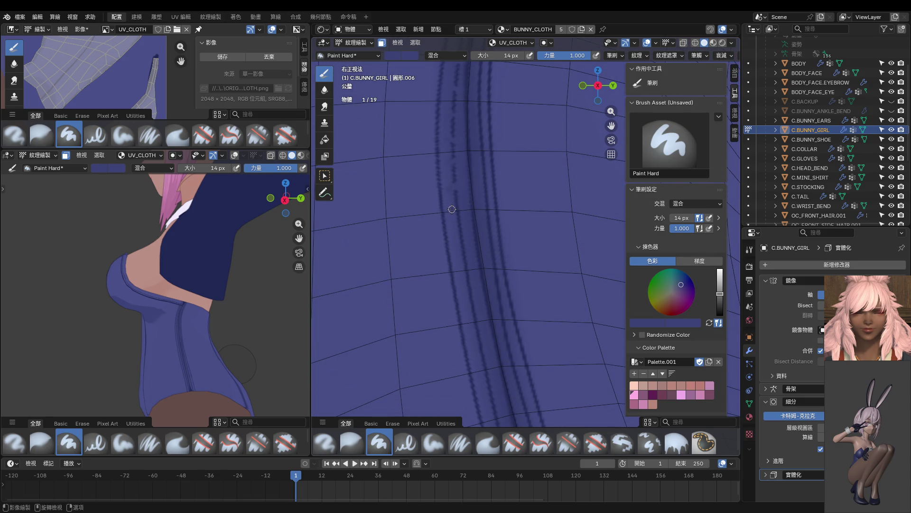
{"action": "middle_click_drag", "start_coordinate": [467, 211], "coordinate": [451, 197], "text": "shift"}
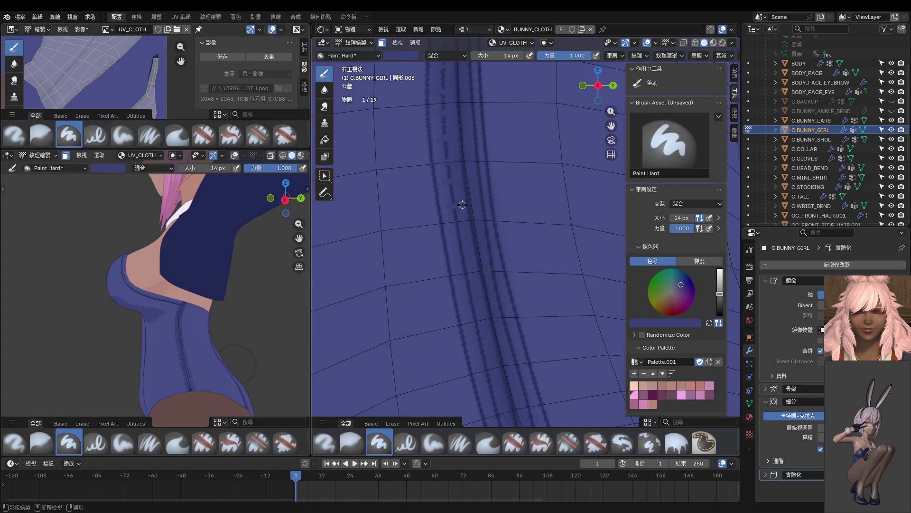
{"action": "mouse_move", "coordinate": [472, 251]}
{"action": "middle_mouse_down", "text": "shift"}
{"action": "mouse_move", "coordinate": [465, 219]}
{"action": "mouse_move", "coordinate": [448, 243]}
{"action": "middle_mouse_up", "text": "shift"}
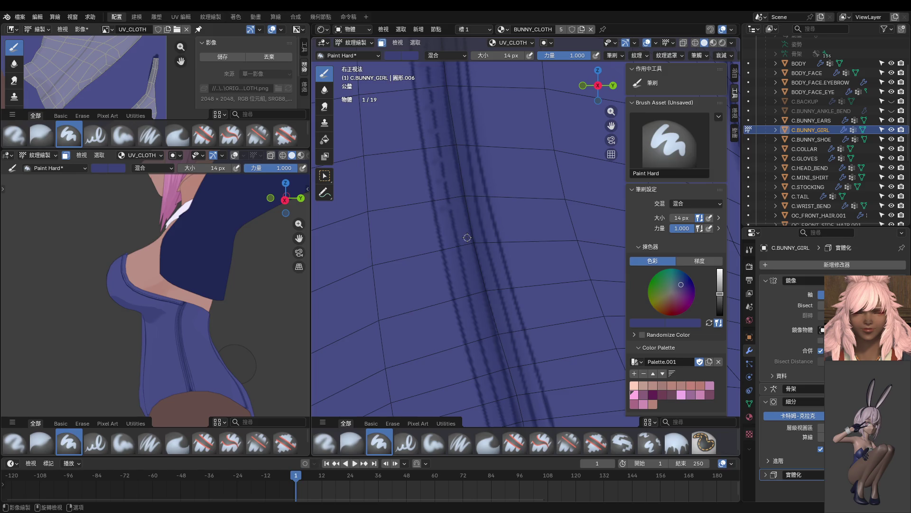
{"action": "middle_click_drag", "start_coordinate": [472, 271], "coordinate": [466, 284], "text": "shift"}
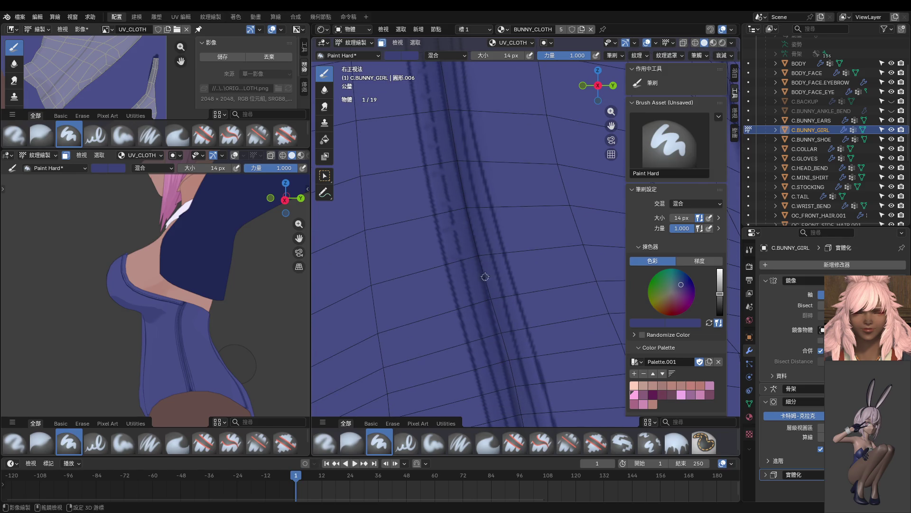
{"action": "middle_click_drag", "start_coordinate": [453, 258], "coordinate": [451, 240], "text": "shift"}
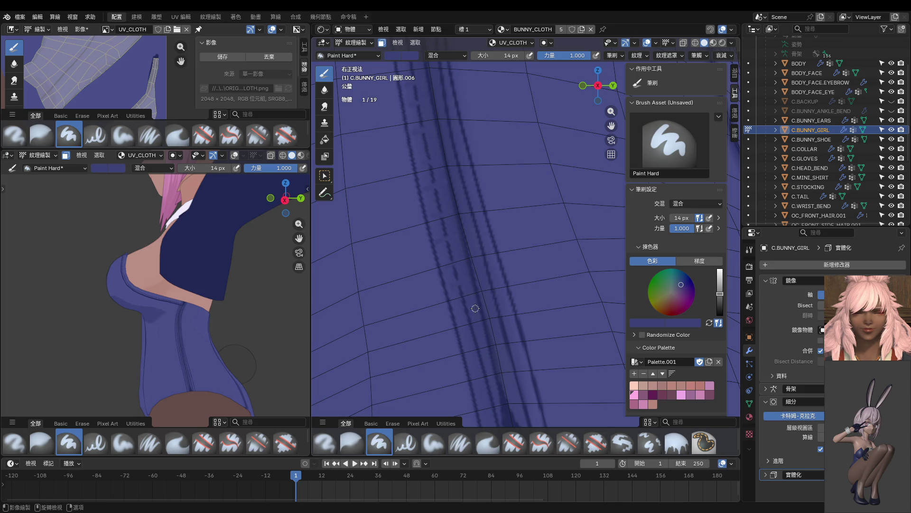
{"action": "middle_click_drag", "start_coordinate": [480, 329], "coordinate": [470, 259], "text": "shift"}
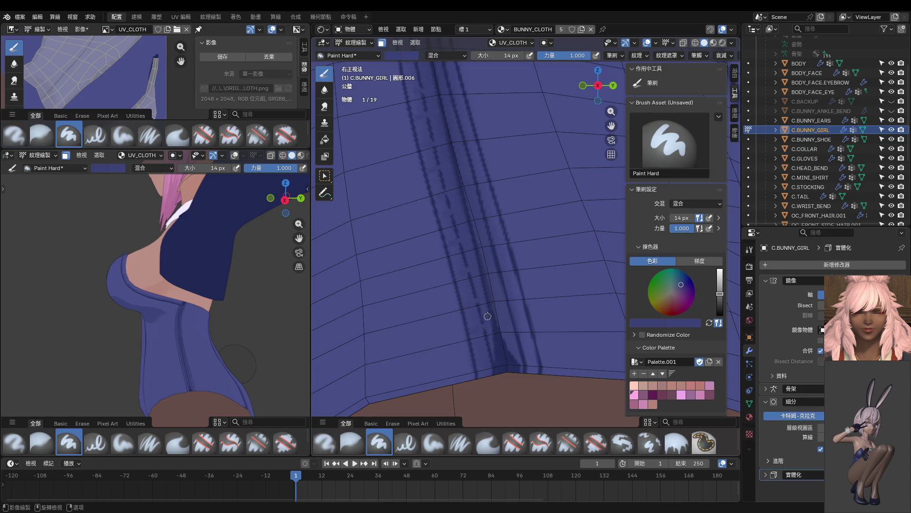
{"action": "scroll", "coordinate": [484, 311], "scroll_direction": "down", "scroll_amount": 5}
Step: Zoom in on the seam, sample a darker cloth colour, and thicken the seam line
{"action": "scroll", "coordinate": [221, 349], "scroll_direction": "up", "scroll_amount": 1}
{"action": "scroll", "coordinate": [221, 349], "scroll_direction": "up", "scroll_amount": 4}
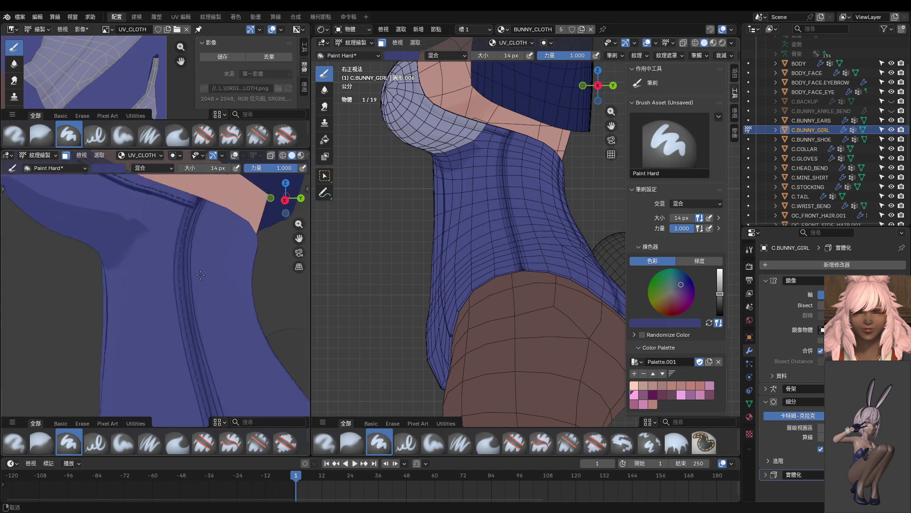
{"action": "scroll", "coordinate": [210, 265], "scroll_direction": "down", "scroll_amount": 3}
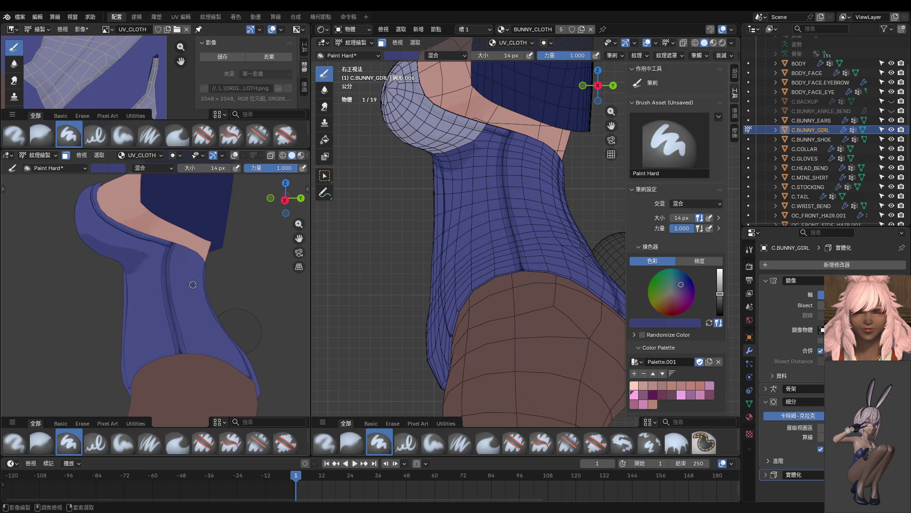
{"action": "middle_click_drag", "start_coordinate": [193, 285], "coordinate": [274, 257], "text": "ctrl"}
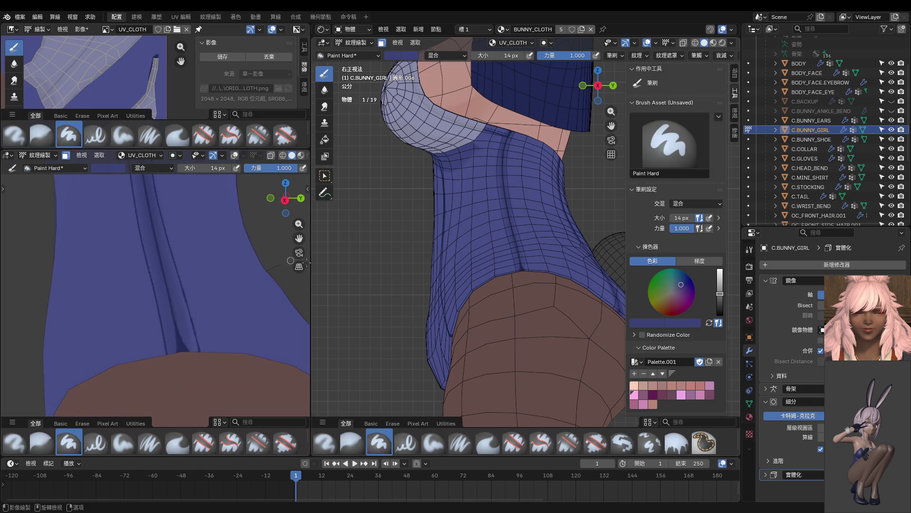
{"action": "scroll", "coordinate": [517, 244], "scroll_direction": "up", "scroll_amount": 10}
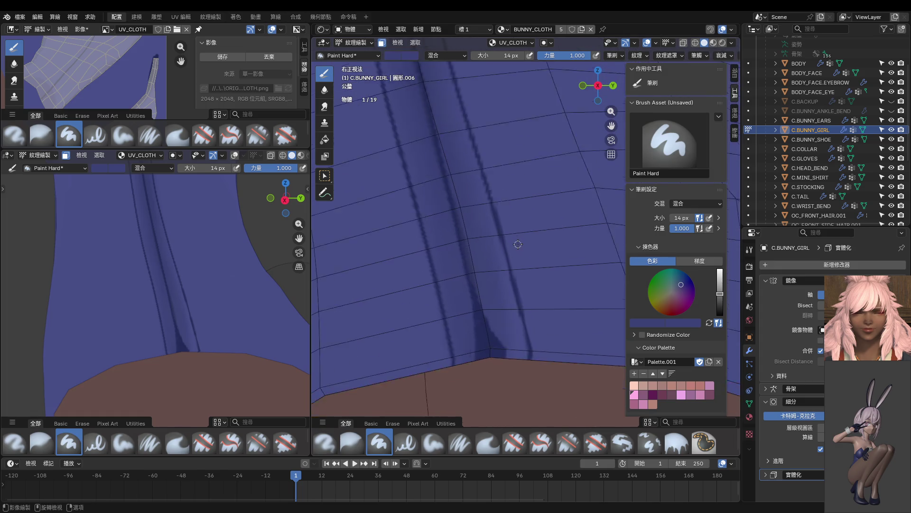
{"action": "scroll", "coordinate": [518, 244], "scroll_direction": "up", "scroll_amount": 2}
{"action": "key", "text": "s"}
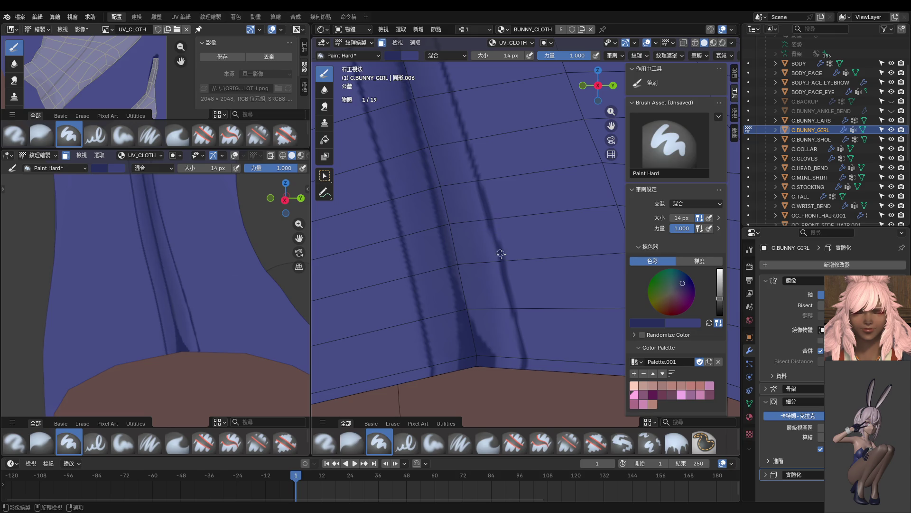
{"action": "mouse_move", "coordinate": [489, 211]}
{"action": "left_mouse_down"}
{"action": "mouse_move", "coordinate": [523, 374]}
{"action": "mouse_move", "coordinate": [492, 229]}
{"action": "mouse_move", "coordinate": [519, 341]}
{"action": "left_mouse_up"}
Step: Orbit both views to inspect the suit's side and back
{"action": "scroll", "coordinate": [519, 341], "scroll_direction": "down", "scroll_amount": 5}
{"action": "scroll", "coordinate": [235, 307], "scroll_direction": "down", "scroll_amount": 5}
{"action": "mouse_move", "coordinate": [201, 301]}
{"action": "middle_mouse_down"}
{"action": "mouse_move", "coordinate": [190, 292]}
{"action": "mouse_move", "coordinate": [190, 314]}
{"action": "mouse_move", "coordinate": [161, 304]}
{"action": "mouse_move", "coordinate": [149, 315]}
{"action": "middle_mouse_up"}
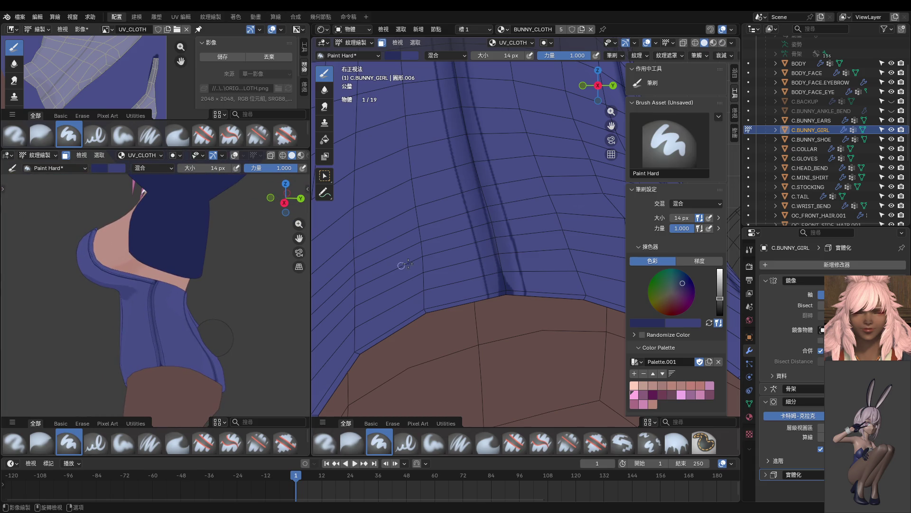
{"action": "scroll", "coordinate": [461, 261], "scroll_direction": "down", "scroll_amount": 2}
{"action": "mouse_move", "coordinate": [461, 261]}
{"action": "middle_mouse_down"}
{"action": "mouse_move", "coordinate": [486, 292]}
{"action": "mouse_move", "coordinate": [433, 218]}
{"action": "mouse_move", "coordinate": [469, 215]}
{"action": "mouse_move", "coordinate": [391, 233]}
{"action": "mouse_move", "coordinate": [421, 232]}
{"action": "middle_mouse_up"}
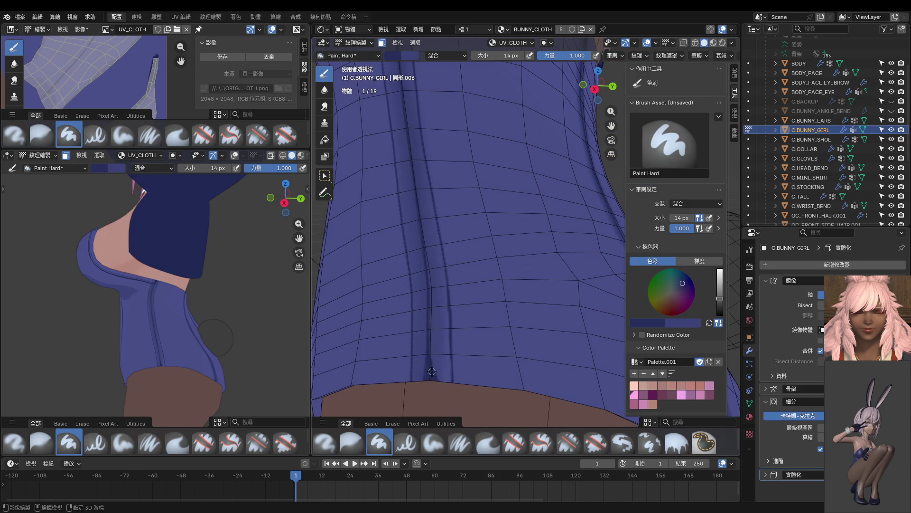
{"action": "mouse_move", "coordinate": [558, 288]}
{"action": "middle_mouse_down"}
{"action": "mouse_move", "coordinate": [531, 266]}
{"action": "mouse_move", "coordinate": [560, 247]}
{"action": "middle_mouse_up"}
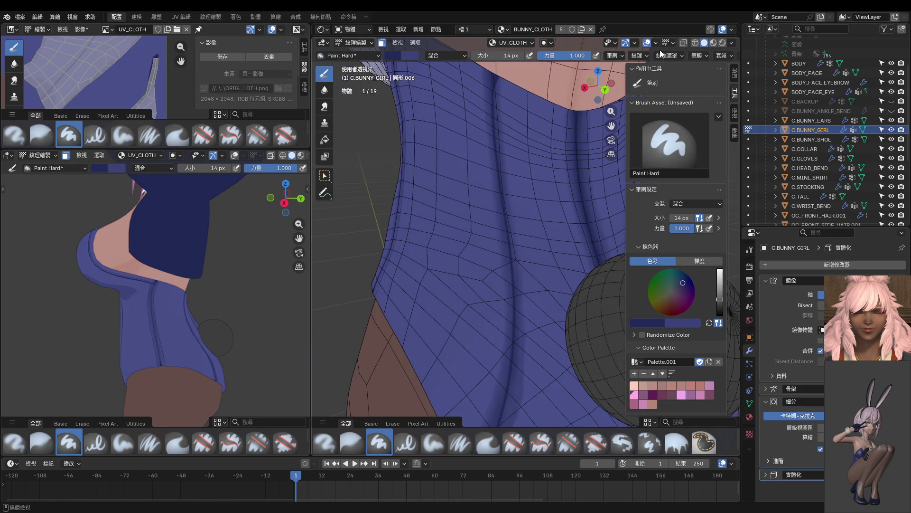
Step: Set the brush to 6 px and paint a thin line down the cloth
{"action": "left_click", "coordinate": [706, 56]}
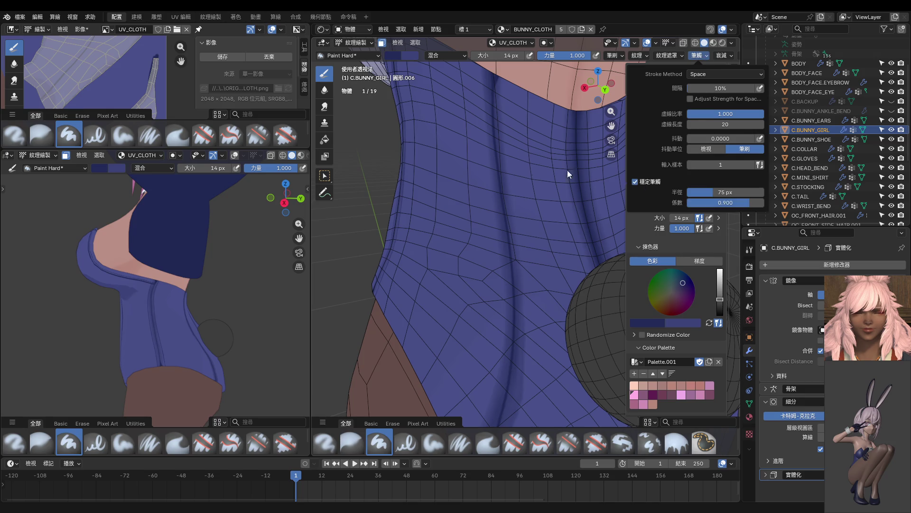
{"action": "middle_click_drag", "start_coordinate": [375, 180], "coordinate": [372, 203]}
{"action": "key", "text": "f"}
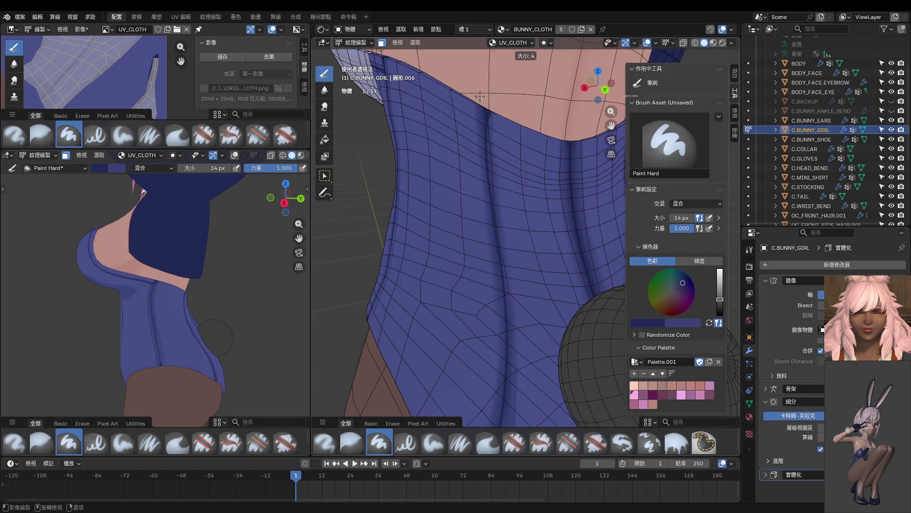
{"action": "left_click", "coordinate": [481, 98]}
{"action": "mouse_move", "coordinate": [480, 104]}
{"action": "middle_mouse_down"}
{"action": "mouse_move", "coordinate": [483, 140]}
{"action": "mouse_move", "coordinate": [478, 115]}
{"action": "middle_mouse_up"}
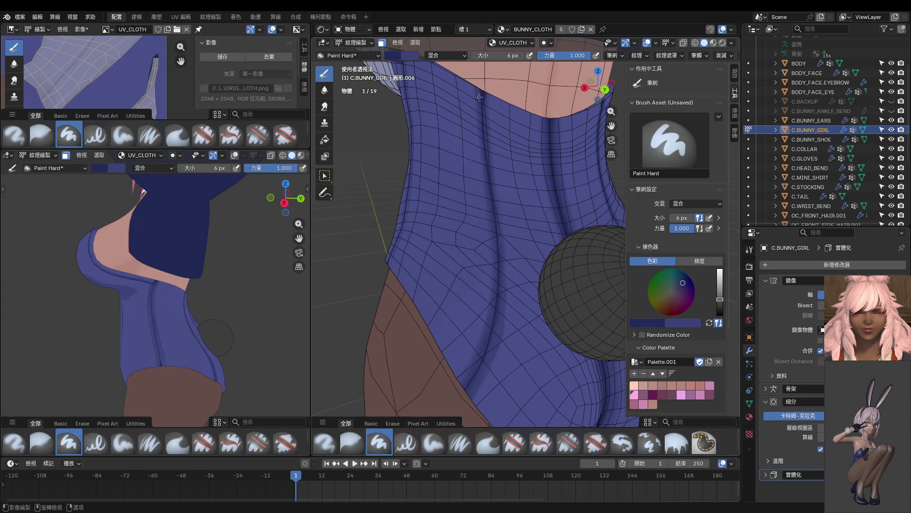
{"action": "left_click_drag", "start_coordinate": [481, 107], "coordinate": [484, 156]}
Step: Change the brush size to 2 px and paint a thin line down the back
{"action": "left_click", "coordinate": [507, 58]}
{"action": "type", "text": "422"}
{"action": "key", "text": "Return"}
{"action": "left_click_drag", "start_coordinate": [478, 122], "coordinate": [483, 180]}
{"action": "left_click_drag", "start_coordinate": [483, 340], "coordinate": [450, 403]}
Step: Set the brush to 4 px and paint thin vertical stitch lines down the back
{"action": "middle_click_drag", "start_coordinate": [214, 325], "coordinate": [196, 360]}
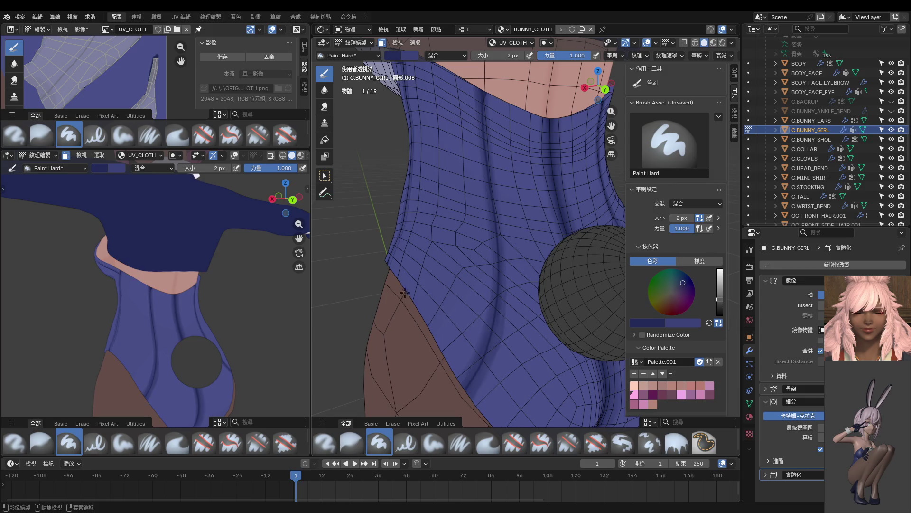
{"action": "left_click", "coordinate": [492, 56]}
{"action": "type", "text": "4"}
{"action": "key", "text": "Return"}
{"action": "left_click_drag", "start_coordinate": [480, 103], "coordinate": [487, 190]}
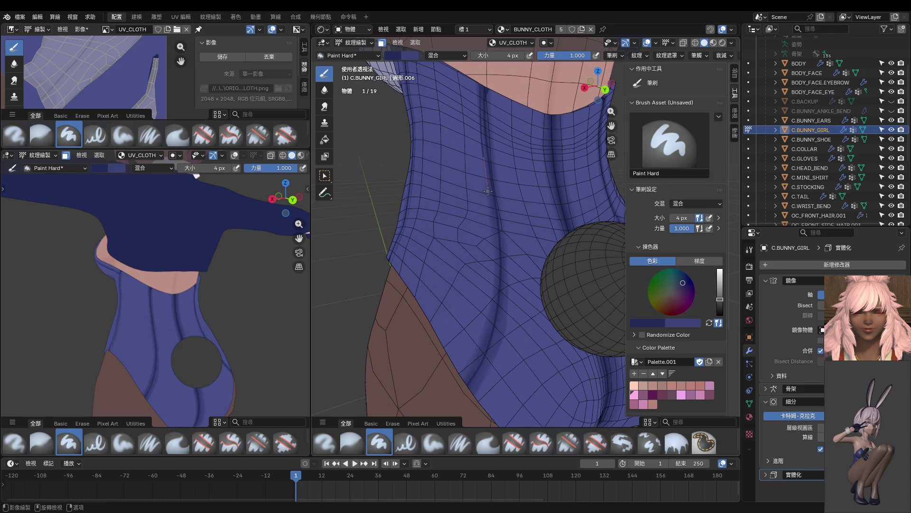
{"action": "mouse_move", "coordinate": [495, 265]}
{"action": "left_mouse_down"}
{"action": "mouse_move", "coordinate": [486, 335]}
{"action": "mouse_move", "coordinate": [436, 411]}
{"action": "left_mouse_up"}
{"action": "middle_click_drag", "start_coordinate": [522, 230], "coordinate": [511, 162]}
{"action": "mouse_move", "coordinate": [496, 140]}
{"action": "left_mouse_down"}
{"action": "mouse_move", "coordinate": [510, 304]}
{"action": "mouse_move", "coordinate": [467, 393]}
{"action": "left_mouse_up"}
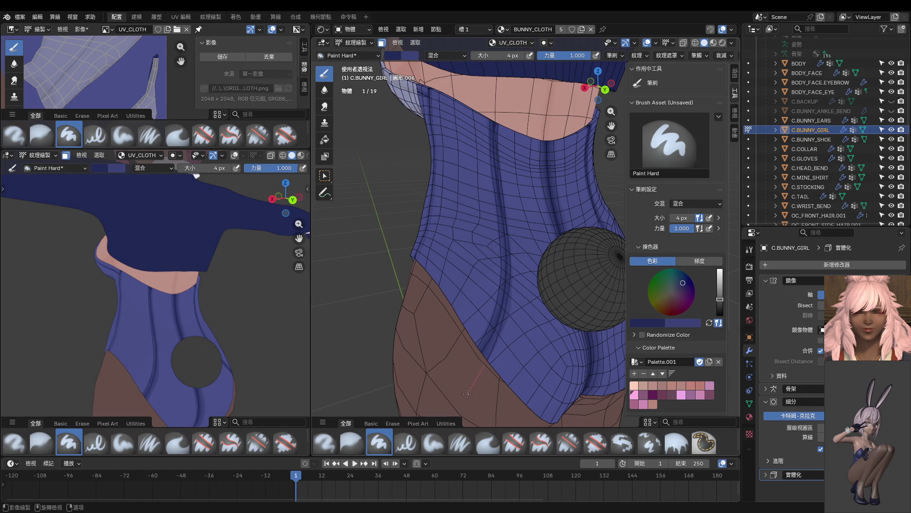
{"action": "scroll", "coordinate": [157, 375], "scroll_direction": "up", "scroll_amount": 3}
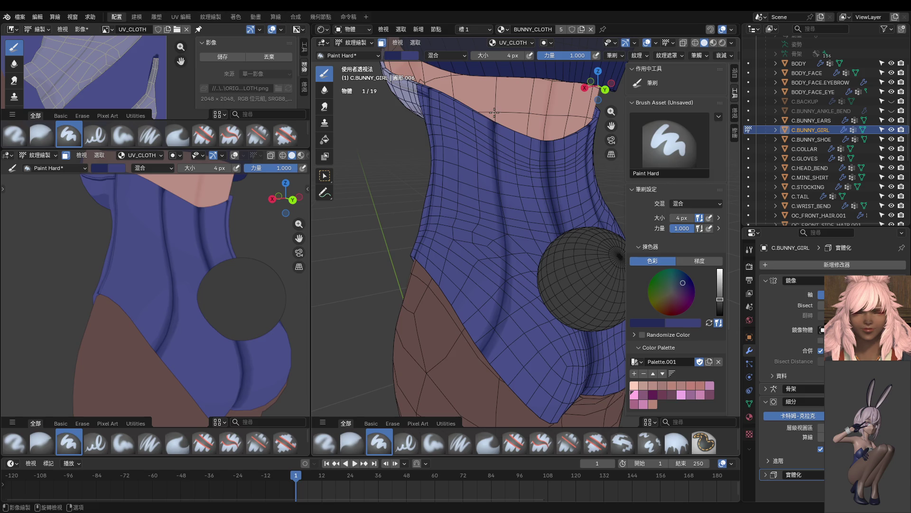
Step: Paint a trial line down the back, undo it, and switch to back orthographic view
{"action": "scroll", "coordinate": [493, 112], "scroll_direction": "up", "scroll_amount": 2}
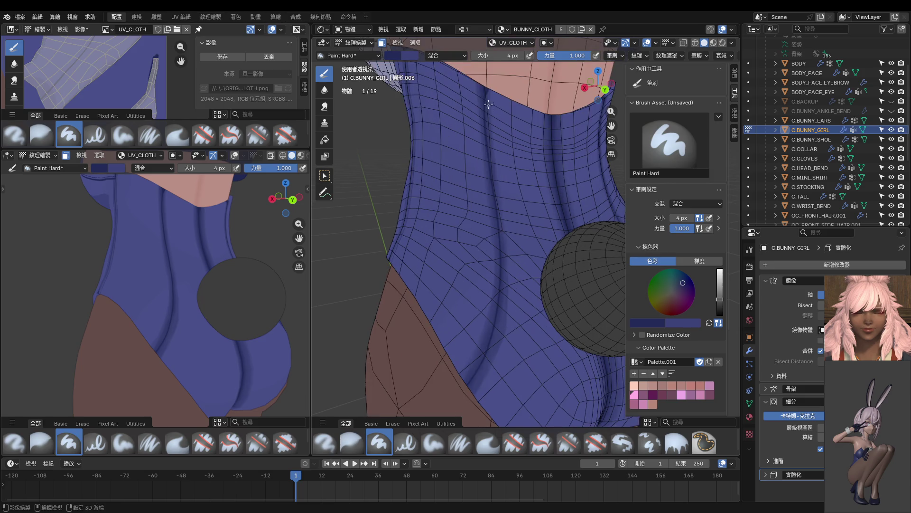
{"action": "left_click_drag", "start_coordinate": [479, 100], "coordinate": [481, 161]}
{"action": "left_click_drag", "start_coordinate": [478, 99], "coordinate": [493, 291]}
{"action": "left_click_drag", "start_coordinate": [480, 126], "coordinate": [486, 176]}
{"action": "left_click_drag", "start_coordinate": [494, 212], "coordinate": [497, 235]}
{"action": "key", "text": "ctrl+z"}
{"action": "key", "text": "ctrl+KP_1"}
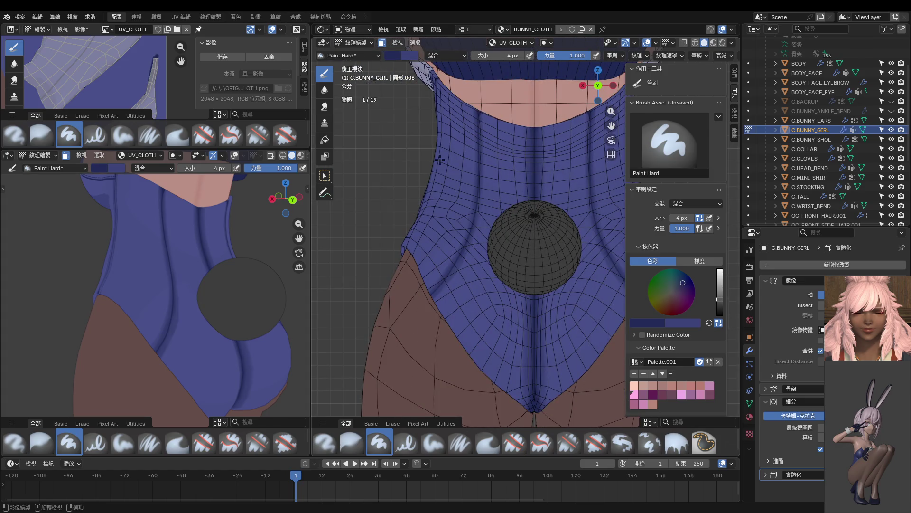
Step: Paint a dark line down the collar seam along the fold, undoing a bad extension
{"action": "scroll", "coordinate": [482, 137], "scroll_direction": "up", "scroll_amount": 3}
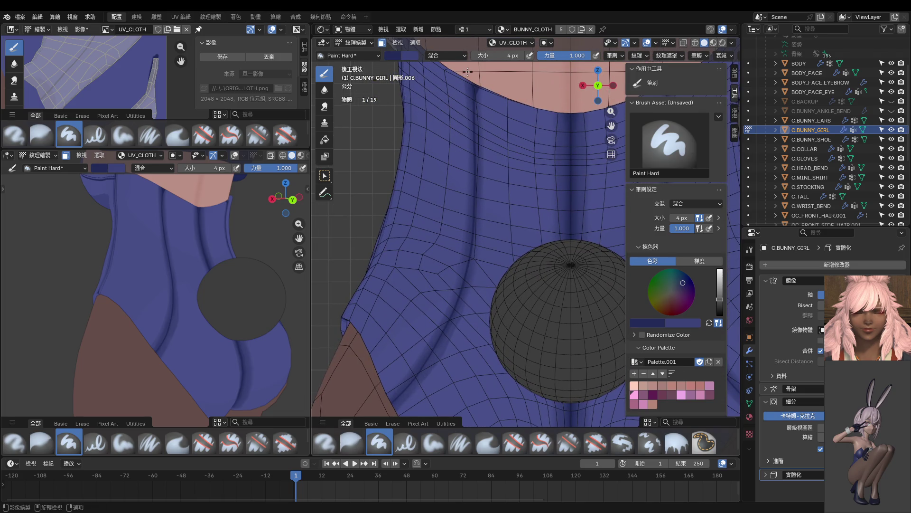
{"action": "left_click_drag", "start_coordinate": [469, 118], "coordinate": [466, 253]}
{"action": "left_click_drag", "start_coordinate": [458, 284], "coordinate": [453, 297]}
{"action": "mouse_move", "coordinate": [435, 332]}
{"action": "left_mouse_down"}
{"action": "mouse_move", "coordinate": [392, 392]}
{"action": "mouse_move", "coordinate": [359, 417]}
{"action": "left_mouse_up"}
{"action": "middle_click_drag", "start_coordinate": [434, 364], "coordinate": [458, 285], "text": "shift"}
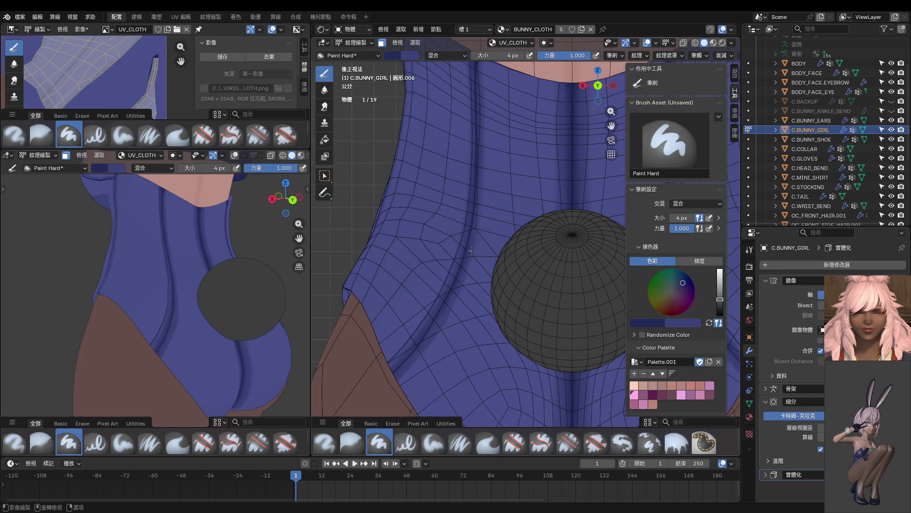
{"action": "scroll", "coordinate": [491, 140], "scroll_direction": "down", "scroll_amount": 3}
{"action": "scroll", "coordinate": [491, 140], "scroll_direction": "up", "scroll_amount": 1}
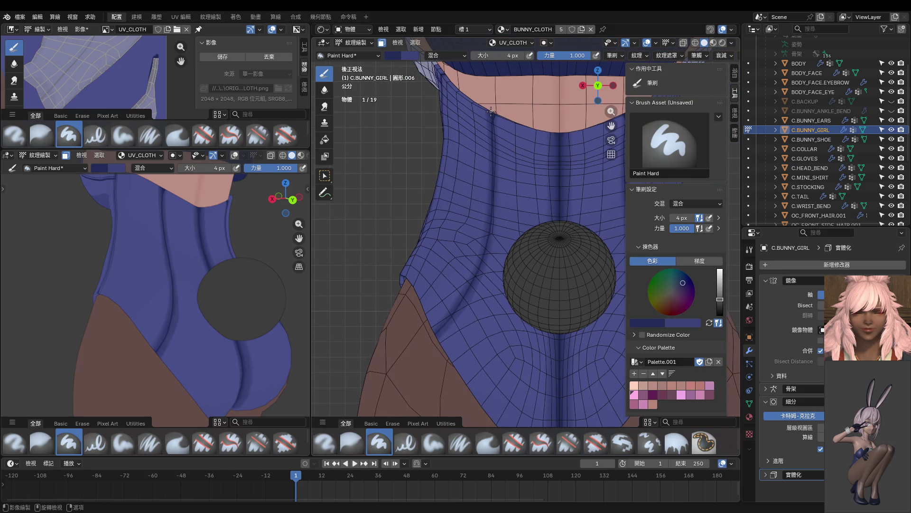
{"action": "left_click_drag", "start_coordinate": [487, 143], "coordinate": [488, 165]}
{"action": "mouse_move", "coordinate": [488, 219]}
{"action": "left_mouse_down"}
{"action": "mouse_move", "coordinate": [484, 266]}
{"action": "mouse_move", "coordinate": [467, 294]}
{"action": "left_mouse_up"}
{"action": "key", "text": "ctrl+z"}
Step: Paint seam lines from the neckline down along the back crease
{"action": "middle_click_drag", "start_coordinate": [491, 178], "coordinate": [509, 71]}
{"action": "left_click_drag", "start_coordinate": [509, 72], "coordinate": [508, 102]}
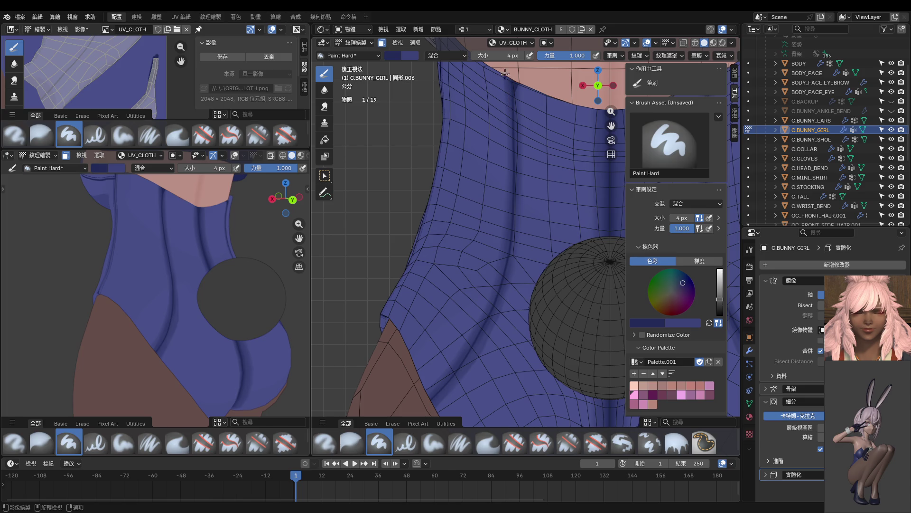
{"action": "left_click_drag", "start_coordinate": [508, 85], "coordinate": [508, 172]}
{"action": "mouse_move", "coordinate": [507, 211]}
{"action": "left_mouse_down"}
{"action": "mouse_move", "coordinate": [498, 275]}
{"action": "mouse_move", "coordinate": [475, 332]}
{"action": "mouse_move", "coordinate": [399, 427]}
{"action": "left_mouse_up"}
{"action": "middle_click_drag", "start_coordinate": [399, 427], "coordinate": [473, 299], "text": "shift"}
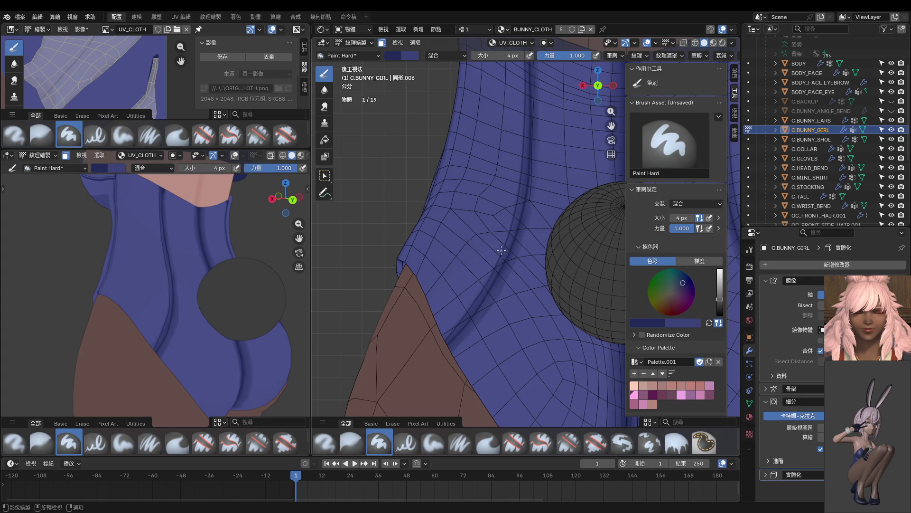
{"action": "middle_click_drag", "start_coordinate": [522, 208], "coordinate": [512, 233], "text": "shift"}
{"action": "left_click_drag", "start_coordinate": [517, 89], "coordinate": [519, 119]}
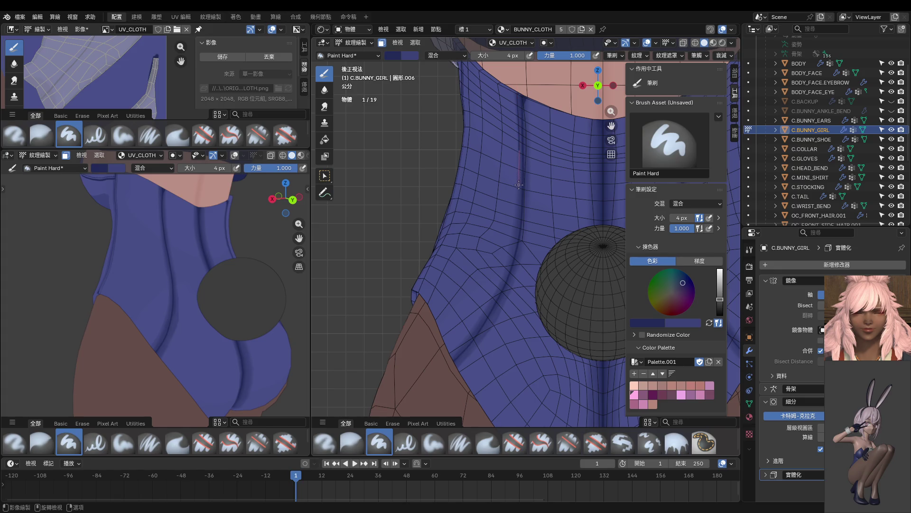
{"action": "mouse_move", "coordinate": [518, 202]}
{"action": "left_mouse_down"}
{"action": "mouse_move", "coordinate": [502, 287]}
{"action": "mouse_move", "coordinate": [435, 364]}
{"action": "left_mouse_up"}
{"action": "left_click_drag", "start_coordinate": [518, 81], "coordinate": [519, 179]}
{"action": "mouse_move", "coordinate": [518, 217]}
{"action": "left_mouse_down"}
{"action": "mouse_move", "coordinate": [493, 304]}
{"action": "mouse_move", "coordinate": [435, 368]}
{"action": "left_mouse_up"}
Step: Undo a seam stroke and redo it as straight dark lines along the seam
{"action": "key", "text": "ctrl+z"}
{"action": "left_click_drag", "start_coordinate": [417, 376], "coordinate": [411, 368]}
{"action": "key", "text": "ctrl+z"}
{"action": "left_click_drag", "start_coordinate": [408, 384], "coordinate": [404, 382]}
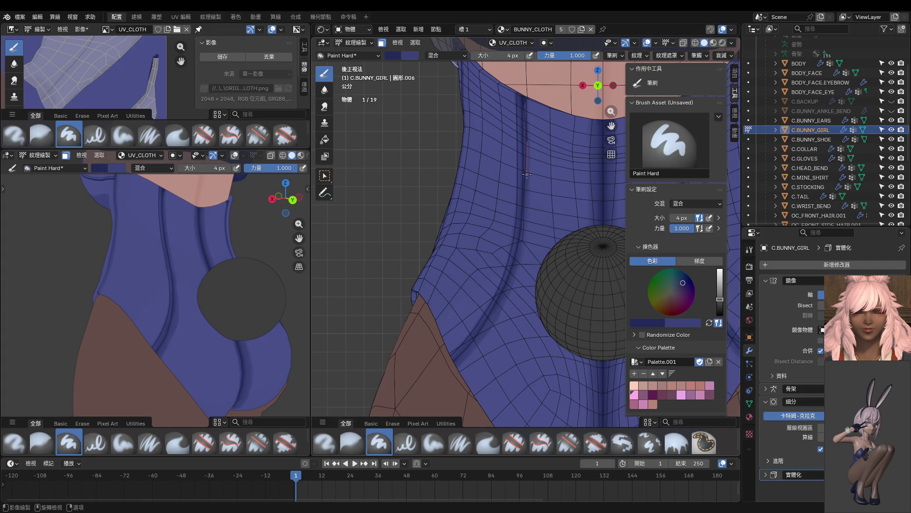
{"action": "left_click_drag", "start_coordinate": [527, 205], "coordinate": [527, 205]}
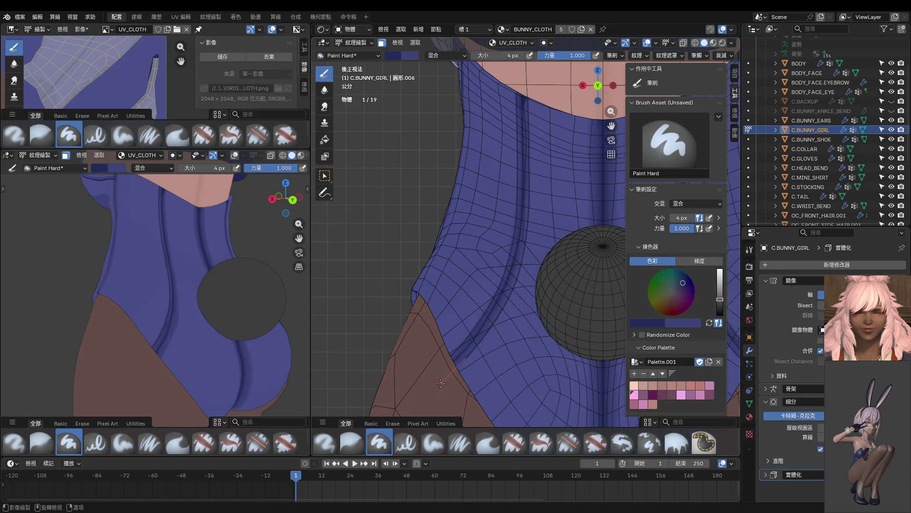
{"action": "left_click_drag", "start_coordinate": [426, 393], "coordinate": [427, 392]}
Step: Orbit the views to check the suit's back and set the brush to 22 px
{"action": "mouse_move", "coordinate": [198, 309]}
{"action": "middle_mouse_down"}
{"action": "mouse_move", "coordinate": [173, 312]}
{"action": "mouse_move", "coordinate": [173, 301]}
{"action": "middle_mouse_up"}
{"action": "middle_click_drag", "start_coordinate": [470, 266], "coordinate": [482, 264]}
{"action": "middle_click_drag", "start_coordinate": [523, 231], "coordinate": [512, 96]}
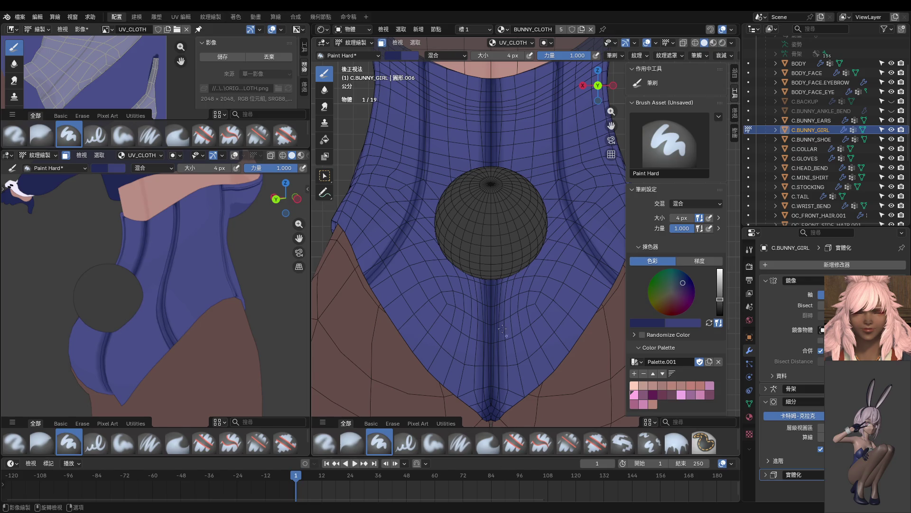
{"action": "mouse_move", "coordinate": [222, 236]}
{"action": "middle_mouse_down"}
{"action": "mouse_move", "coordinate": [260, 287]}
{"action": "mouse_move", "coordinate": [299, 268]}
{"action": "mouse_move", "coordinate": [129, 271]}
{"action": "mouse_move", "coordinate": [153, 263]}
{"action": "middle_mouse_up"}
{"action": "mouse_move", "coordinate": [485, 207]}
{"action": "middle_mouse_down"}
{"action": "mouse_move", "coordinate": [553, 284]}
{"action": "mouse_move", "coordinate": [504, 178]}
{"action": "middle_mouse_up"}
{"action": "left_click", "coordinate": [511, 177]}
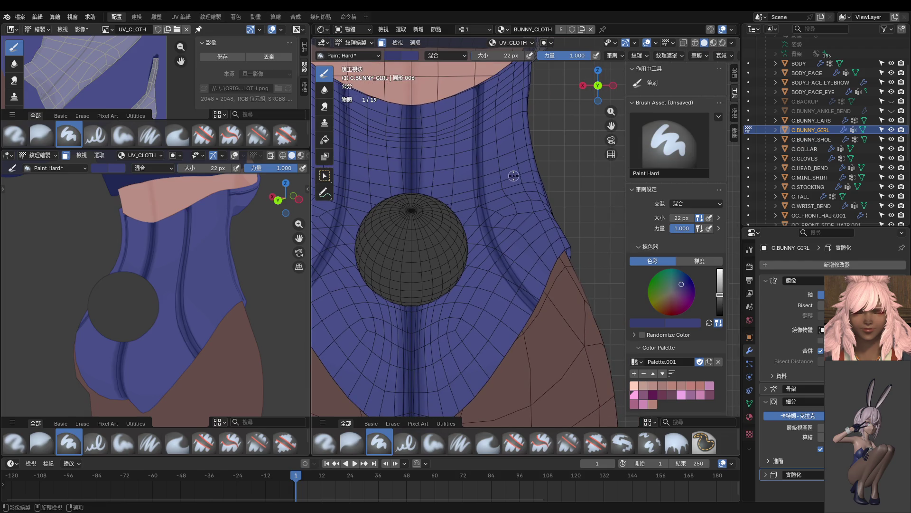
Step: At strength 0.376, paint dark strokes down the suit seam, enlarging the brush to 44 px; undo the top stroke
{"action": "key", "text": "shift+f"}
{"action": "left_click", "coordinate": [467, 186]}
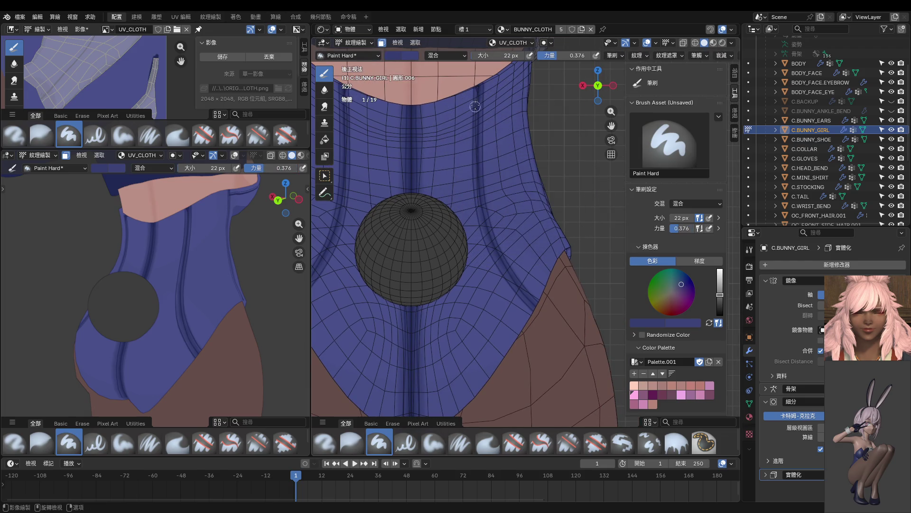
{"action": "mouse_move", "coordinate": [478, 77]}
{"action": "left_mouse_down"}
{"action": "mouse_move", "coordinate": [493, 267]}
{"action": "mouse_move", "coordinate": [528, 310]}
{"action": "mouse_move", "coordinate": [573, 342]}
{"action": "left_mouse_up"}
{"action": "key", "text": "]"}
{"action": "mouse_move", "coordinate": [476, 89]}
{"action": "left_mouse_down"}
{"action": "mouse_move", "coordinate": [486, 252]}
{"action": "mouse_move", "coordinate": [503, 284]}
{"action": "left_mouse_up"}
{"action": "mouse_move", "coordinate": [477, 78]}
{"action": "left_mouse_down"}
{"action": "mouse_move", "coordinate": [486, 234]}
{"action": "mouse_move", "coordinate": [504, 276]}
{"action": "left_mouse_up"}
{"action": "key", "text": "ctrl+z"}
Step: Darken the cloth groove at strength 0.818, then paint from collar to chest at 0.558
{"action": "left_click", "coordinate": [697, 55]}
{"action": "key", "text": "shift+f"}
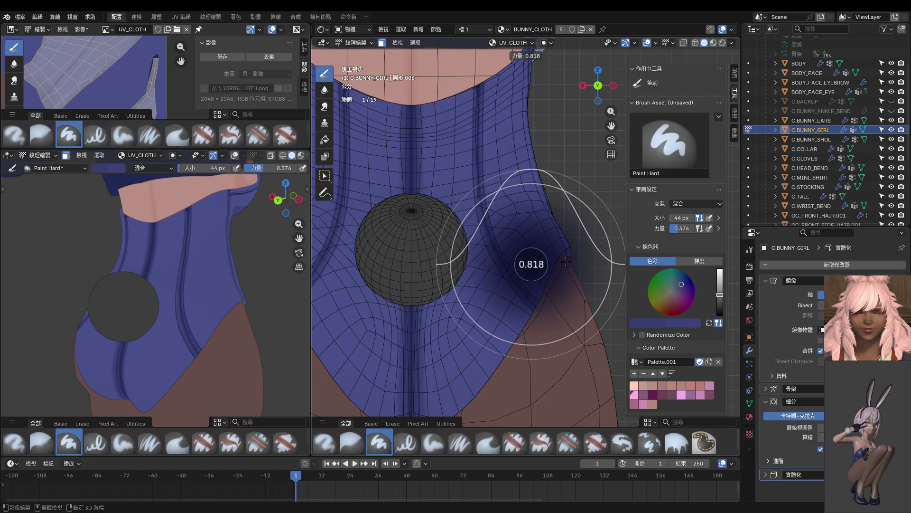
{"action": "left_click", "coordinate": [565, 260]}
{"action": "mouse_move", "coordinate": [480, 111]}
{"action": "left_mouse_down"}
{"action": "mouse_move", "coordinate": [488, 212]}
{"action": "mouse_move", "coordinate": [524, 301]}
{"action": "mouse_move", "coordinate": [546, 322]}
{"action": "mouse_move", "coordinate": [499, 116]}
{"action": "left_mouse_up"}
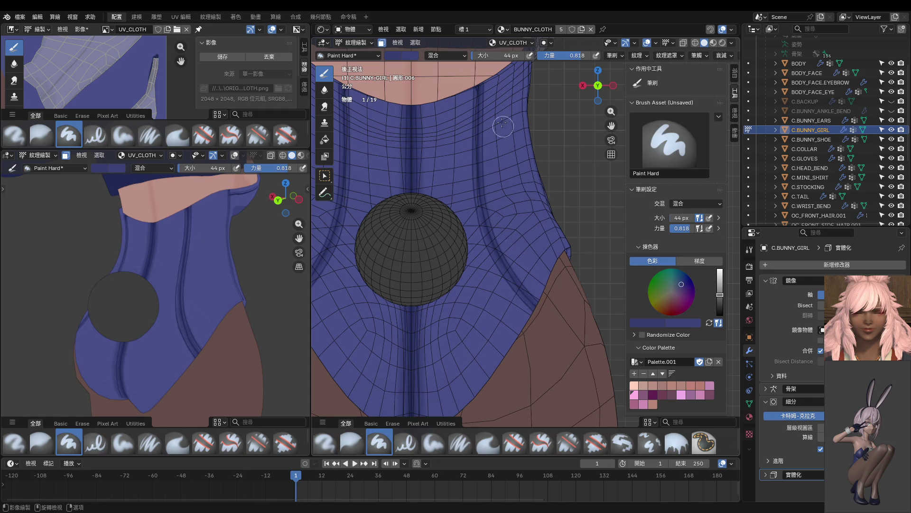
{"action": "key", "text": "shift+f"}
{"action": "left_click", "coordinate": [477, 79]}
{"action": "mouse_move", "coordinate": [477, 78]}
{"action": "left_mouse_down"}
{"action": "mouse_move", "coordinate": [482, 218]}
{"action": "mouse_move", "coordinate": [513, 282]}
{"action": "mouse_move", "coordinate": [540, 309]}
{"action": "left_mouse_up"}
Step: Sample a darker blue and shade the suit's right groove with a 32 px brush
{"action": "mouse_move", "coordinate": [209, 254]}
{"action": "middle_mouse_down"}
{"action": "mouse_move", "coordinate": [256, 289]}
{"action": "mouse_move", "coordinate": [199, 264]}
{"action": "middle_mouse_up"}
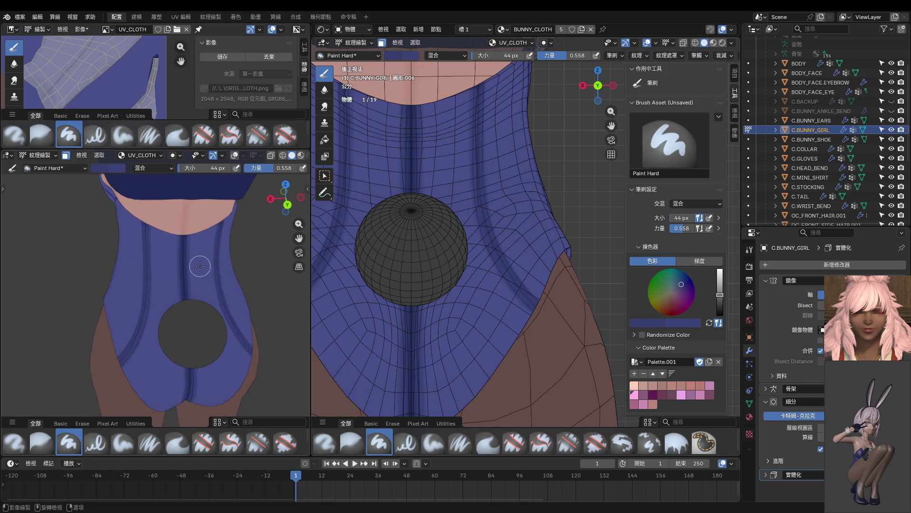
{"action": "scroll", "coordinate": [211, 258], "scroll_direction": "up", "scroll_amount": 4}
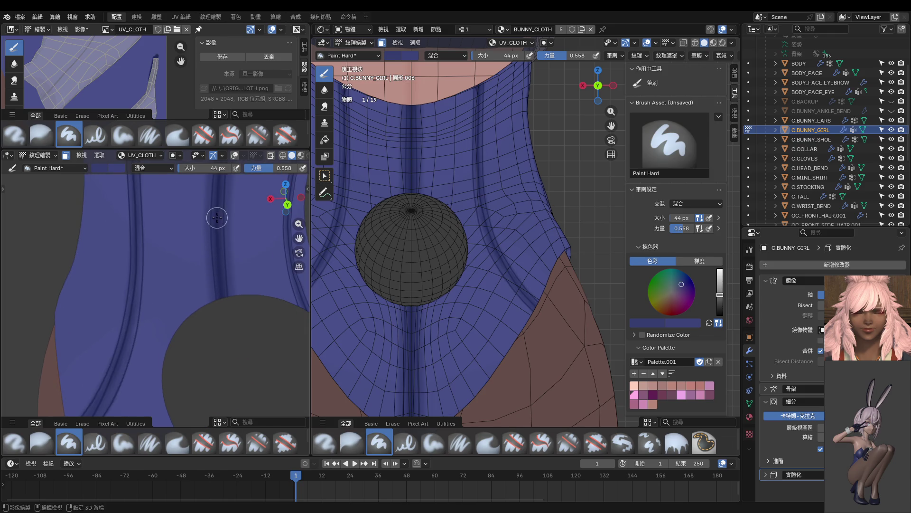
{"action": "key", "text": "s"}
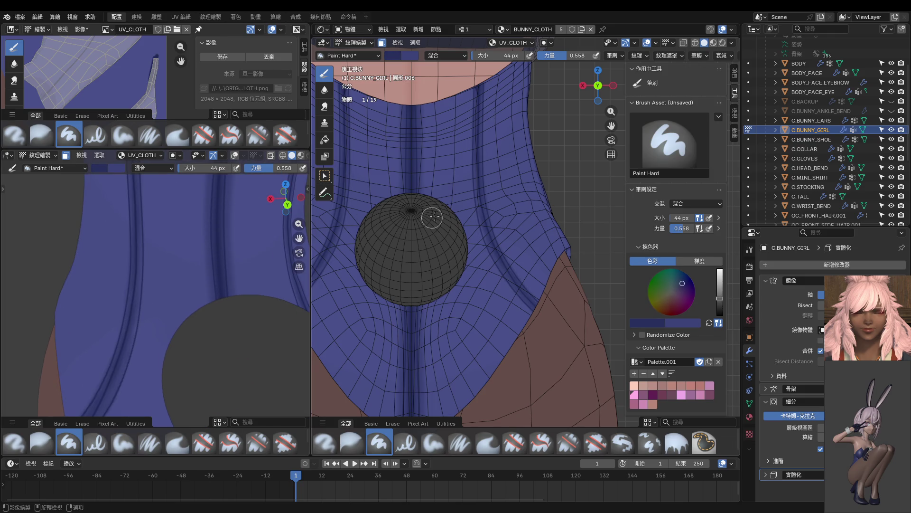
{"action": "mouse_move", "coordinate": [478, 119]}
{"action": "left_mouse_down"}
{"action": "mouse_move", "coordinate": [488, 223]}
{"action": "mouse_move", "coordinate": [513, 278]}
{"action": "left_mouse_up"}
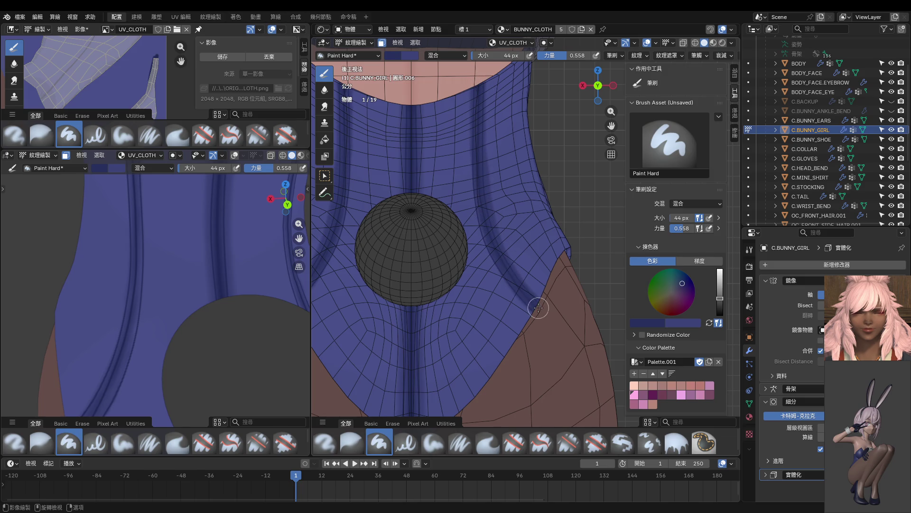
{"action": "scroll", "coordinate": [211, 237], "scroll_direction": "down", "scroll_amount": 5}
{"action": "key", "text": "ctrl+z"}
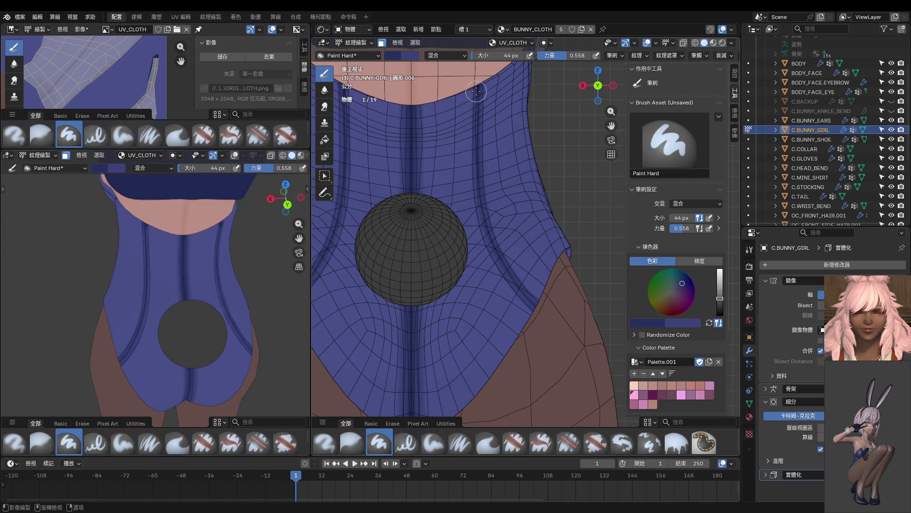
{"action": "key", "text": "bracketleft"}
{"action": "key", "text": "bracketleft"}
{"action": "key", "text": "bracketleft"}
{"action": "mouse_move", "coordinate": [479, 79]}
{"action": "left_mouse_down"}
{"action": "mouse_move", "coordinate": [484, 222]}
{"action": "mouse_move", "coordinate": [499, 262]}
{"action": "mouse_move", "coordinate": [535, 306]}
{"action": "left_mouse_up"}
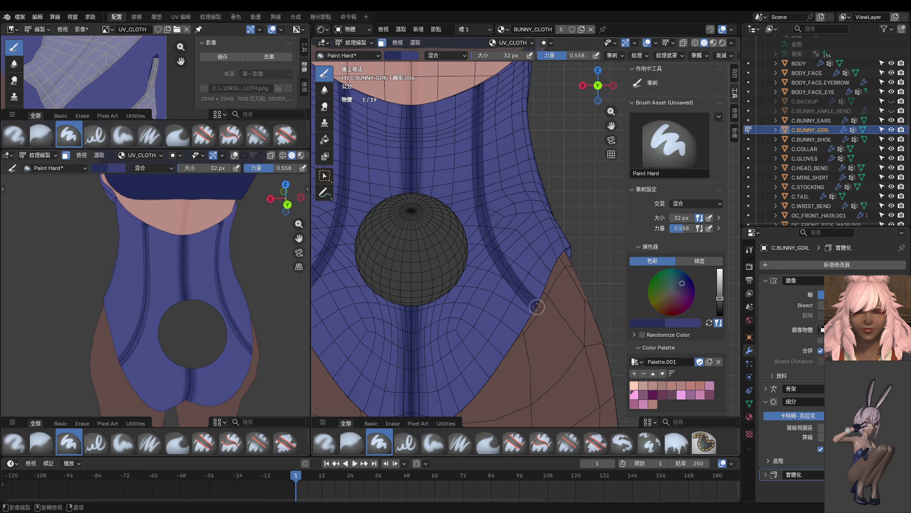
Step: Redo the cloth-crease stroke from an oblique back angle, then select the Blur brush
{"action": "mouse_move", "coordinate": [204, 294]}
{"action": "middle_mouse_down"}
{"action": "mouse_move", "coordinate": [136, 276]}
{"action": "mouse_move", "coordinate": [83, 280]}
{"action": "middle_mouse_up"}
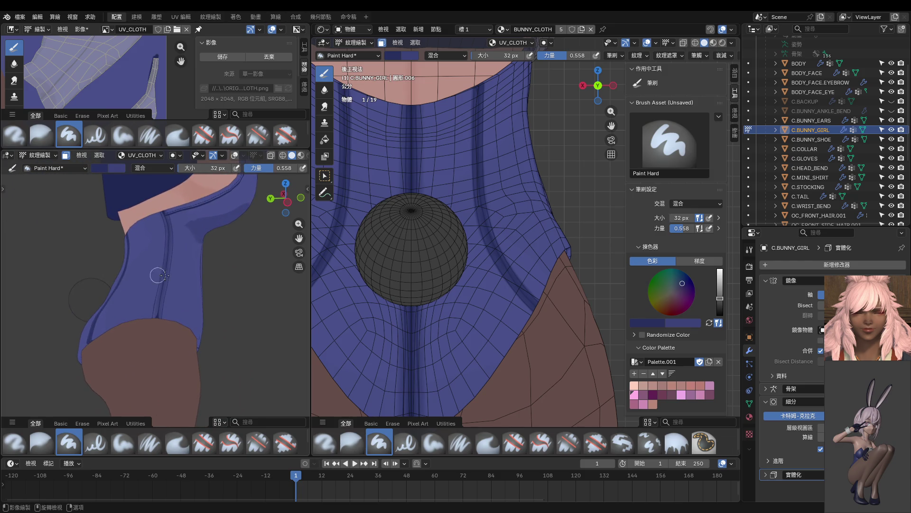
{"action": "key", "text": "ctrl+z"}
{"action": "middle_click_drag", "start_coordinate": [137, 286], "coordinate": [242, 301]}
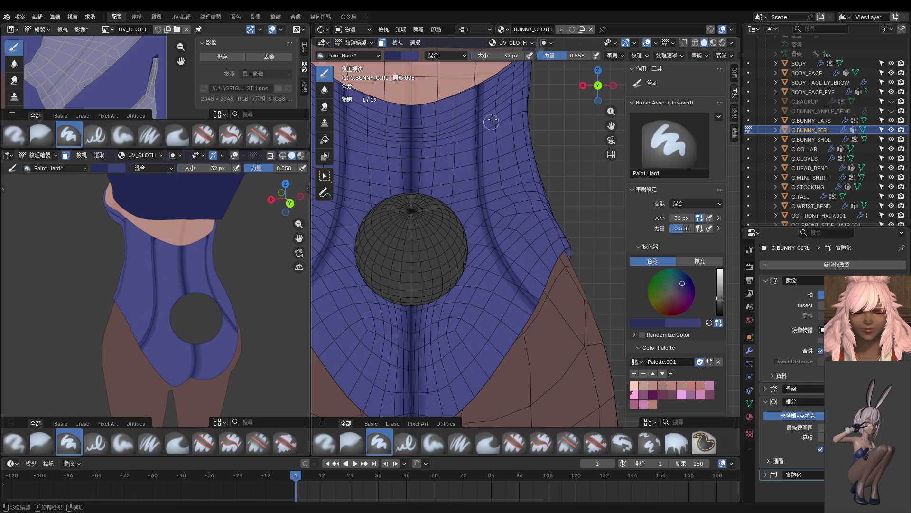
{"action": "mouse_move", "coordinate": [479, 137]}
{"action": "left_mouse_down"}
{"action": "mouse_move", "coordinate": [497, 243]}
{"action": "mouse_move", "coordinate": [539, 304]}
{"action": "left_mouse_up"}
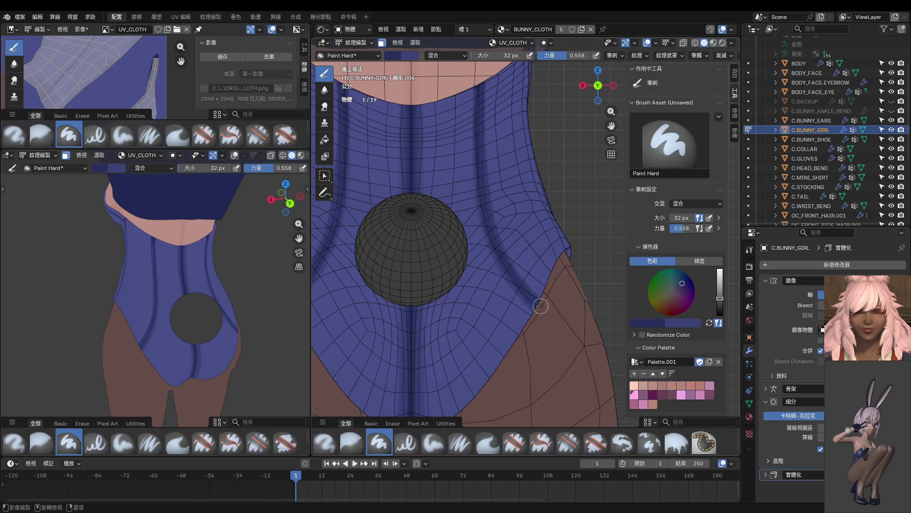
{"action": "middle_click_drag", "start_coordinate": [266, 299], "coordinate": [189, 294]}
{"action": "scroll", "coordinate": [189, 295], "scroll_direction": "up", "scroll_amount": 2}
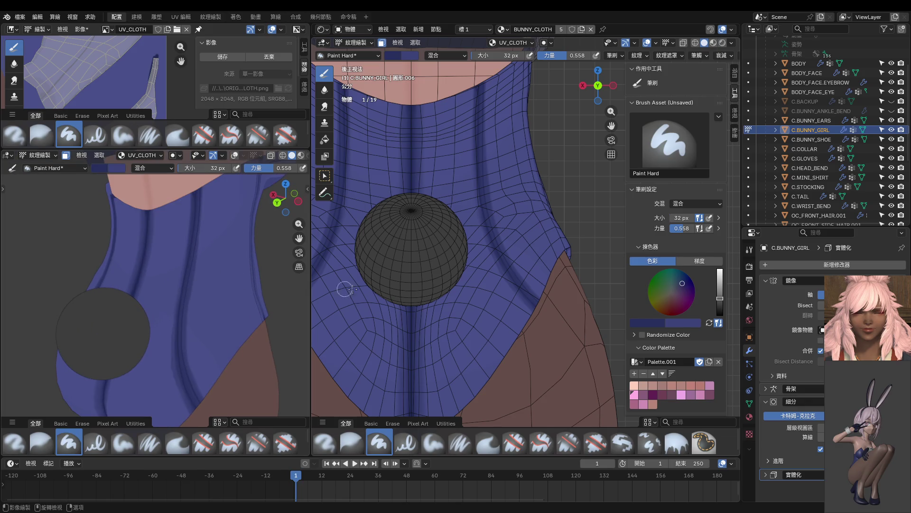
{"action": "mouse_move", "coordinate": [227, 269]}
{"action": "middle_mouse_down"}
{"action": "mouse_move", "coordinate": [197, 268]}
{"action": "mouse_move", "coordinate": [236, 264]}
{"action": "middle_mouse_up"}
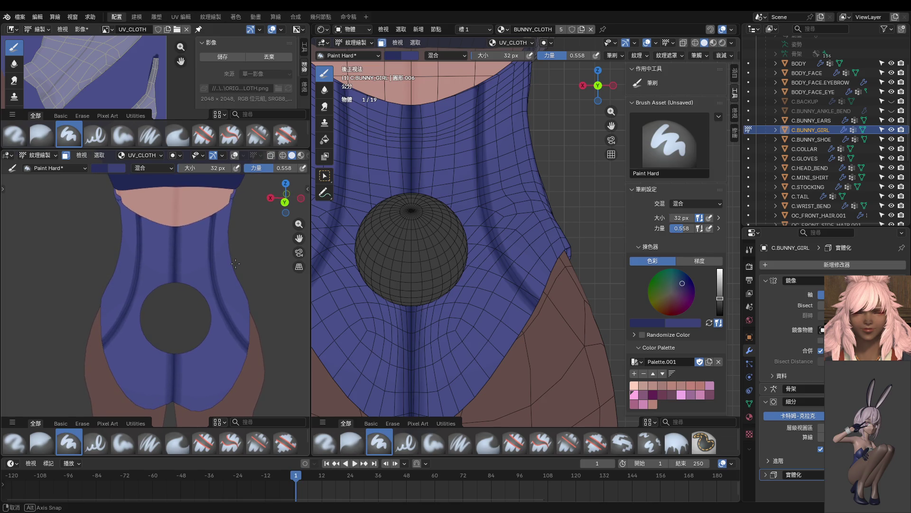
{"action": "left_click", "coordinate": [325, 90]}
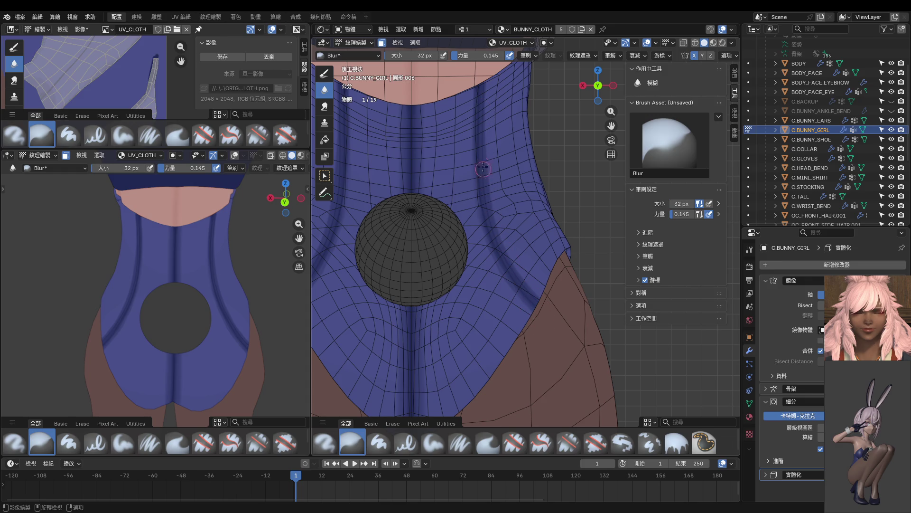
Step: Frame the bodysuit collar in the left view and reselect the Paint Hard brush
{"action": "scroll", "coordinate": [245, 253], "scroll_direction": "up", "scroll_amount": 3}
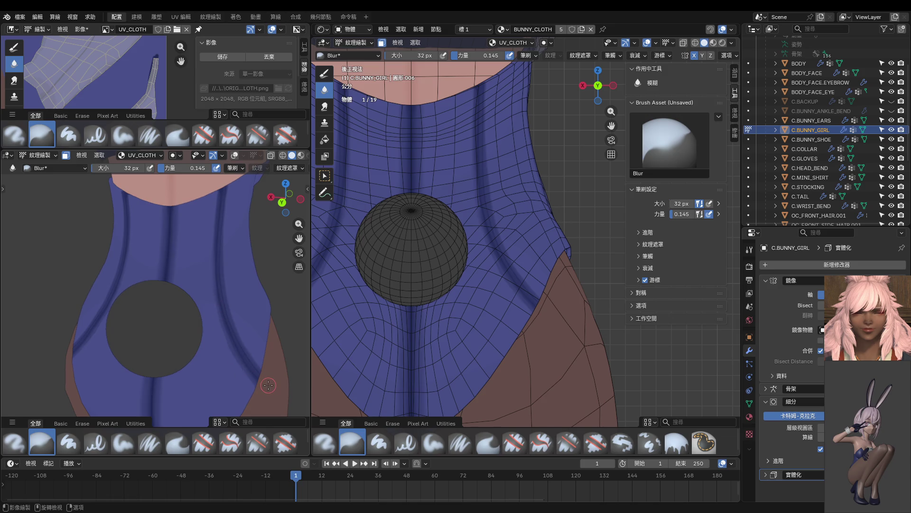
{"action": "middle_click_drag", "start_coordinate": [268, 383], "coordinate": [162, 283]}
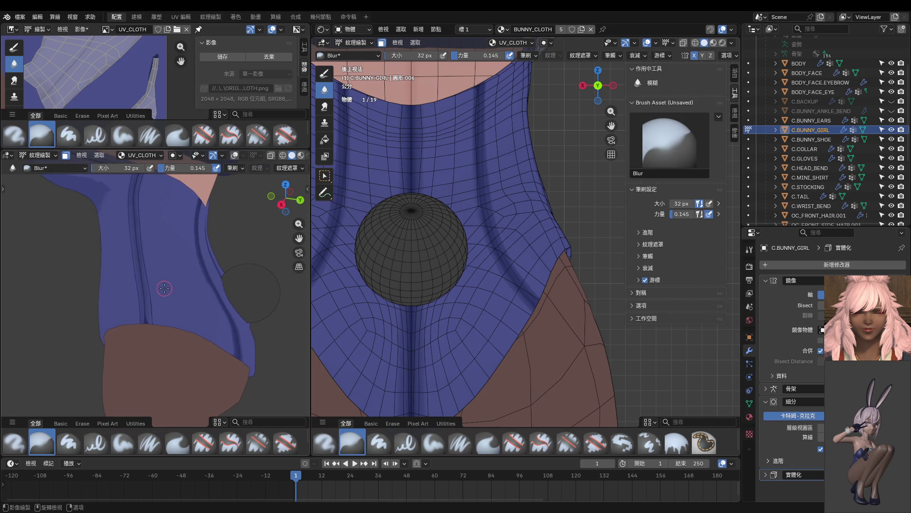
{"action": "middle_click_drag", "start_coordinate": [156, 250], "coordinate": [149, 206], "text": "shift"}
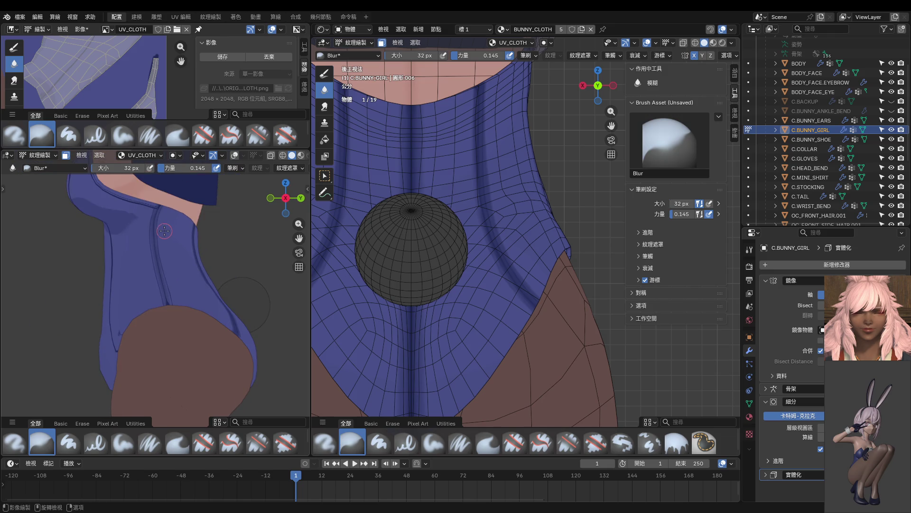
{"action": "scroll", "coordinate": [165, 231], "scroll_direction": "up", "scroll_amount": 3}
{"action": "key", "text": "1"}
{"action": "scroll", "coordinate": [170, 268], "scroll_direction": "up", "scroll_amount": 2}
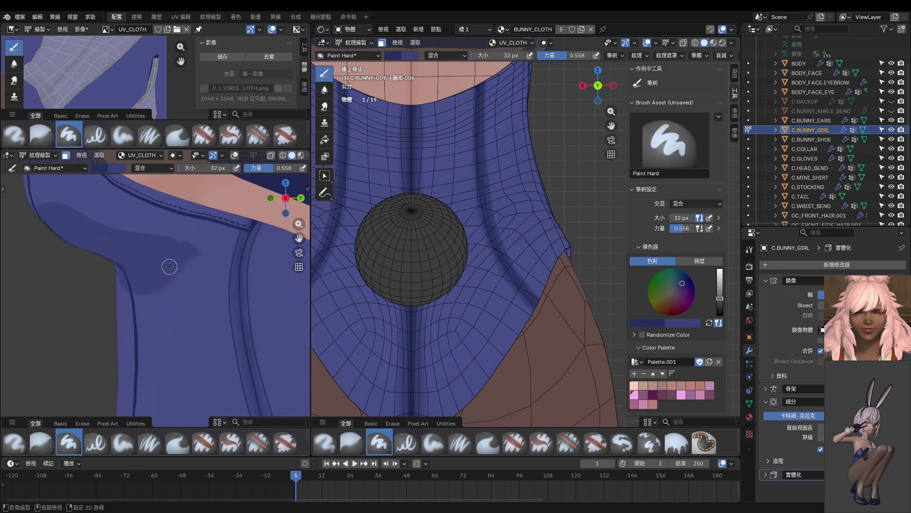
Step: Tweak the brush colour's brightness and set the middle view to Right Orthographic
{"action": "key", "text": "s"}
{"action": "scroll", "coordinate": [164, 265], "scroll_direction": "up", "scroll_amount": 2}
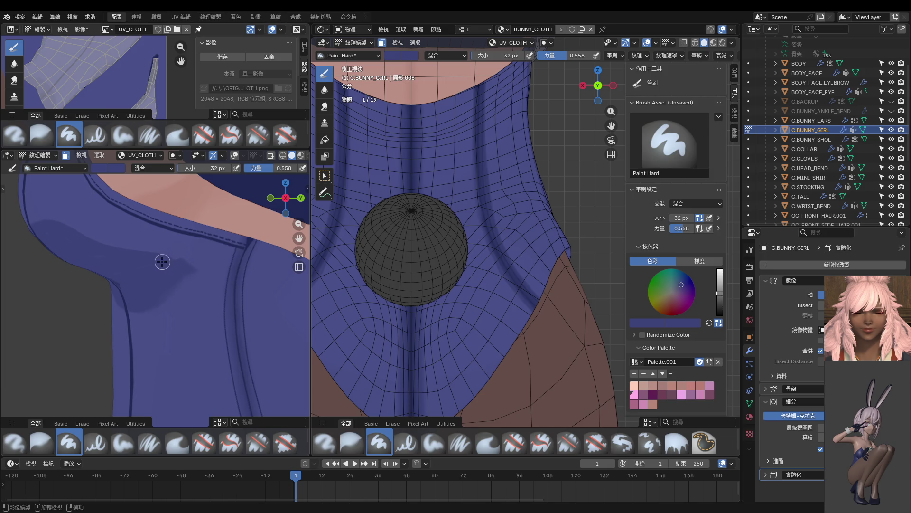
{"action": "scroll", "coordinate": [171, 267], "scroll_direction": "up", "scroll_amount": 2}
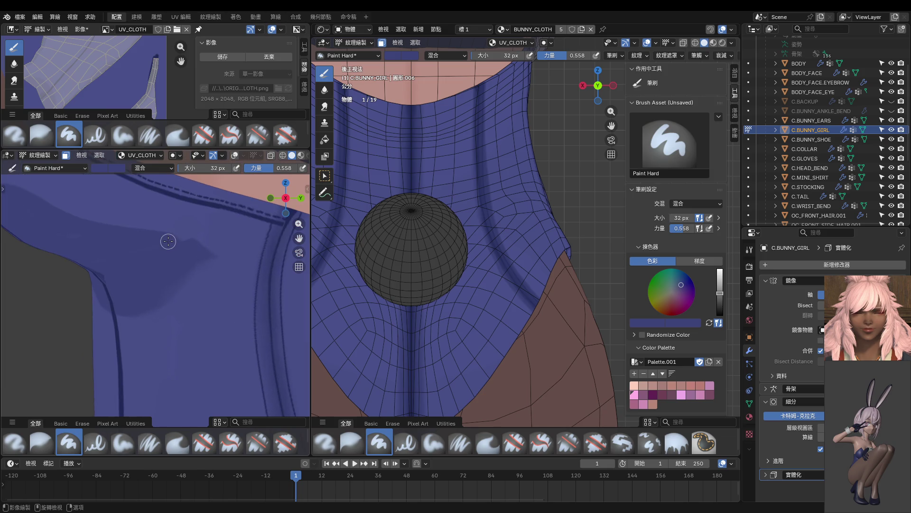
{"action": "mouse_move", "coordinate": [427, 247]}
{"action": "middle_mouse_down"}
{"action": "mouse_move", "coordinate": [439, 250]}
{"action": "mouse_move", "coordinate": [419, 254]}
{"action": "mouse_move", "coordinate": [466, 257]}
{"action": "mouse_move", "coordinate": [450, 258]}
{"action": "middle_mouse_up"}
{"action": "key", "text": "KP_3"}
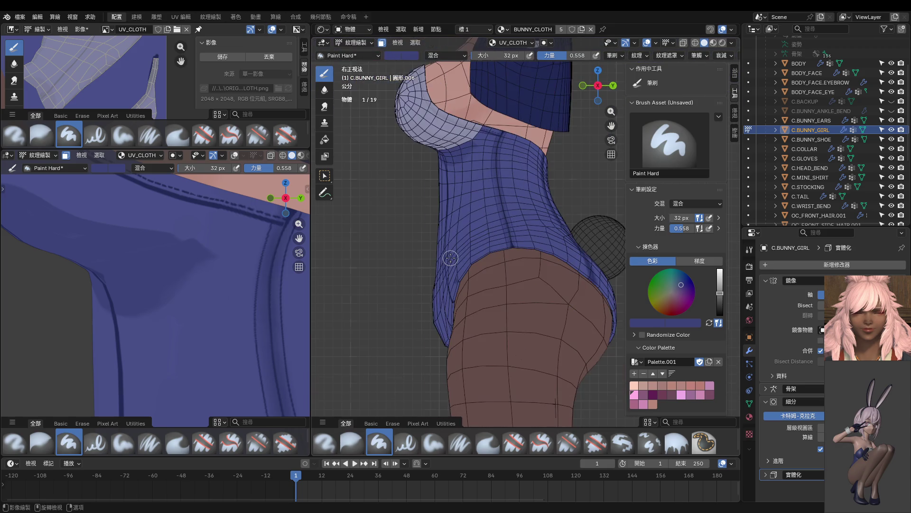
Step: Switch into mesh Edit Mode and back to Texture Paint, then frame the collar edge and seam
{"action": "key", "text": "ctrl+Tab"}
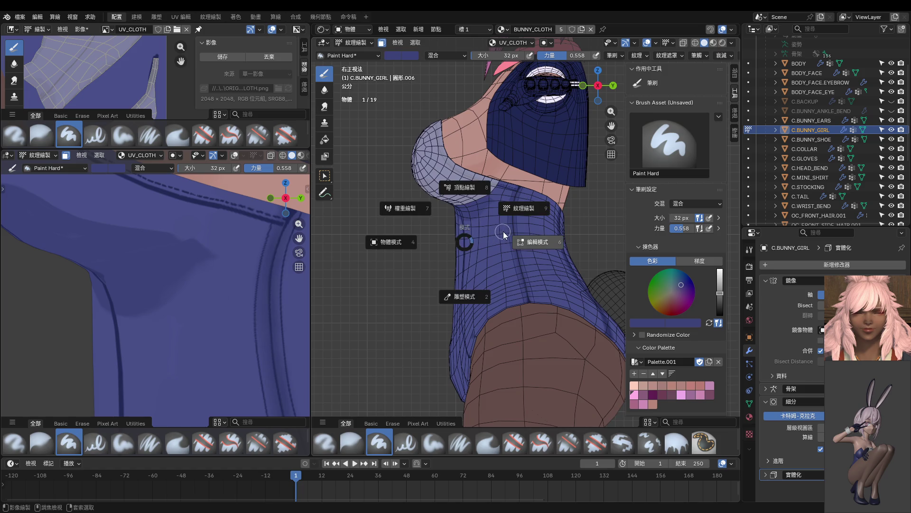
{"action": "key", "text": "ctrl+Tab"}
{"action": "left_click", "coordinate": [517, 236]}
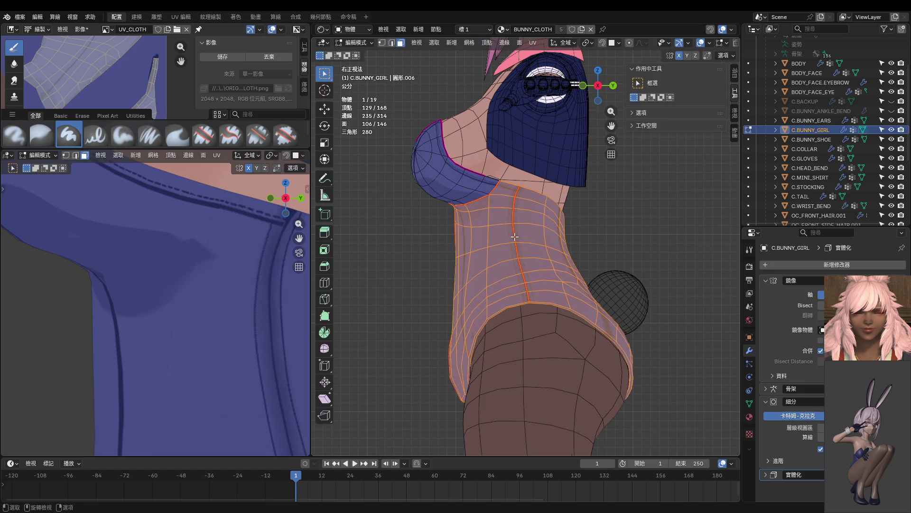
{"action": "key", "text": "l"}
{"action": "key", "text": "ctrl+Tab"}
{"action": "scroll", "coordinate": [487, 189], "scroll_direction": "up", "scroll_amount": 5}
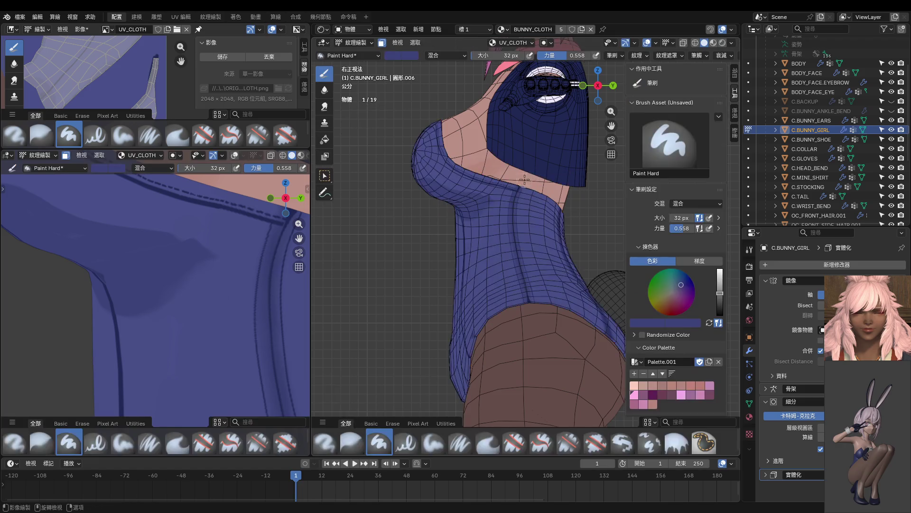
{"action": "middle_click_drag", "start_coordinate": [487, 189], "coordinate": [493, 279], "text": "shift"}
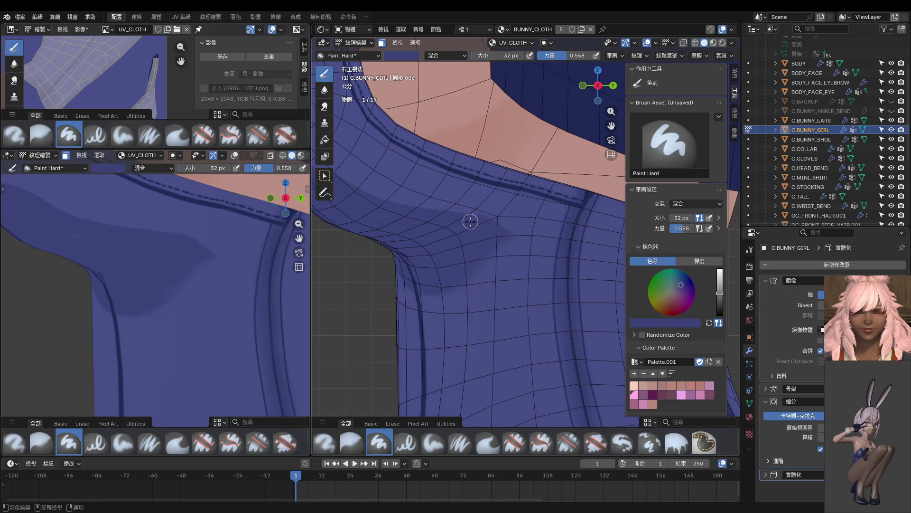
Step: Set brush strength to 1.000, lighten the blue, and undo the small dark chest smudge
{"action": "key", "text": "shift+f"}
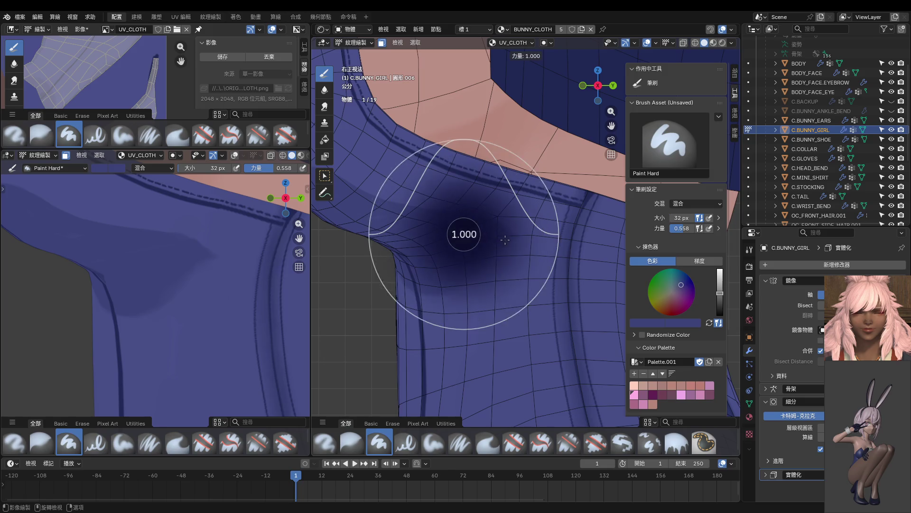
{"action": "left_click", "coordinate": [494, 228]}
{"action": "key", "text": "s"}
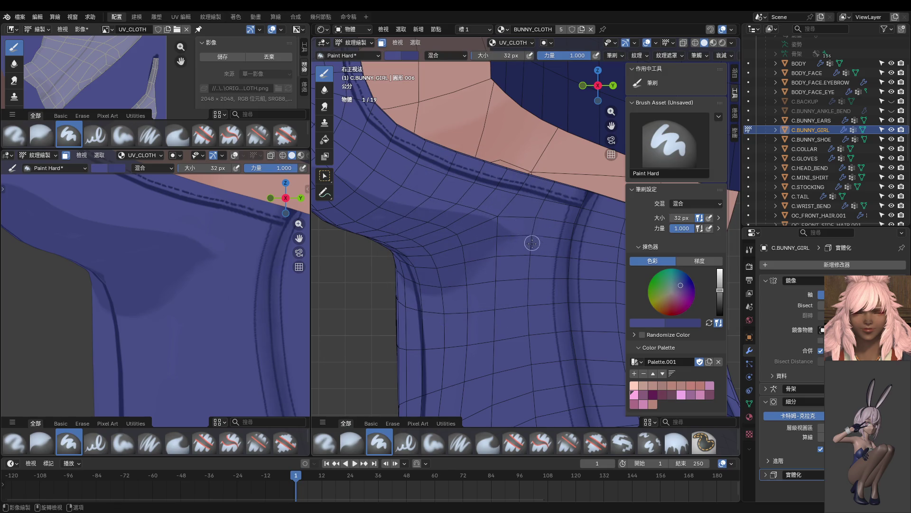
{"action": "scroll", "coordinate": [532, 242], "scroll_direction": "down", "scroll_amount": 2}
{"action": "scroll", "coordinate": [490, 257], "scroll_direction": "down", "scroll_amount": 2}
{"action": "middle_click_drag", "start_coordinate": [336, 265], "coordinate": [401, 273], "text": "shift"}
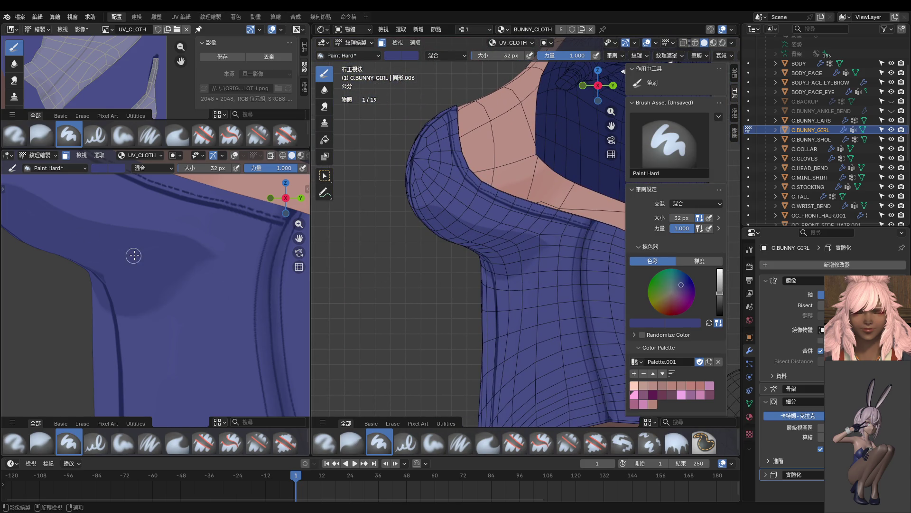
{"action": "mouse_move", "coordinate": [138, 263]}
{"action": "middle_mouse_down"}
{"action": "mouse_move", "coordinate": [234, 252]}
{"action": "mouse_move", "coordinate": [211, 266]}
{"action": "middle_mouse_up"}
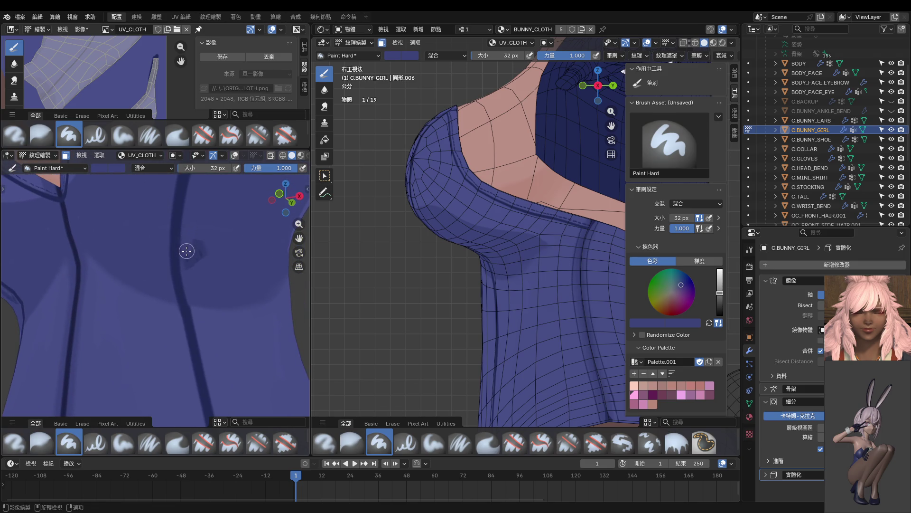
{"action": "key", "text": "ctrl+z"}
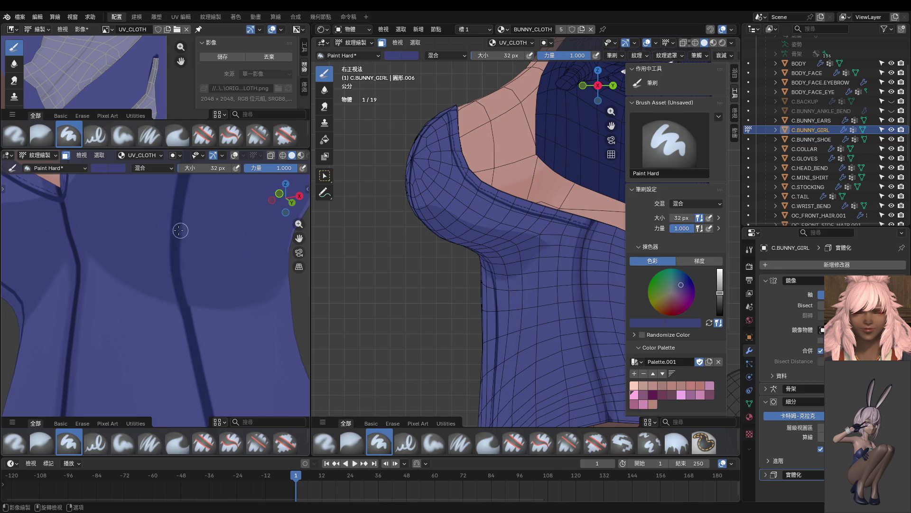
Step: Sample the brush colour from the bodysuit's side and begin lowering the brush strength
{"action": "scroll", "coordinate": [160, 244], "scroll_direction": "down", "scroll_amount": 5}
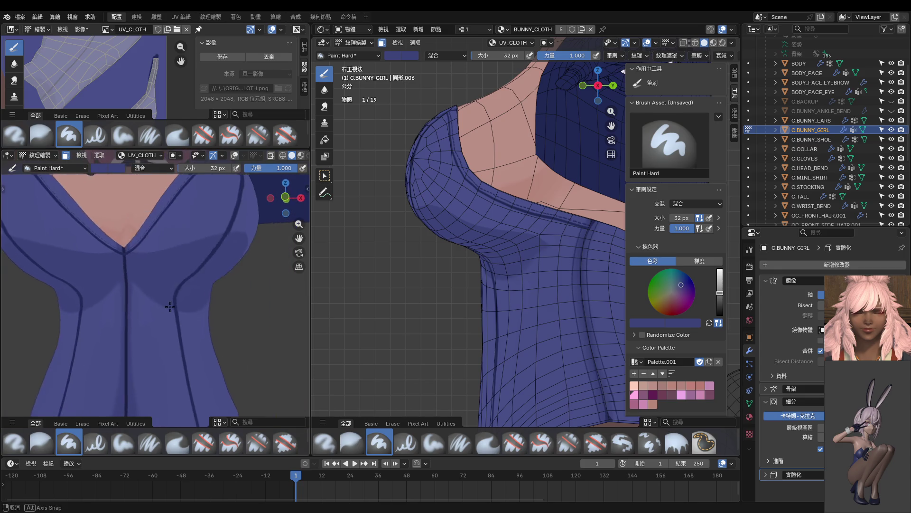
{"action": "mouse_move", "coordinate": [157, 284]}
{"action": "middle_mouse_down"}
{"action": "mouse_move", "coordinate": [130, 336]}
{"action": "mouse_move", "coordinate": [81, 332]}
{"action": "mouse_move", "coordinate": [139, 301]}
{"action": "mouse_move", "coordinate": [41, 315]}
{"action": "mouse_move", "coordinate": [218, 349]}
{"action": "mouse_move", "coordinate": [195, 319]}
{"action": "mouse_move", "coordinate": [210, 321]}
{"action": "mouse_move", "coordinate": [205, 301]}
{"action": "mouse_move", "coordinate": [187, 313]}
{"action": "mouse_move", "coordinate": [209, 328]}
{"action": "mouse_move", "coordinate": [203, 338]}
{"action": "mouse_move", "coordinate": [233, 345]}
{"action": "middle_mouse_up"}
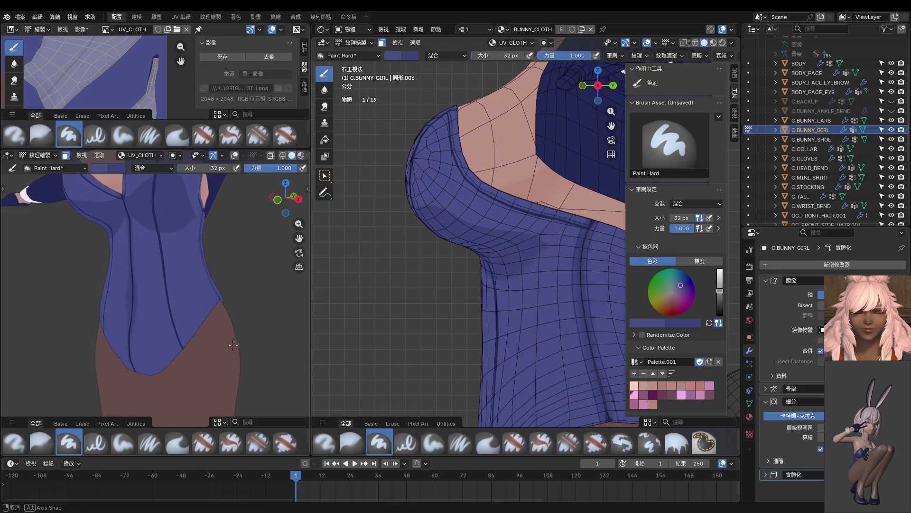
{"action": "mouse_move", "coordinate": [179, 330]}
{"action": "middle_mouse_down"}
{"action": "mouse_move", "coordinate": [205, 319]}
{"action": "mouse_move", "coordinate": [199, 335]}
{"action": "middle_mouse_up"}
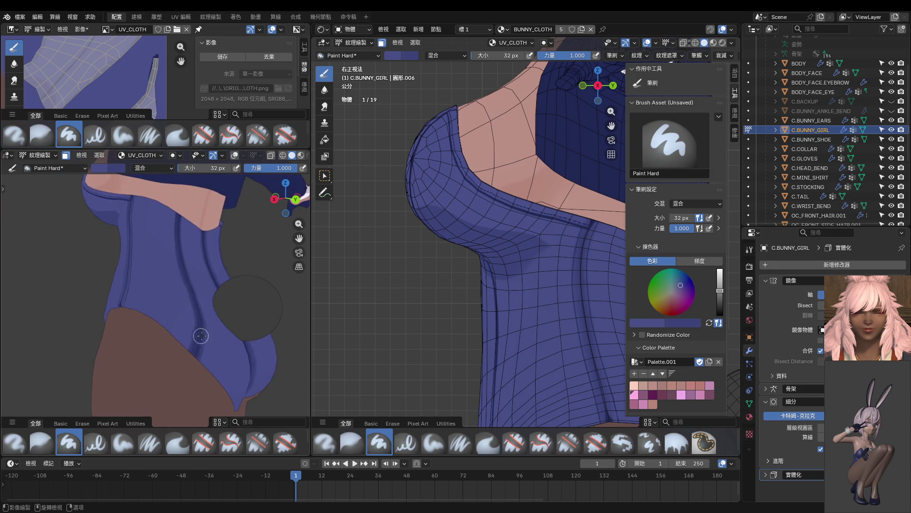
{"action": "scroll", "coordinate": [189, 340], "scroll_direction": "up", "scroll_amount": 3}
{"action": "key", "text": "s"}
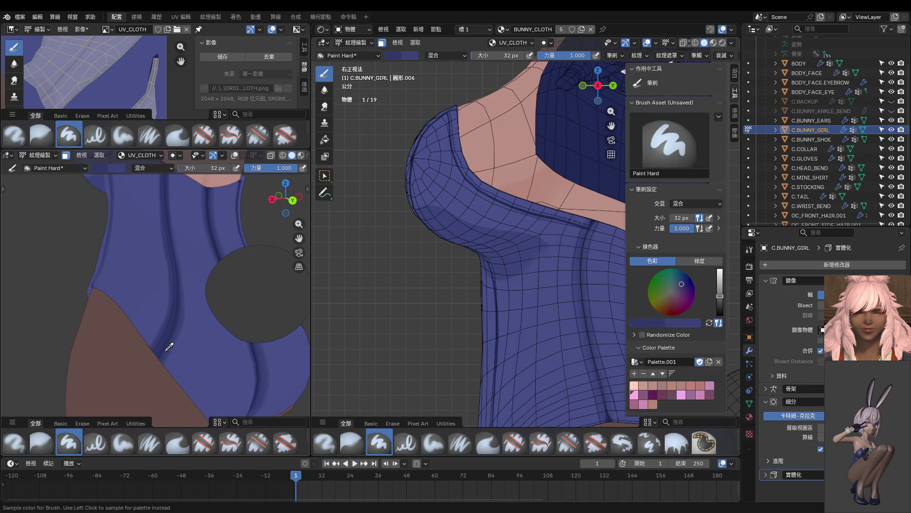
{"action": "left_click", "coordinate": [167, 342]}
{"action": "middle_click_drag", "start_coordinate": [167, 342], "coordinate": [188, 310]}
{"action": "key", "text": "shift+f"}
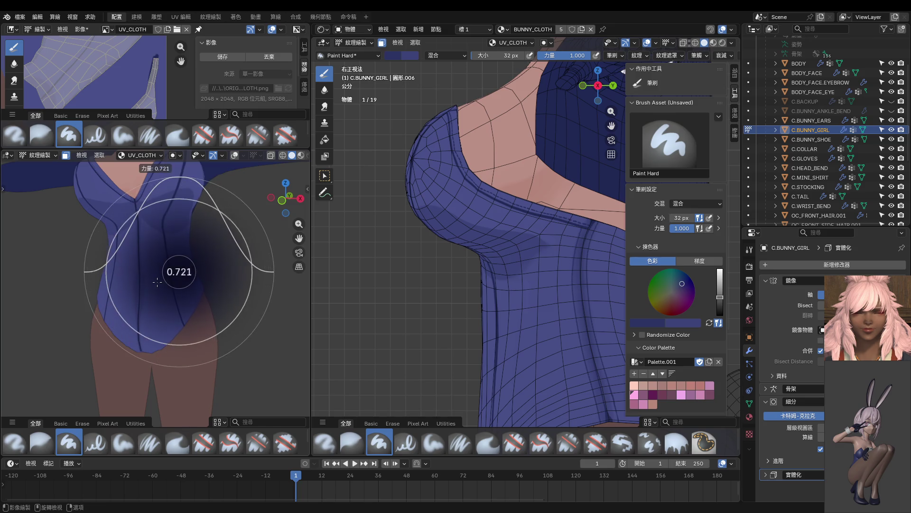
Step: At strength 0.703, repaint and extend the dark seam line on the bodysuit front
{"action": "left_click", "coordinate": [158, 277]}
{"action": "middle_click_drag", "start_coordinate": [157, 277], "coordinate": [165, 281]}
{"action": "mouse_move", "coordinate": [514, 300]}
{"action": "middle_mouse_down"}
{"action": "mouse_move", "coordinate": [417, 299]}
{"action": "mouse_move", "coordinate": [427, 291]}
{"action": "middle_mouse_up"}
{"action": "scroll", "coordinate": [427, 290], "scroll_direction": "down", "scroll_amount": 4}
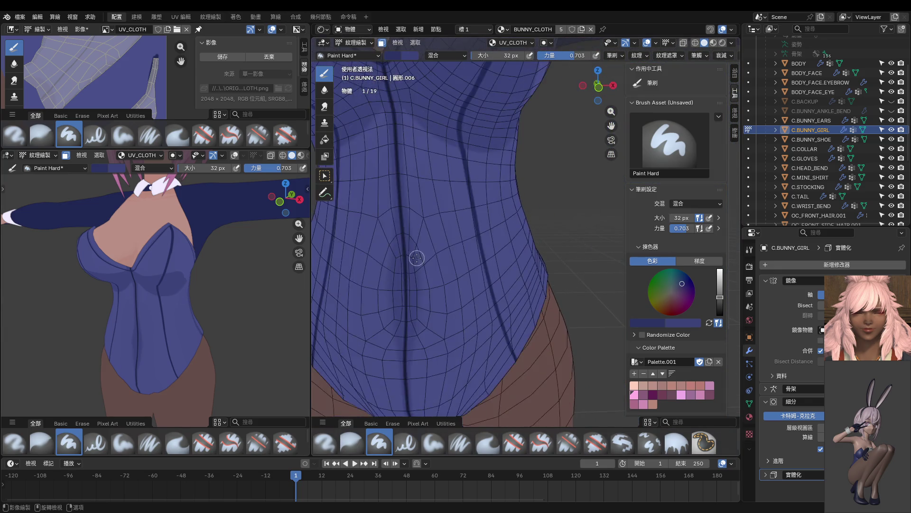
{"action": "left_click_drag", "start_coordinate": [479, 350], "coordinate": [460, 317]}
{"action": "left_click_drag", "start_coordinate": [480, 350], "coordinate": [452, 279]}
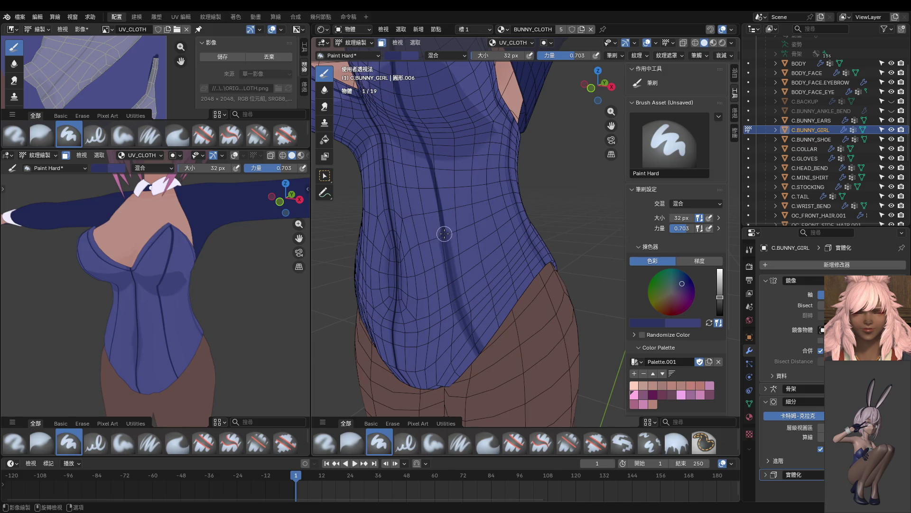
Step: Trace the dark seam up to the chest tip and stroke down the chest crease
{"action": "left_click_drag", "start_coordinate": [436, 185], "coordinate": [432, 172]}
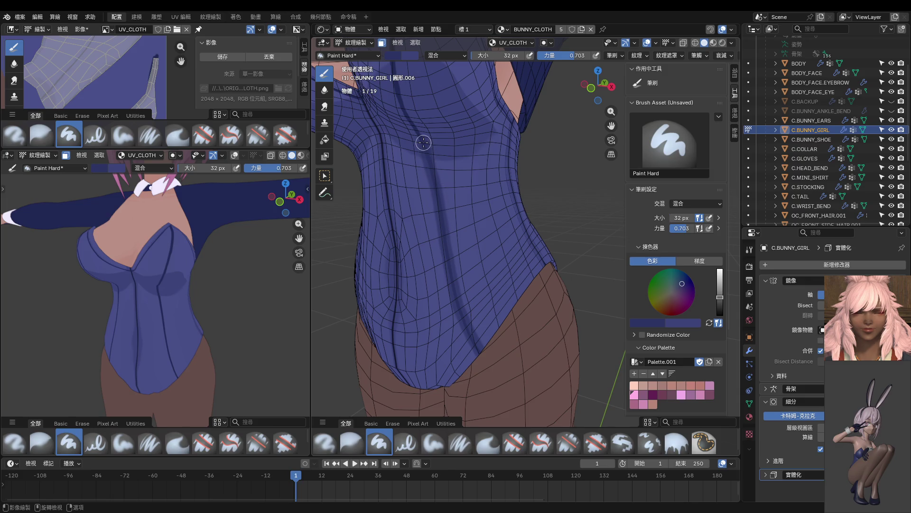
{"action": "middle_click_drag", "start_coordinate": [423, 142], "coordinate": [446, 94]}
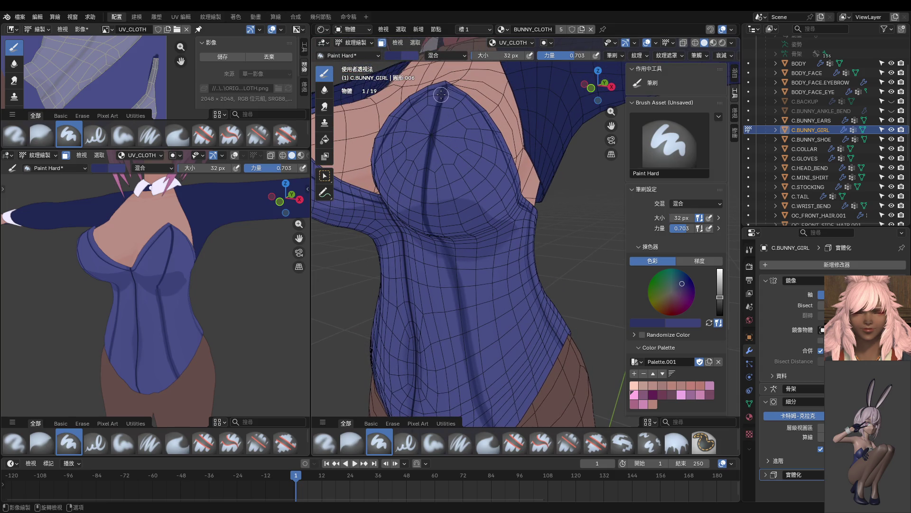
{"action": "left_click_drag", "start_coordinate": [437, 129], "coordinate": [445, 87]}
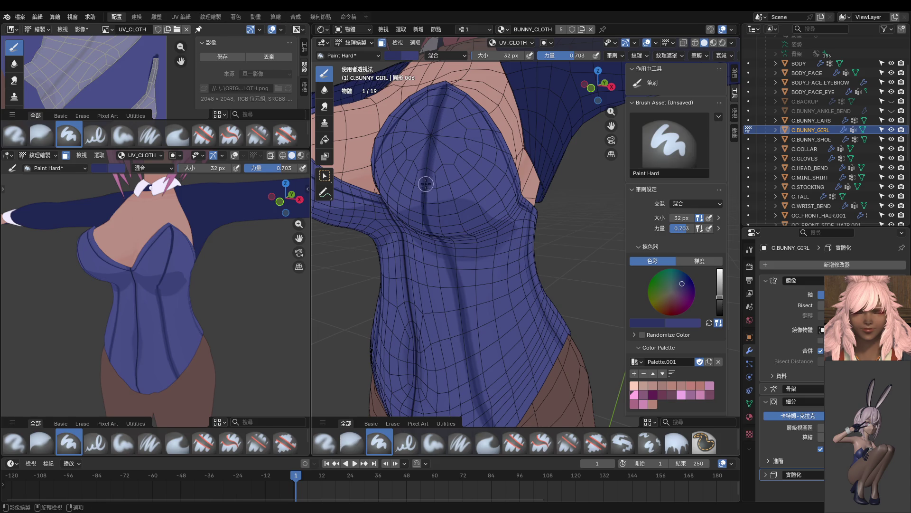
{"action": "middle_click_drag", "start_coordinate": [432, 231], "coordinate": [463, 164]}
{"action": "scroll", "coordinate": [462, 164], "scroll_direction": "up", "scroll_amount": 4}
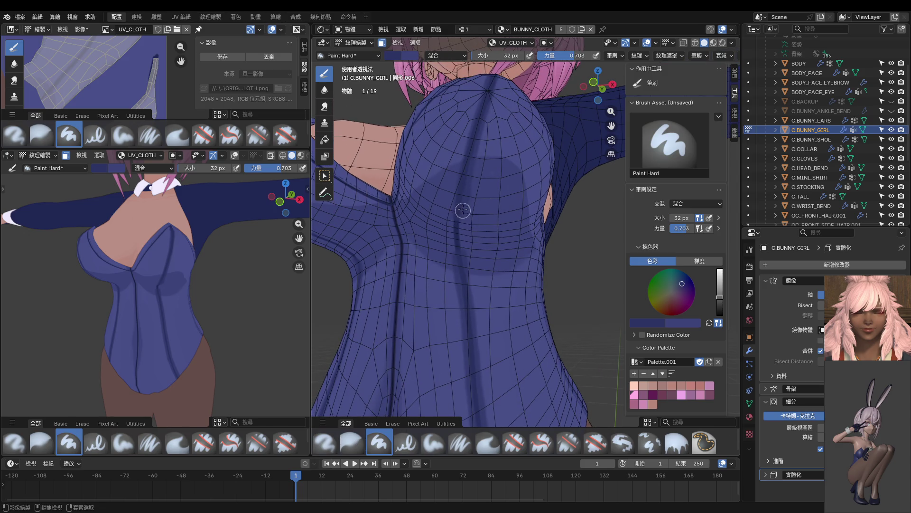
{"action": "middle_click_drag", "start_coordinate": [493, 103], "coordinate": [490, 115]}
{"action": "left_click_drag", "start_coordinate": [484, 114], "coordinate": [468, 192]}
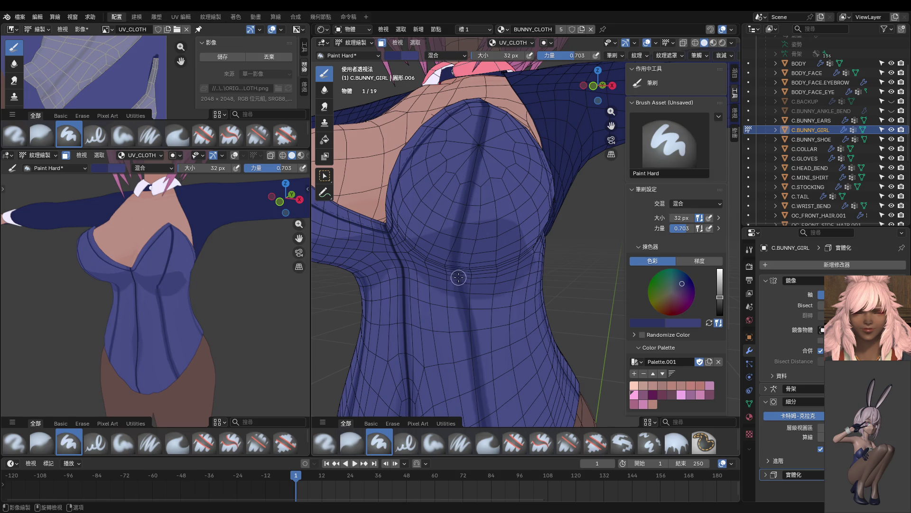
Step: Snap to front orthographic view and resize the brush to 20 px
{"action": "middle_click_drag", "start_coordinate": [463, 289], "coordinate": [475, 215]}
{"action": "scroll", "coordinate": [478, 217], "scroll_direction": "down", "scroll_amount": 4}
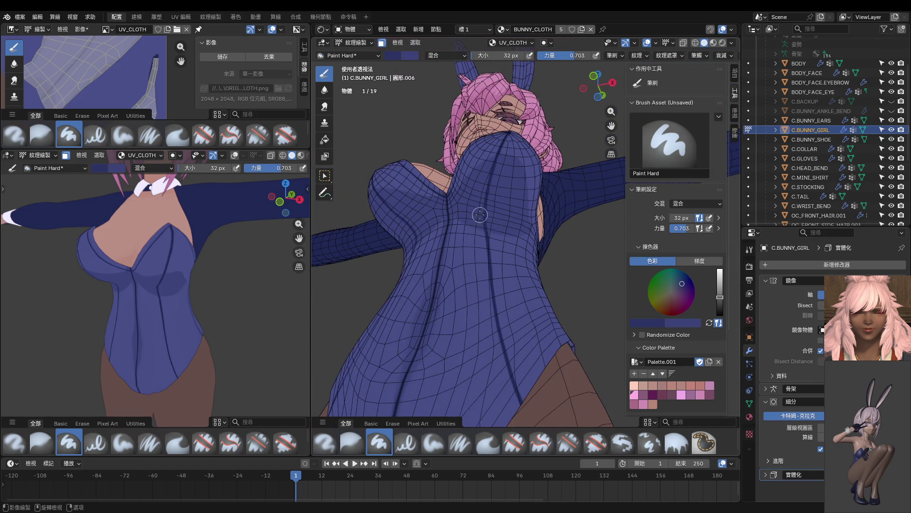
{"action": "scroll", "coordinate": [504, 331], "scroll_direction": "down", "scroll_amount": 5}
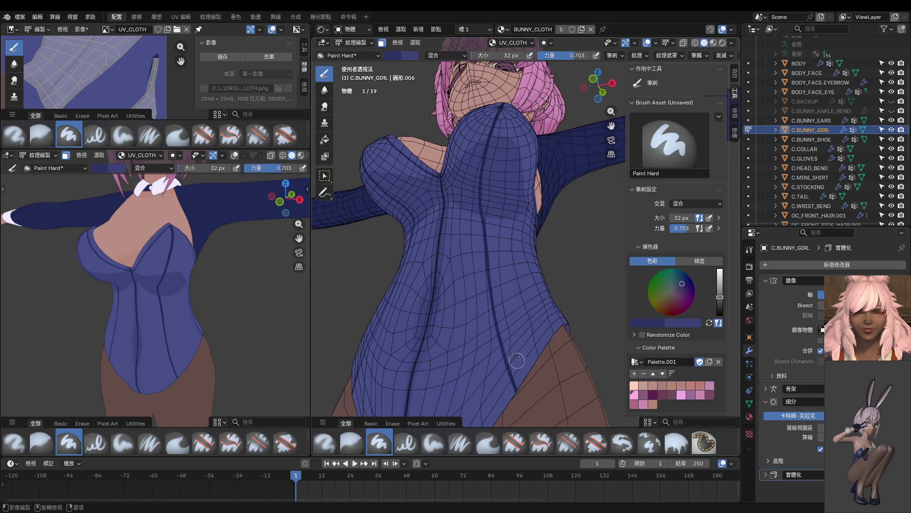
{"action": "key", "text": "KP_1"}
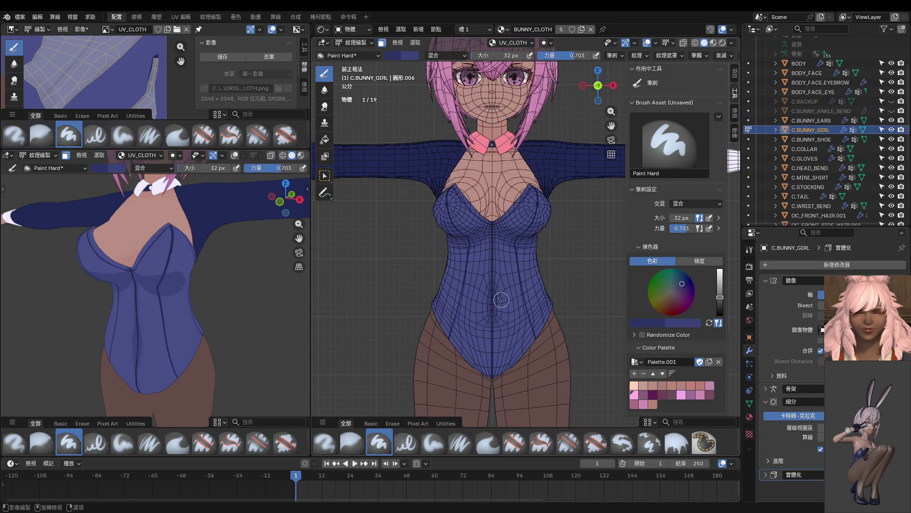
{"action": "scroll", "coordinate": [501, 305], "scroll_direction": "up", "scroll_amount": 2}
{"action": "scroll", "coordinate": [532, 208], "scroll_direction": "up", "scroll_amount": 3}
{"action": "key", "text": "f"}
{"action": "left_click", "coordinate": [530, 195]}
{"action": "key", "text": "f"}
{"action": "left_click", "coordinate": [522, 164]}
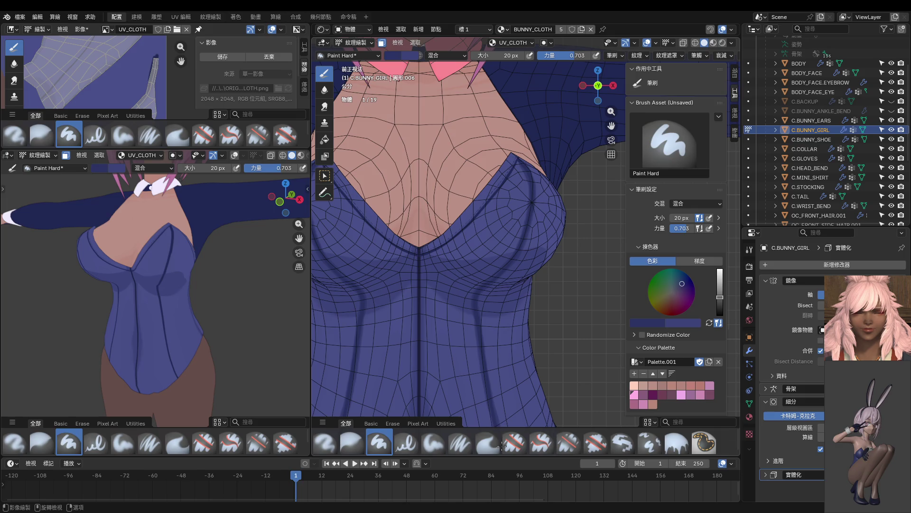
Step: Set the brush strength to 0.418 and the size to 32 px
{"action": "middle_click_drag", "start_coordinate": [499, 417], "coordinate": [483, 258], "text": "shift"}
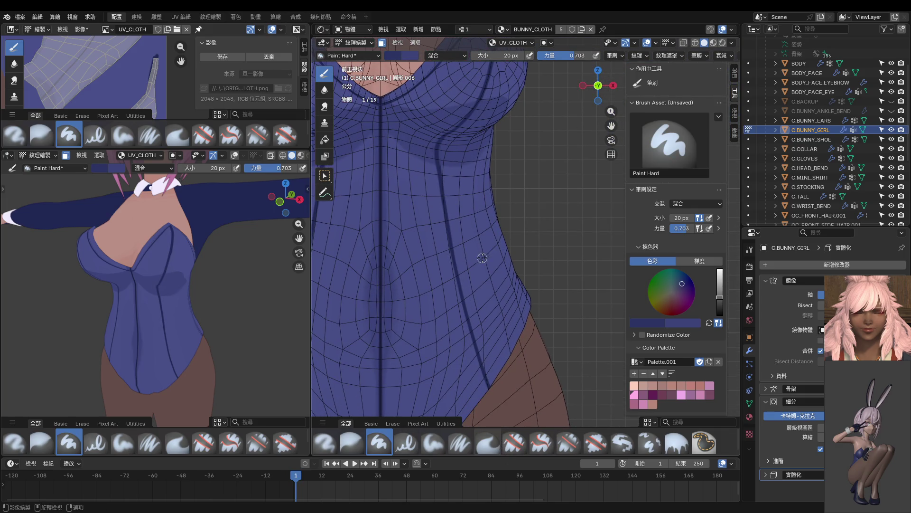
{"action": "key", "text": "shift+f"}
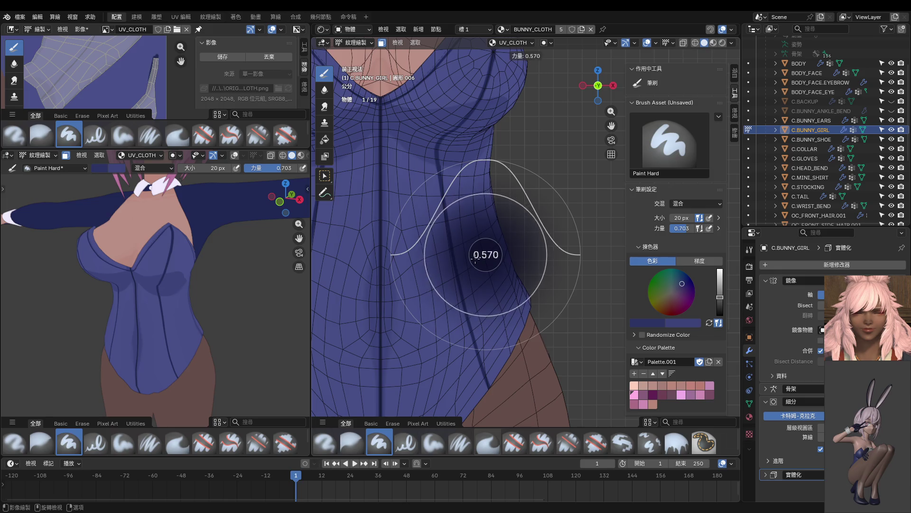
{"action": "left_click", "coordinate": [465, 267]}
{"action": "key", "text": "f"}
{"action": "left_click", "coordinate": [471, 269]}
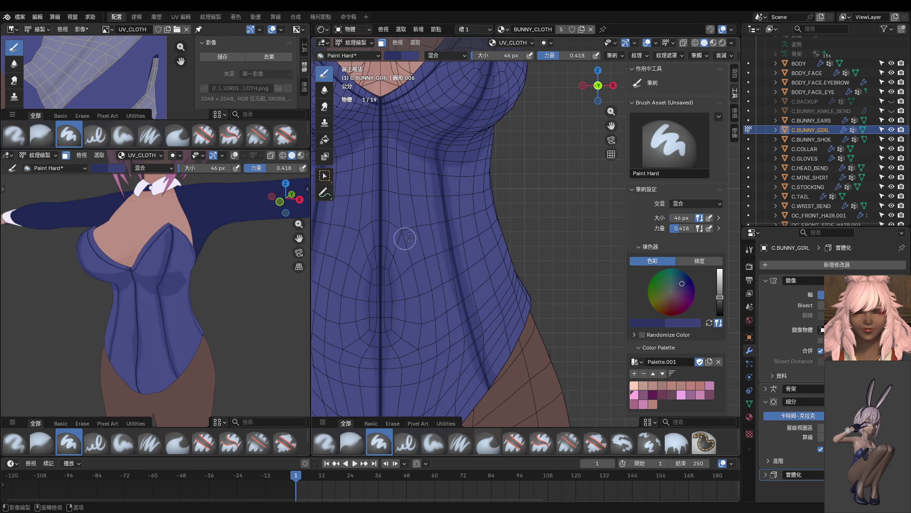
{"action": "scroll", "coordinate": [401, 239], "scroll_direction": "down", "scroll_amount": 4}
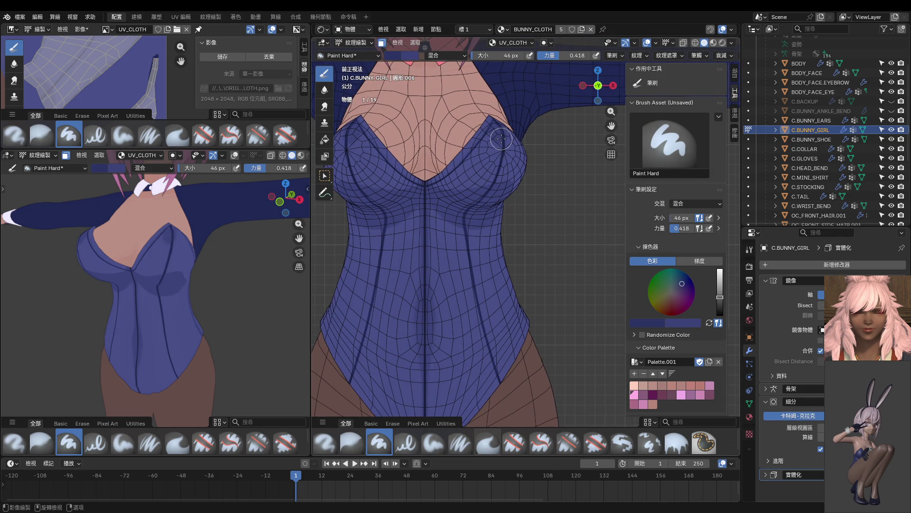
{"action": "key", "text": "bracketleft"}
{"action": "key", "text": "bracketleft"}
{"action": "key", "text": "bracketleft"}
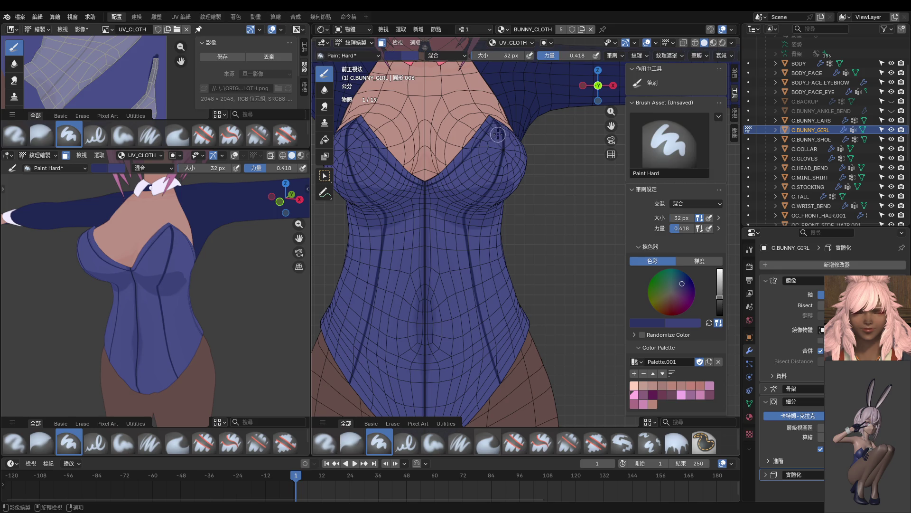
Step: Paint mirrored dark shading along the bust and torso sides, redoing the right side line
{"action": "mouse_move", "coordinate": [497, 125]}
{"action": "left_mouse_down"}
{"action": "mouse_move", "coordinate": [501, 140]}
{"action": "mouse_move", "coordinate": [486, 186]}
{"action": "left_mouse_up"}
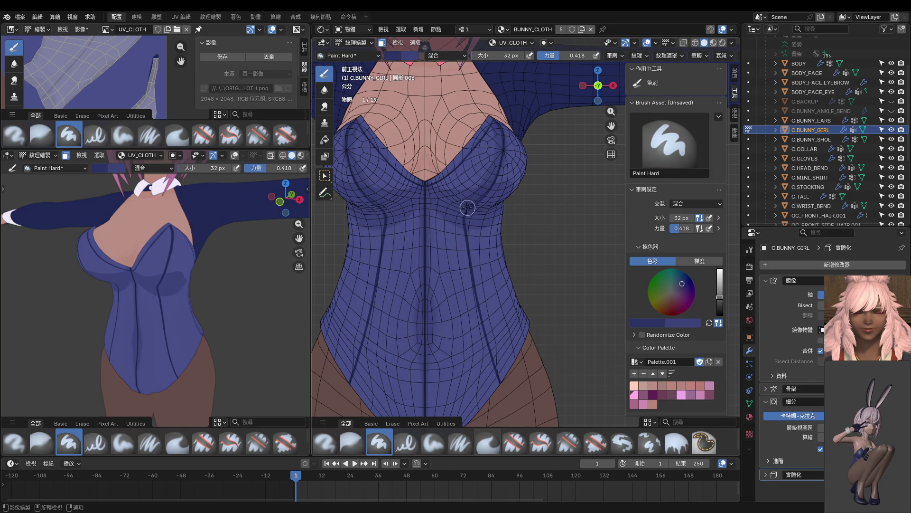
{"action": "mouse_move", "coordinate": [463, 230]}
{"action": "left_mouse_down"}
{"action": "mouse_move", "coordinate": [477, 321]}
{"action": "mouse_move", "coordinate": [504, 386]}
{"action": "left_mouse_up"}
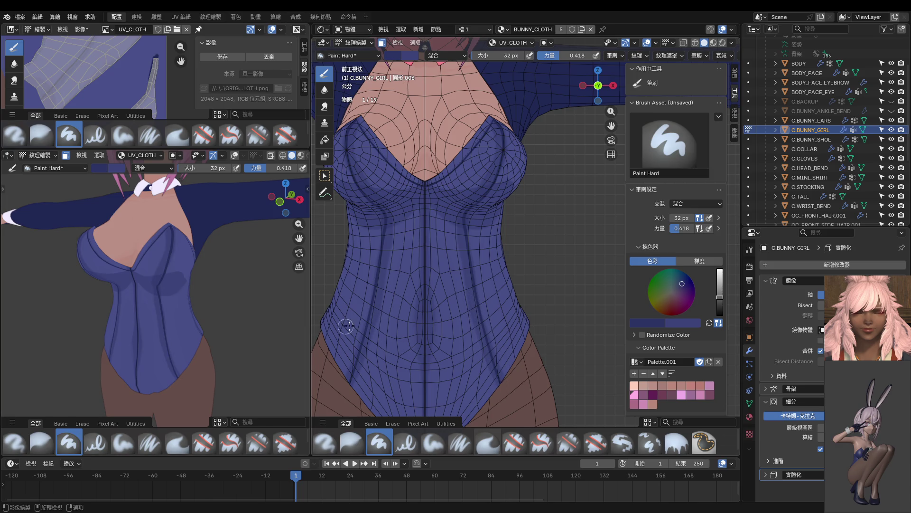
{"action": "key", "text": "ctrl+z"}
{"action": "key", "text": "s"}
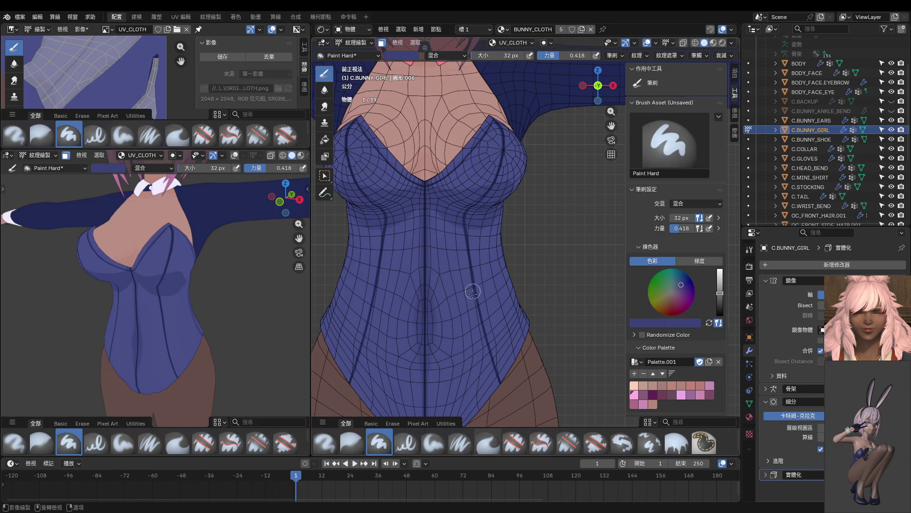
{"action": "mouse_move", "coordinate": [507, 389]}
{"action": "left_mouse_down"}
{"action": "mouse_move", "coordinate": [468, 258]}
{"action": "mouse_move", "coordinate": [500, 133]}
{"action": "left_mouse_up"}
{"action": "mouse_move", "coordinate": [495, 340]}
{"action": "middle_mouse_down"}
{"action": "mouse_move", "coordinate": [457, 335]}
{"action": "mouse_move", "coordinate": [437, 244]}
{"action": "middle_mouse_up"}
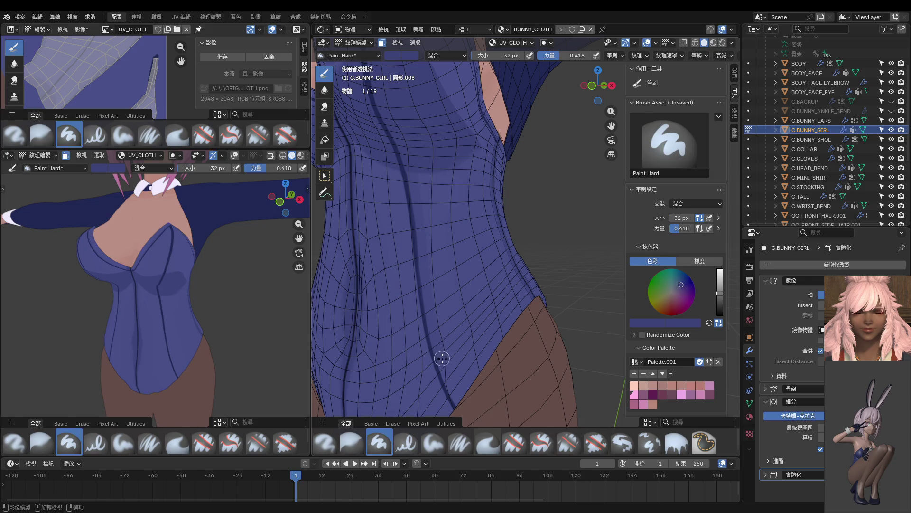
Step: Frame the torso and collar, then zoom the front view onto the leg-opening hip edge
{"action": "middle_click_drag", "start_coordinate": [469, 409], "coordinate": [499, 339]}
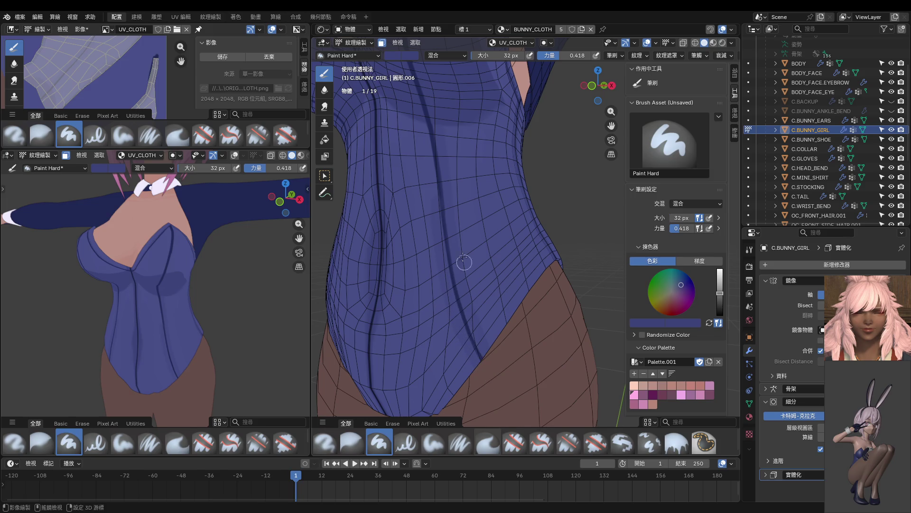
{"action": "middle_click_drag", "start_coordinate": [465, 269], "coordinate": [478, 315], "text": "shift"}
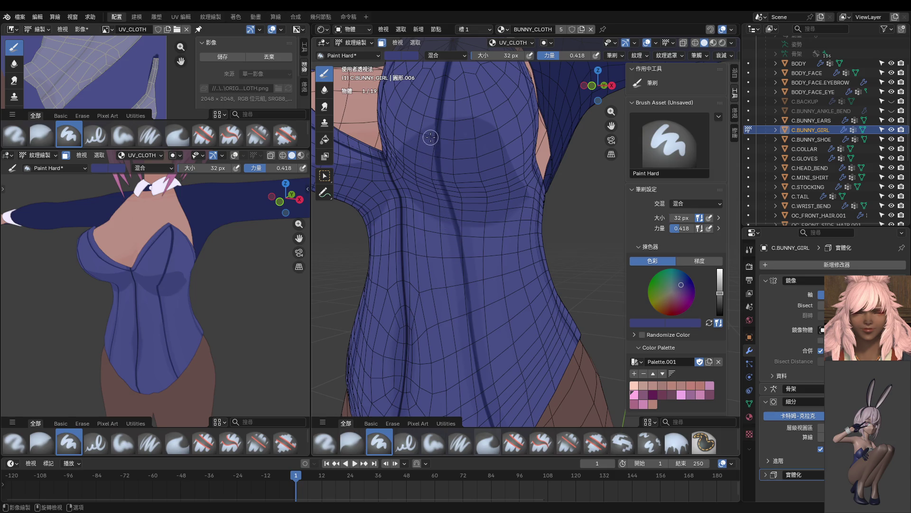
{"action": "middle_click_drag", "start_coordinate": [440, 89], "coordinate": [439, 187], "text": "shift"}
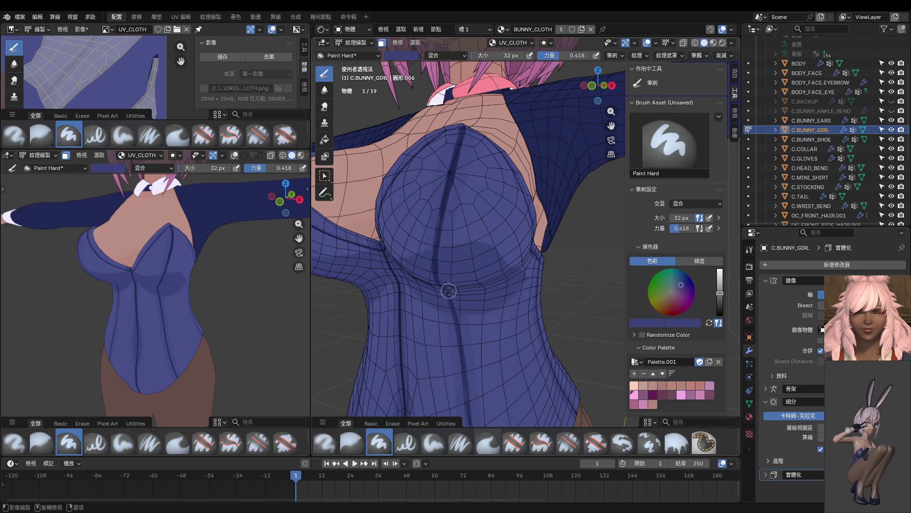
{"action": "middle_click_drag", "start_coordinate": [198, 290], "coordinate": [220, 294]}
{"action": "key", "text": "KP_1"}
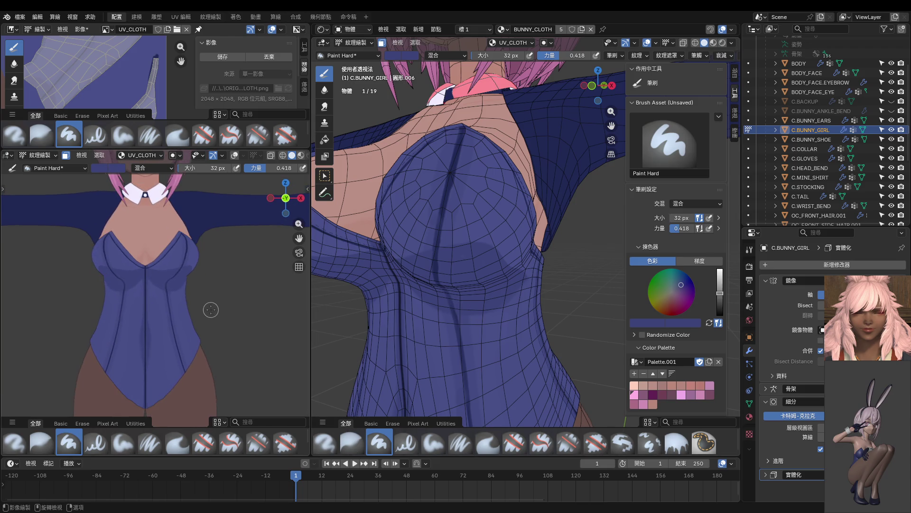
{"action": "scroll", "coordinate": [204, 308], "scroll_direction": "up", "scroll_amount": 8}
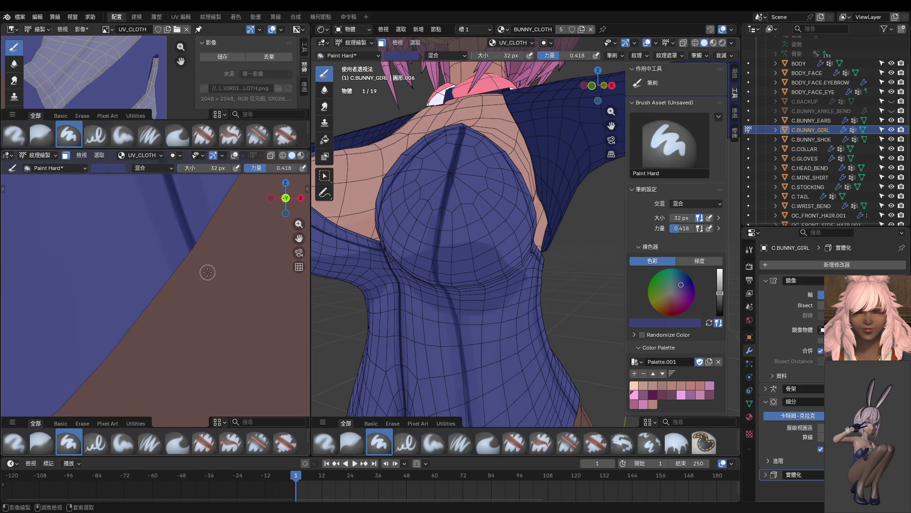
Step: Pick a dark navy at strength 1.000 and paint along the blue-to-skin leg edge
{"action": "key", "text": "s"}
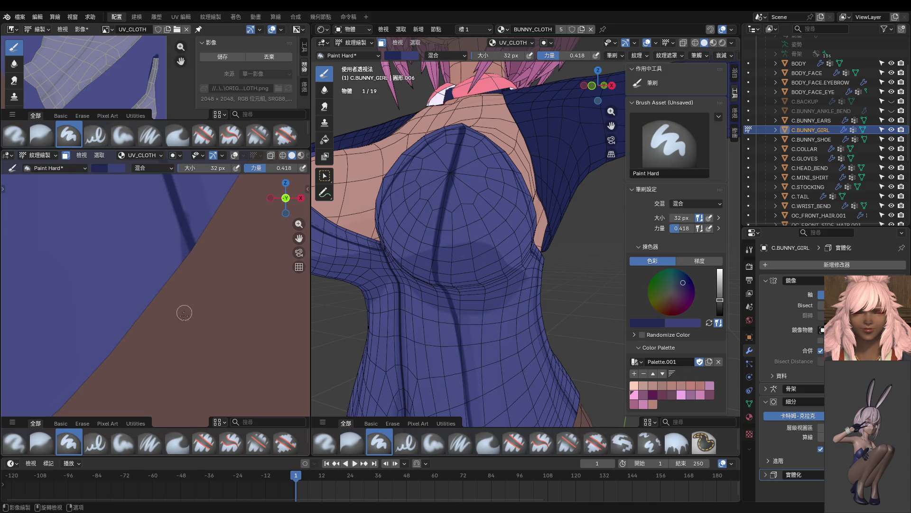
{"action": "key", "text": "f"}
{"action": "key", "text": "shift+f"}
{"action": "left_click", "coordinate": [238, 246]}
{"action": "key", "text": "bracketleft"}
{"action": "left_click_drag", "start_coordinate": [182, 221], "coordinate": [171, 216]}
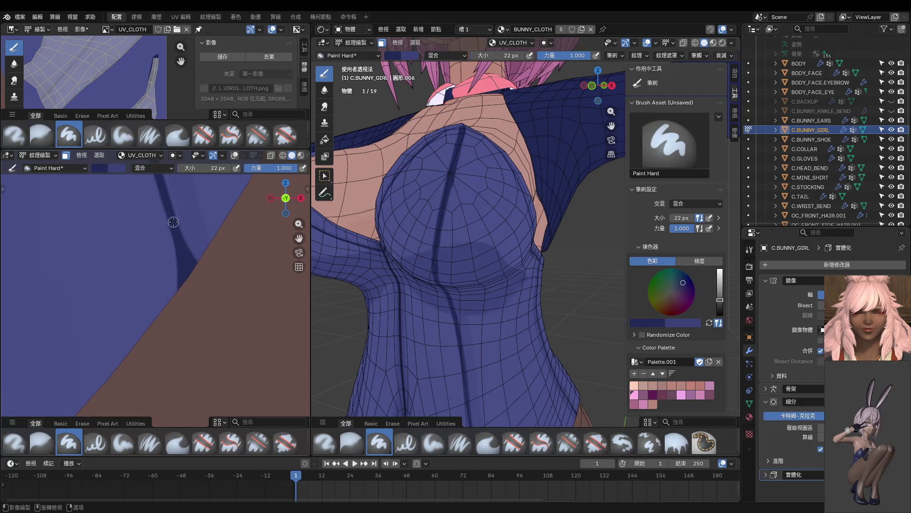
{"action": "scroll", "coordinate": [216, 287], "scroll_direction": "down", "scroll_amount": 4}
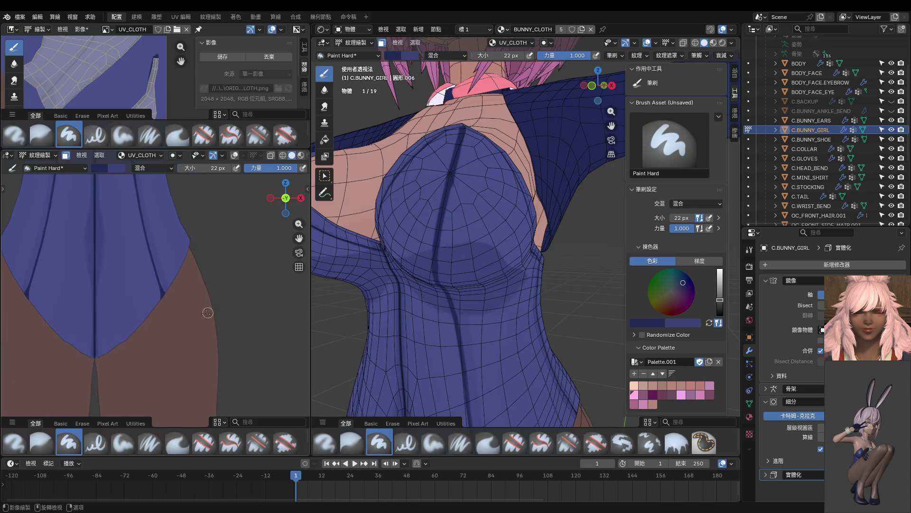
{"action": "scroll", "coordinate": [233, 263], "scroll_direction": "up", "scroll_amount": 4}
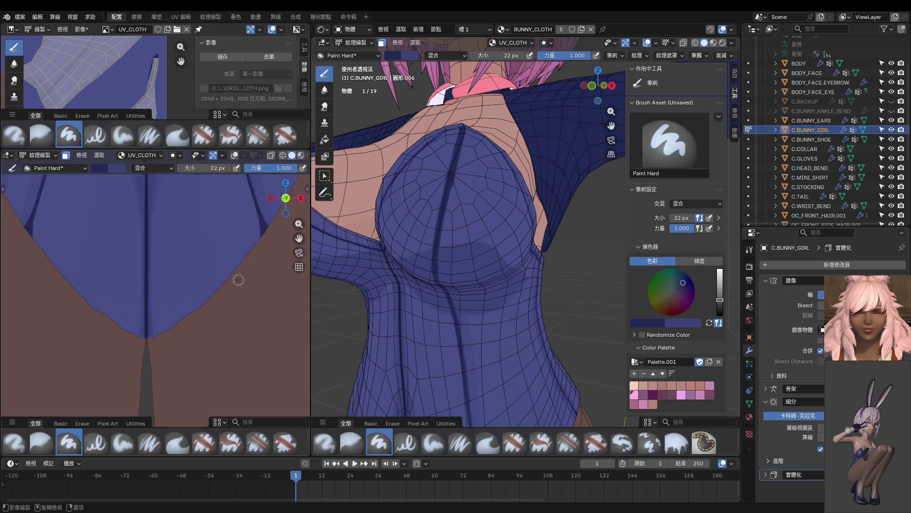
{"action": "middle_click_drag", "start_coordinate": [235, 234], "coordinate": [187, 259], "text": "shift"}
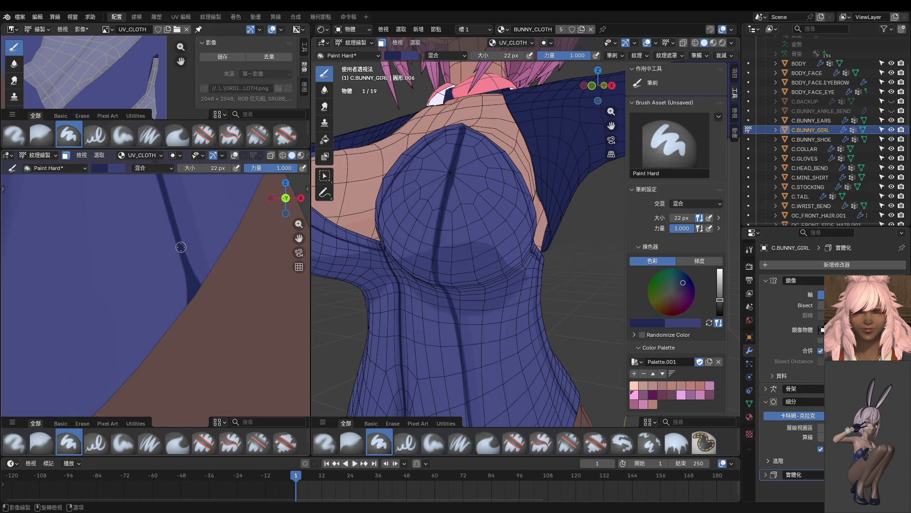
Step: Paint a thin dark line along the leg seam with a 12 px brush
{"action": "key", "text": "f"}
{"action": "left_click", "coordinate": [179, 247]}
{"action": "left_click_drag", "start_coordinate": [183, 268], "coordinate": [186, 298]}
{"action": "scroll", "coordinate": [190, 304], "scroll_direction": "down", "scroll_amount": 5}
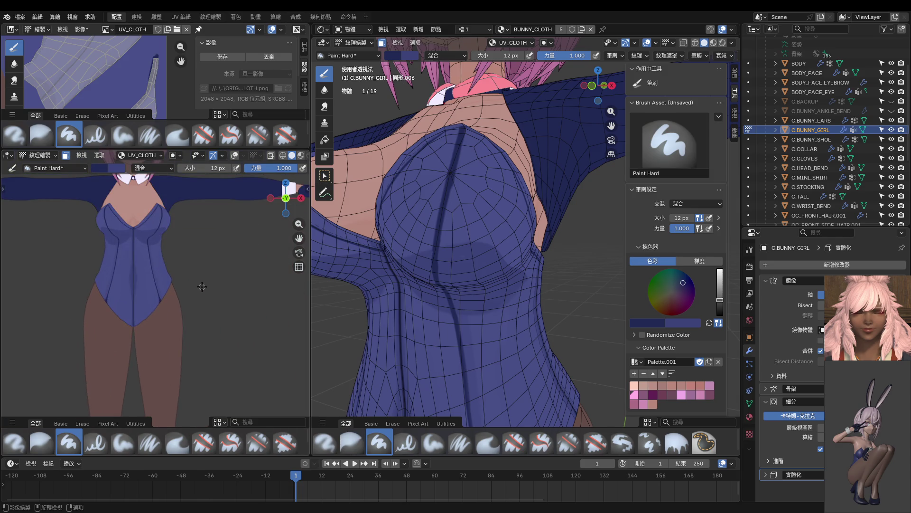
{"action": "scroll", "coordinate": [204, 281], "scroll_direction": "up", "scroll_amount": 5}
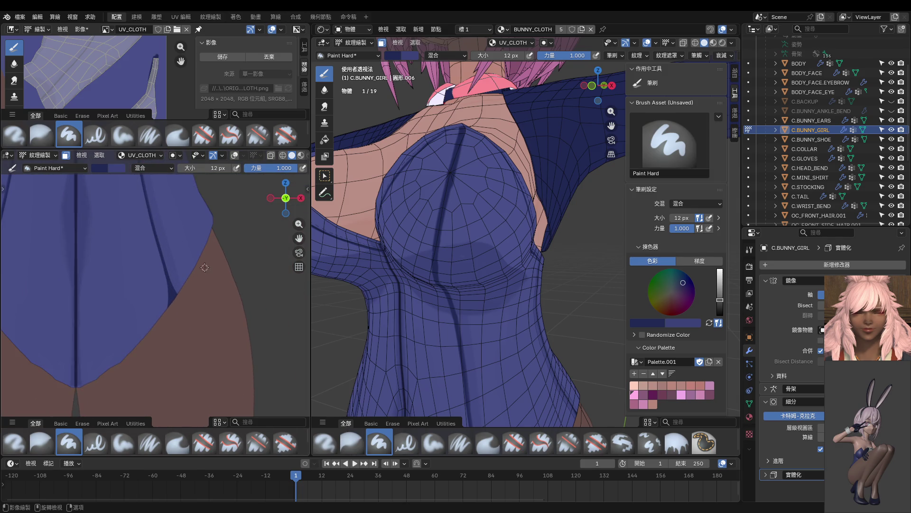
Step: Switch to a lighter suit blue at 64 px and soften the dark stripe edges with faint strokes
{"action": "key", "text": "s"}
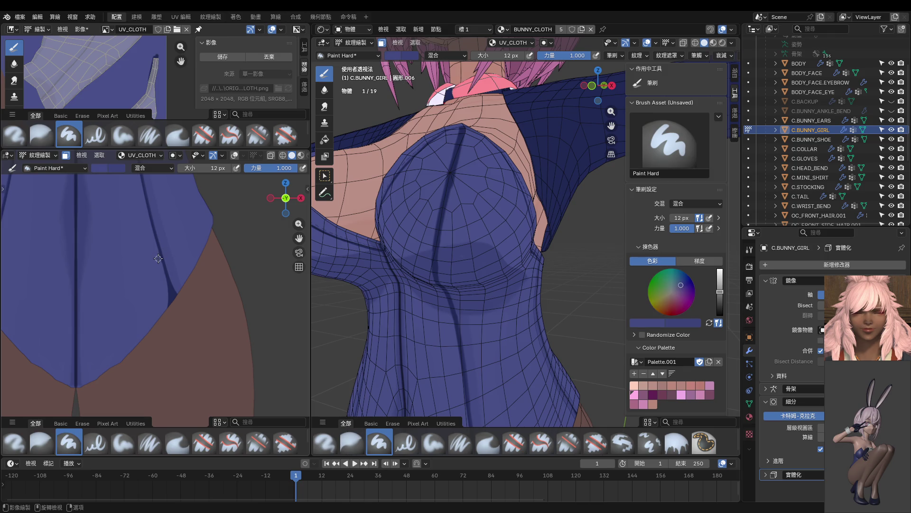
{"action": "scroll", "coordinate": [158, 259], "scroll_direction": "up", "scroll_amount": 3}
{"action": "key", "text": "f"}
{"action": "left_click", "coordinate": [163, 211]}
{"action": "mouse_move", "coordinate": [162, 210]}
{"action": "left_mouse_down"}
{"action": "mouse_move", "coordinate": [152, 190]}
{"action": "mouse_move", "coordinate": [161, 223]}
{"action": "left_mouse_up"}
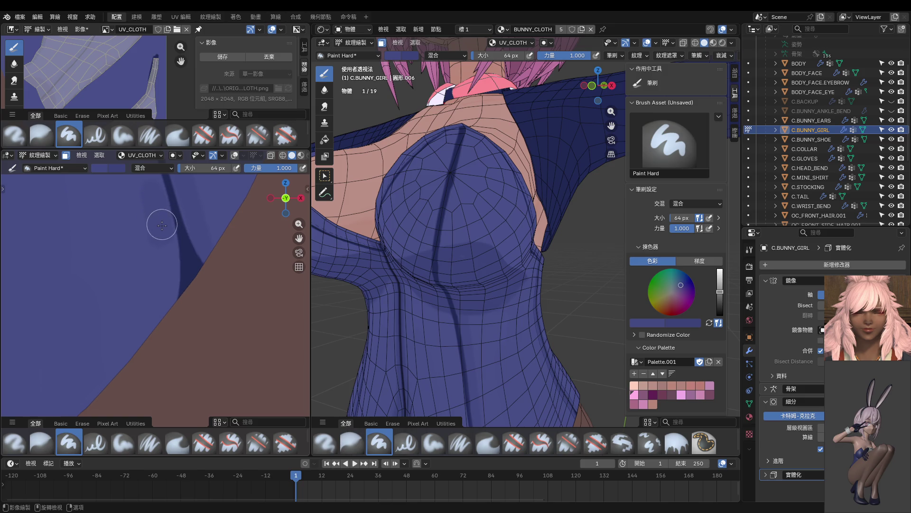
{"action": "left_click_drag", "start_coordinate": [163, 300], "coordinate": [153, 193]}
{"action": "scroll", "coordinate": [174, 267], "scroll_direction": "up", "scroll_amount": 3}
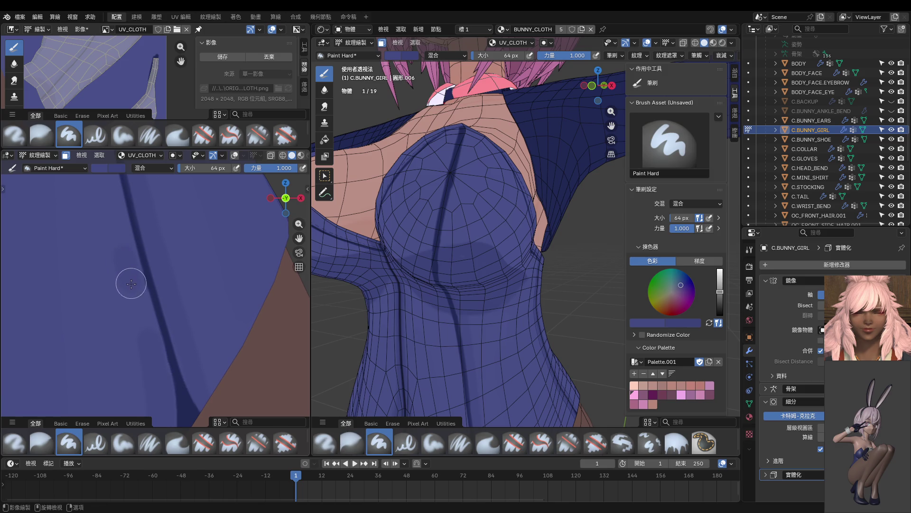
{"action": "scroll", "coordinate": [124, 285], "scroll_direction": "up", "scroll_amount": 1}
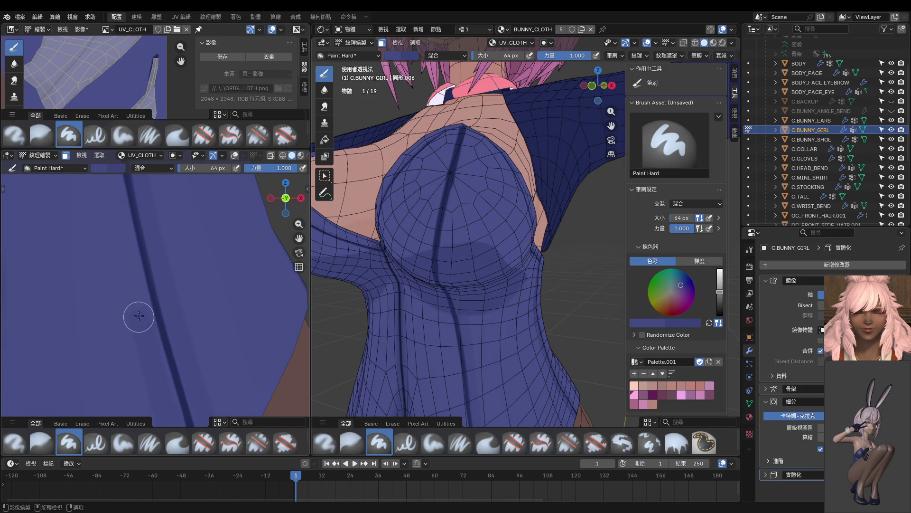
{"action": "middle_click_drag", "start_coordinate": [111, 204], "coordinate": [153, 344]}
{"action": "middle_click_drag", "start_coordinate": [140, 265], "coordinate": [162, 346]}
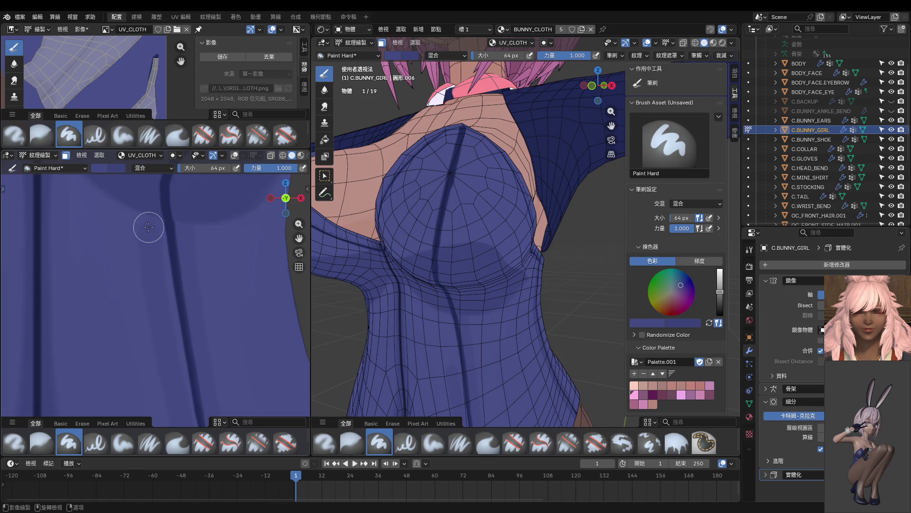
{"action": "scroll", "coordinate": [173, 301], "scroll_direction": "down", "scroll_amount": 3}
{"action": "scroll", "coordinate": [160, 335], "scroll_direction": "down", "scroll_amount": 3}
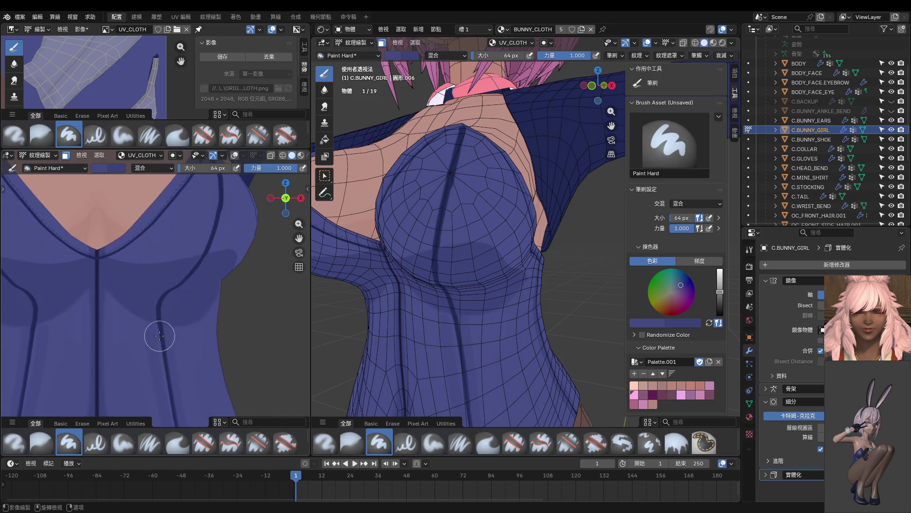
{"action": "scroll", "coordinate": [160, 335], "scroll_direction": "up", "scroll_amount": 6}
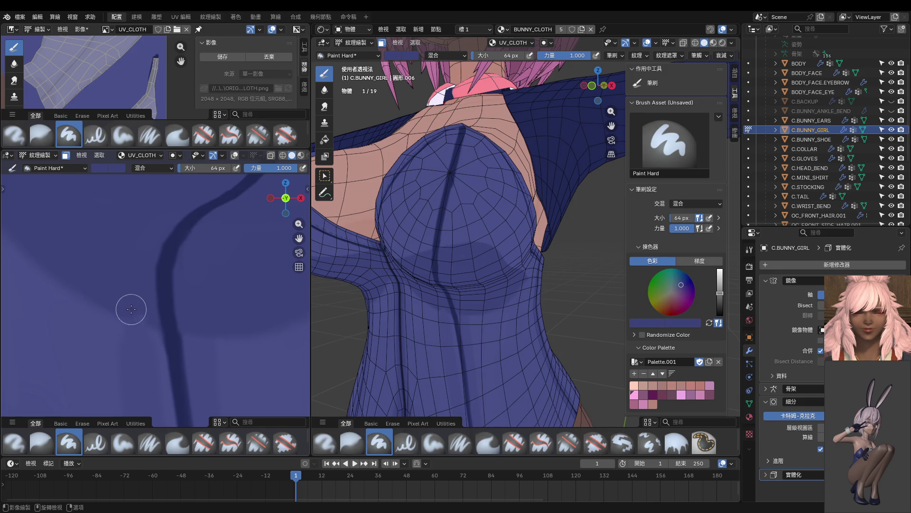
Step: Sample a colour from the texture and paint a lighter line beside the shoulder strap's dark seam
{"action": "key", "text": "s"}
{"action": "left_click", "coordinate": [145, 357]}
{"action": "scroll", "coordinate": [155, 339], "scroll_direction": "down", "scroll_amount": 3}
{"action": "mouse_move", "coordinate": [156, 337]}
{"action": "middle_mouse_down"}
{"action": "mouse_move", "coordinate": [183, 269]}
{"action": "mouse_move", "coordinate": [193, 299]}
{"action": "mouse_move", "coordinate": [179, 313]}
{"action": "mouse_move", "coordinate": [197, 241]}
{"action": "middle_mouse_up"}
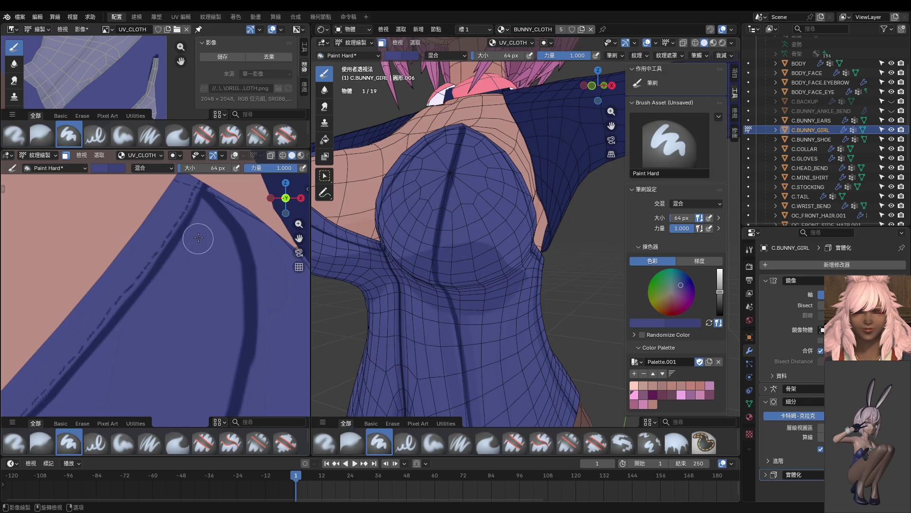
{"action": "mouse_move", "coordinate": [205, 219]}
{"action": "left_mouse_down"}
{"action": "mouse_move", "coordinate": [219, 264]}
{"action": "mouse_move", "coordinate": [217, 358]}
{"action": "left_mouse_up"}
{"action": "middle_click_drag", "start_coordinate": [209, 393], "coordinate": [224, 214], "text": "shift"}
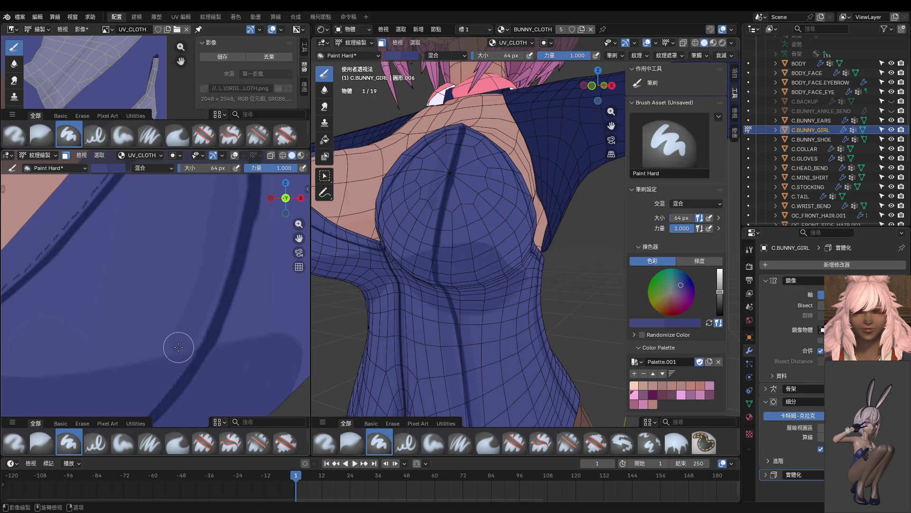
{"action": "middle_click_drag", "start_coordinate": [157, 374], "coordinate": [180, 279], "text": "shift"}
Step: Shrink the brush radius to 16 px
{"action": "key", "text": "f"}
{"action": "left_click", "coordinate": [140, 307]}
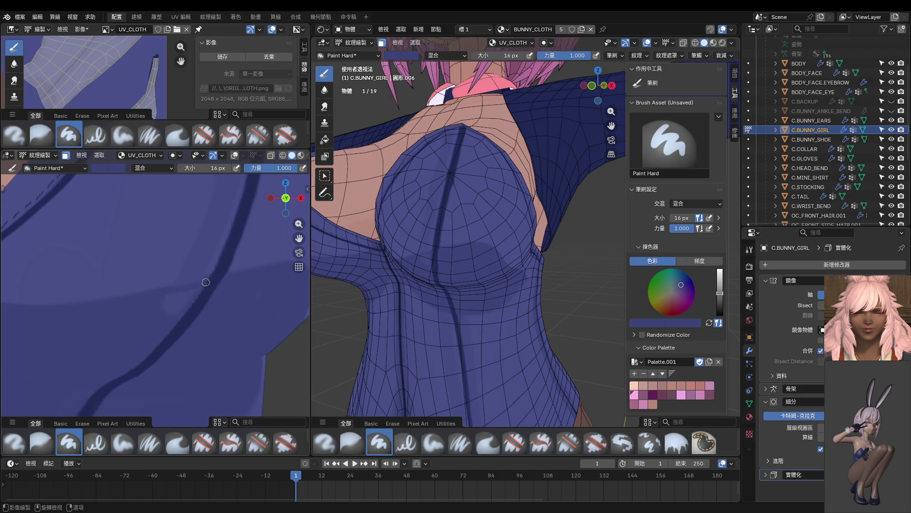
{"action": "key", "text": "ctrl"}
{"action": "mouse_move", "coordinate": [193, 287]}
{"action": "middle_mouse_down"}
{"action": "mouse_move", "coordinate": [170, 267]}
{"action": "mouse_move", "coordinate": [158, 296]}
{"action": "mouse_move", "coordinate": [149, 284]}
{"action": "mouse_move", "coordinate": [188, 269]}
{"action": "middle_mouse_up"}
{"action": "scroll", "coordinate": [185, 277], "scroll_direction": "up", "scroll_amount": 3}
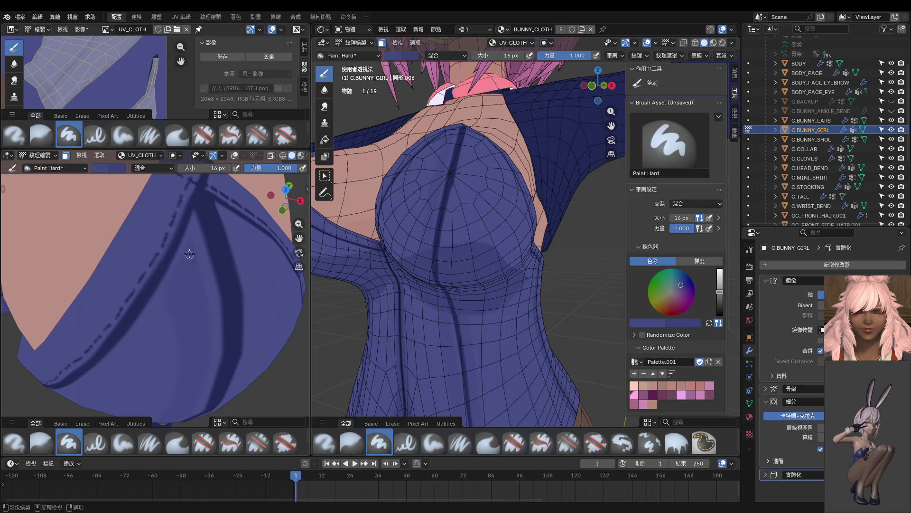
Step: Snap to the front view and frame the chest seams
{"action": "middle_click_drag", "start_coordinate": [204, 355], "coordinate": [190, 288]}
{"action": "key", "text": "KP_1"}
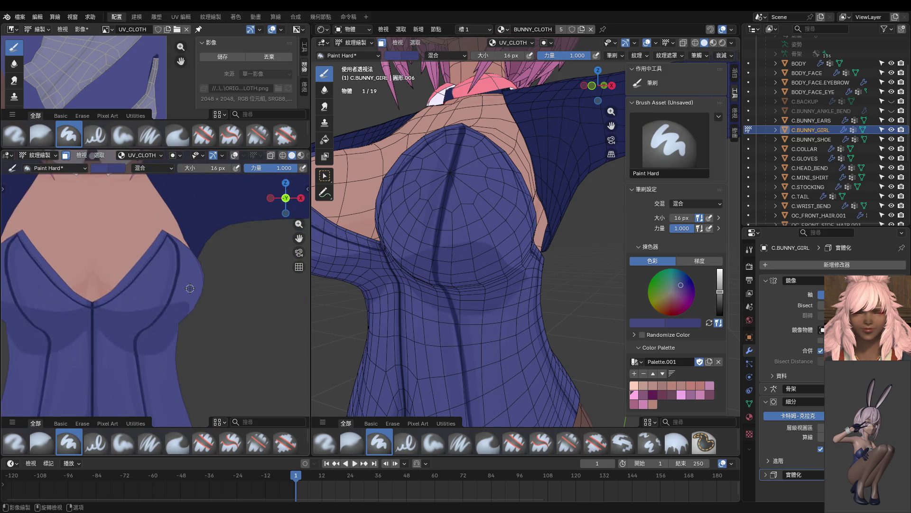
{"action": "scroll", "coordinate": [156, 340], "scroll_direction": "up", "scroll_amount": 6}
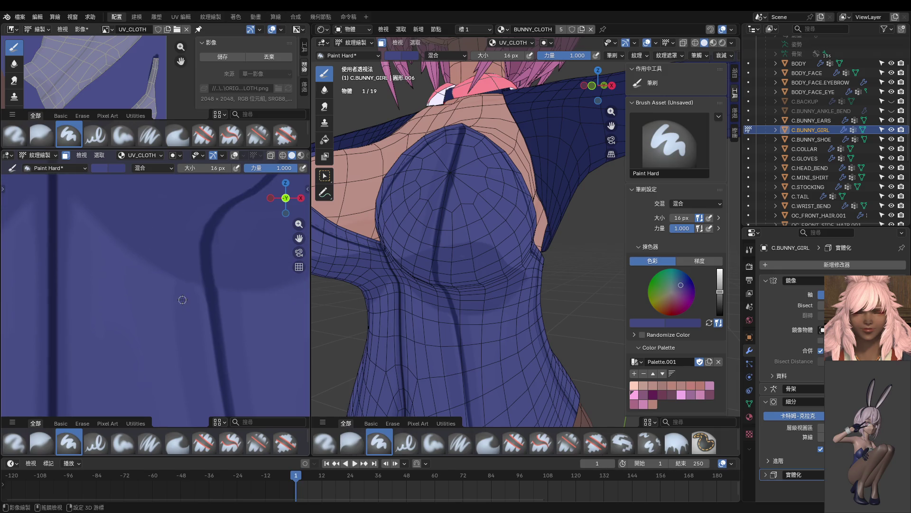
{"action": "scroll", "coordinate": [176, 281], "scroll_direction": "down", "scroll_amount": 4, "text": "ctrl"}
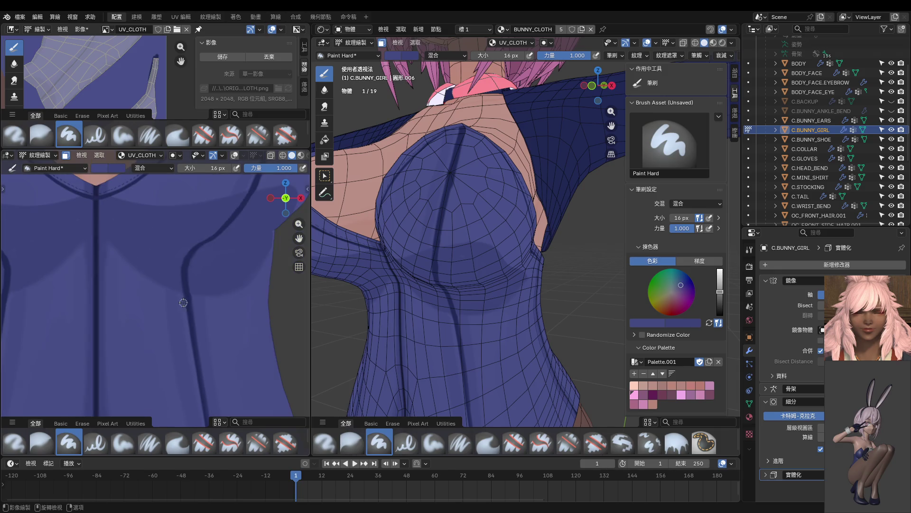
{"action": "scroll", "coordinate": [164, 265], "scroll_direction": "down", "scroll_amount": 4, "text": "ctrl"}
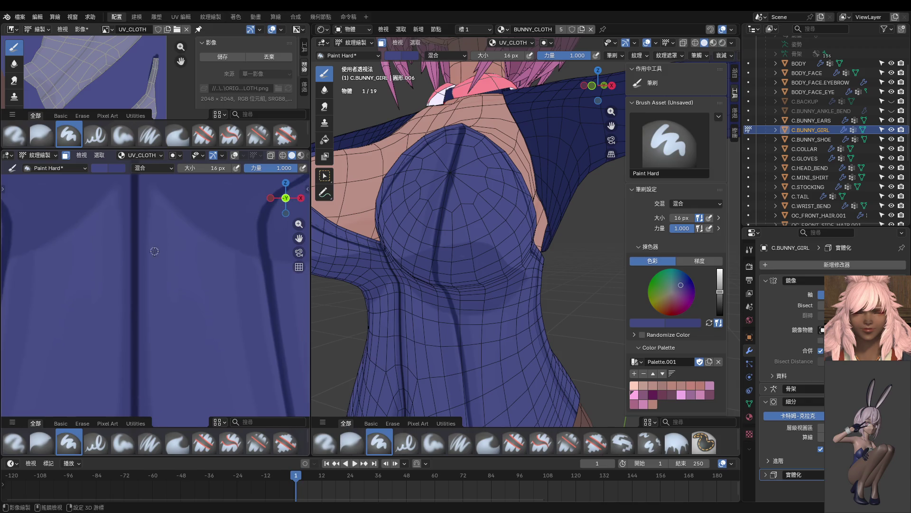
{"action": "middle_click_drag", "start_coordinate": [156, 247], "coordinate": [142, 206], "text": "shift"}
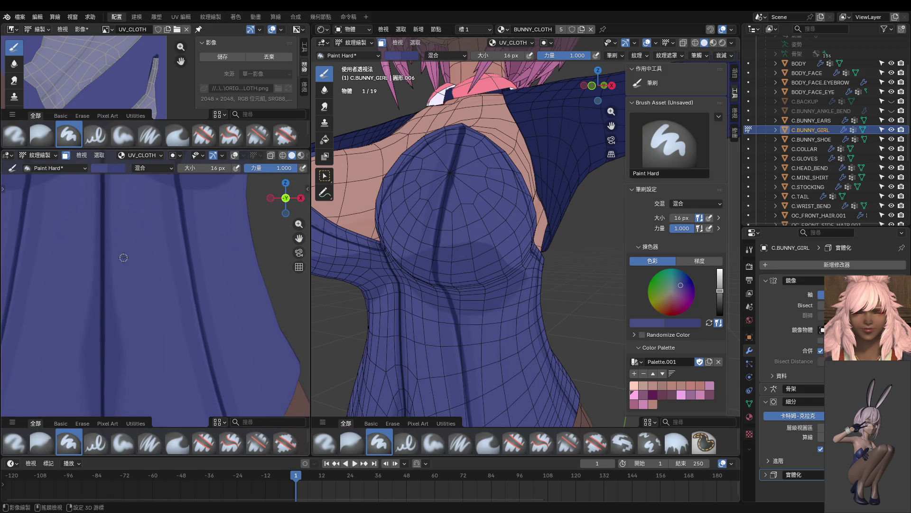
{"action": "middle_click_drag", "start_coordinate": [124, 257], "coordinate": [191, 264], "text": "shift"}
{"action": "scroll", "coordinate": [174, 214], "scroll_direction": "up", "scroll_amount": 3}
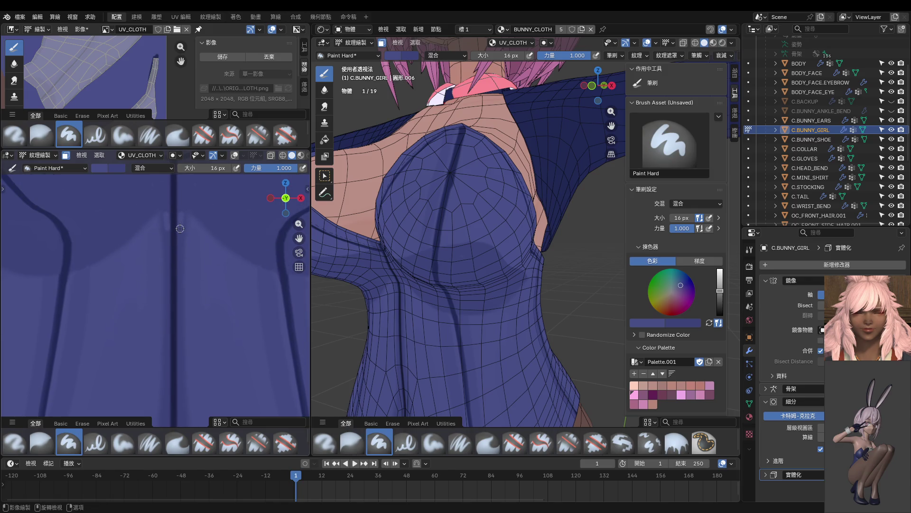
Step: At 10 px brush size, paint a lighter stroke along the dark vertical cloth fold
{"action": "key", "text": "f"}
{"action": "left_click", "coordinate": [180, 224]}
{"action": "middle_click_drag", "start_coordinate": [195, 349], "coordinate": [185, 219], "text": "shift"}
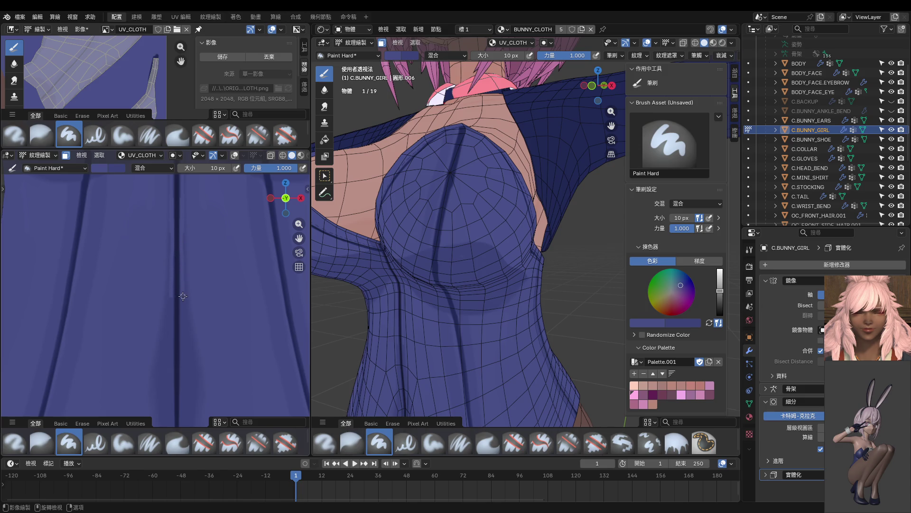
{"action": "middle_click_drag", "start_coordinate": [191, 335], "coordinate": [207, 207], "text": "shift"}
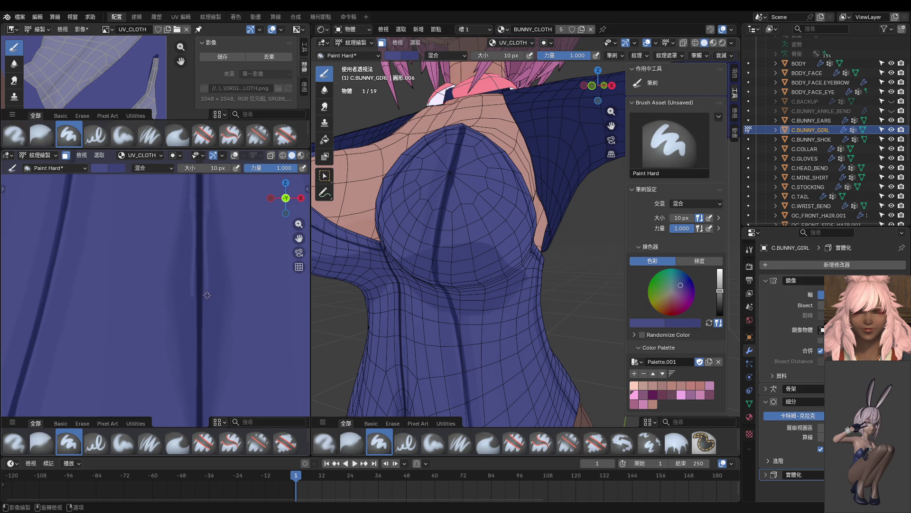
{"action": "left_click_drag", "start_coordinate": [207, 234], "coordinate": [211, 269]}
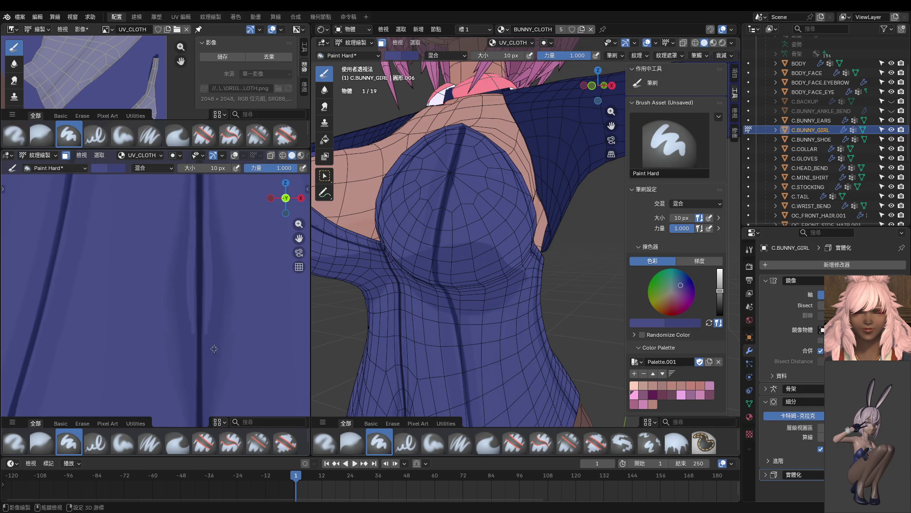
Step: Fill the gap in the centre seam line with dark paint near the cloth's bottom tip
{"action": "middle_click_drag", "start_coordinate": [206, 326], "coordinate": [202, 219]}
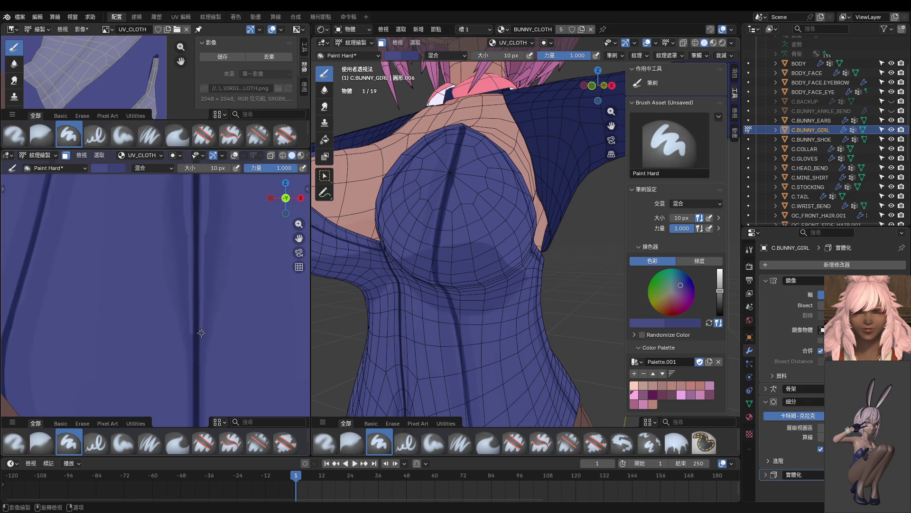
{"action": "middle_click_drag", "start_coordinate": [204, 355], "coordinate": [198, 215]}
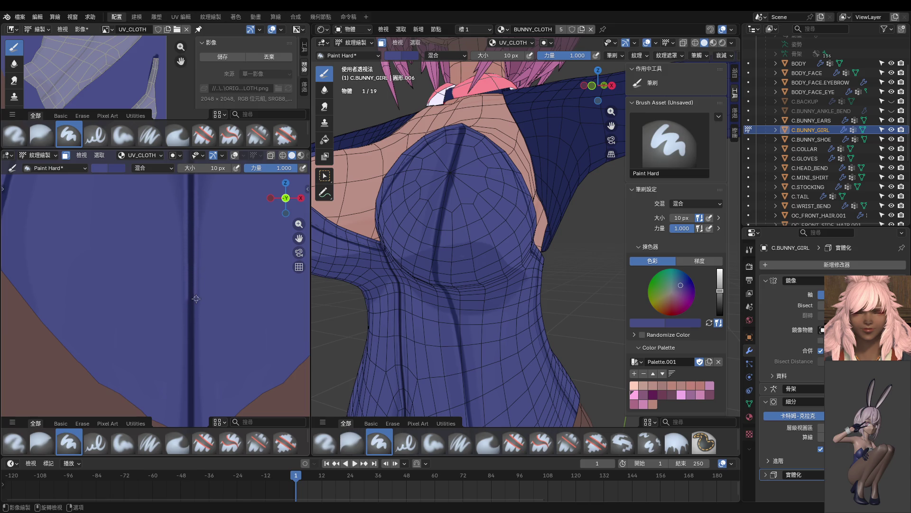
{"action": "middle_click_drag", "start_coordinate": [197, 334], "coordinate": [202, 232]}
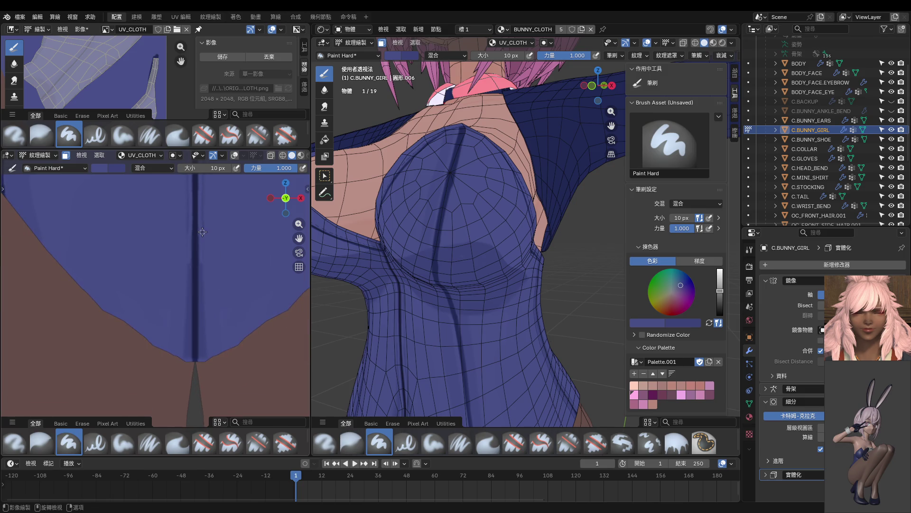
{"action": "left_click_drag", "start_coordinate": [199, 251], "coordinate": [201, 230]}
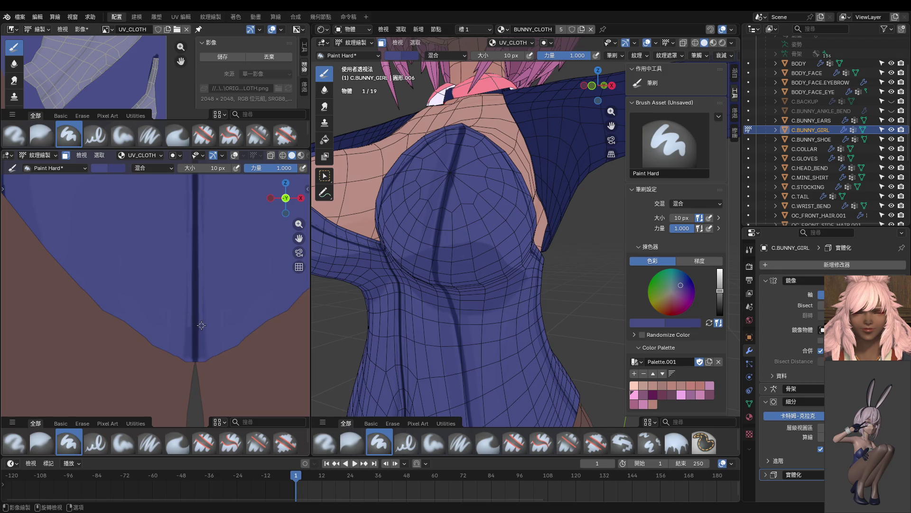
Step: Enlarge the brush to 20 px and frame the neckline and skin edge
{"action": "scroll", "coordinate": [206, 305], "scroll_direction": "up", "scroll_amount": 4}
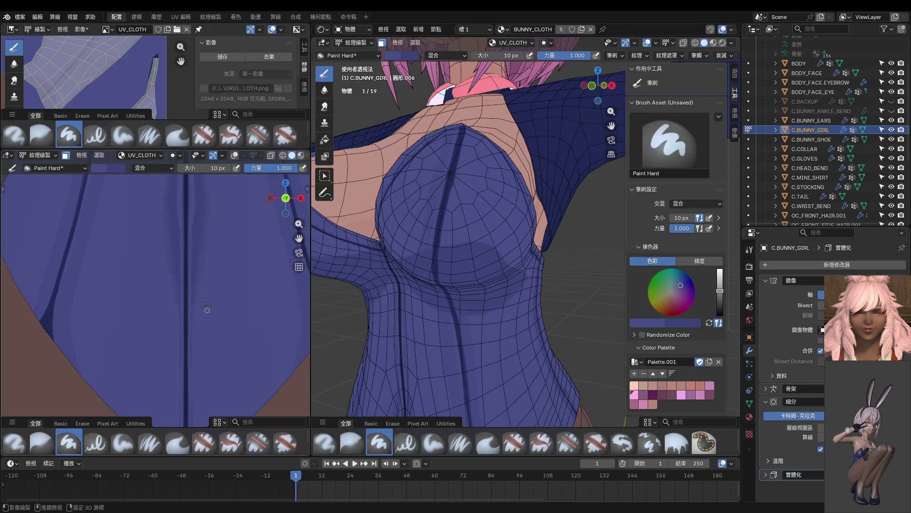
{"action": "key", "text": "f"}
{"action": "left_click", "coordinate": [196, 229]}
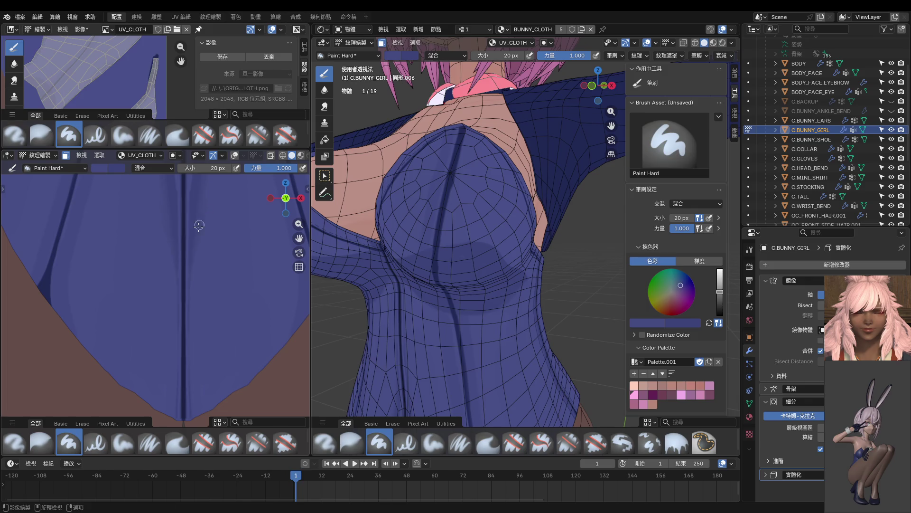
{"action": "mouse_move", "coordinate": [200, 231]}
{"action": "middle_mouse_down"}
{"action": "mouse_move", "coordinate": [194, 236]}
{"action": "mouse_move", "coordinate": [244, 271]}
{"action": "mouse_move", "coordinate": [220, 267]}
{"action": "middle_mouse_up"}
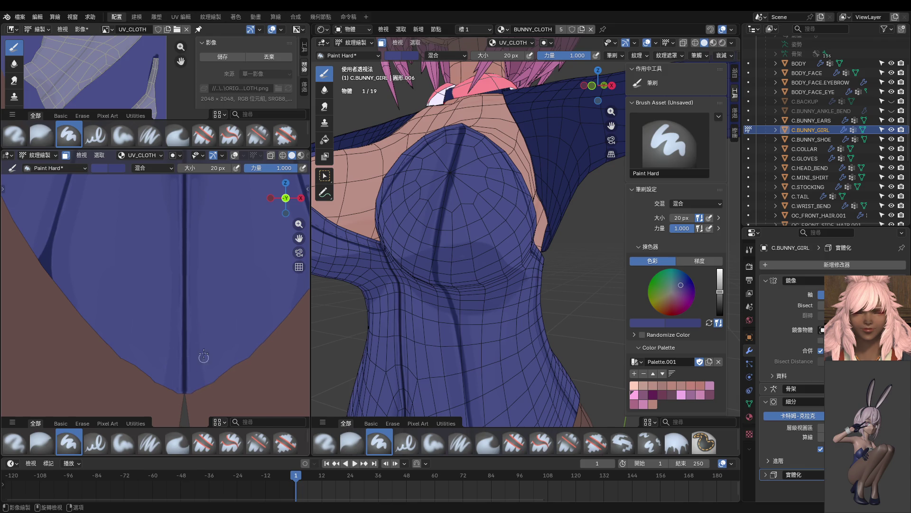
{"action": "scroll", "coordinate": [205, 255], "scroll_direction": "up", "scroll_amount": 2}
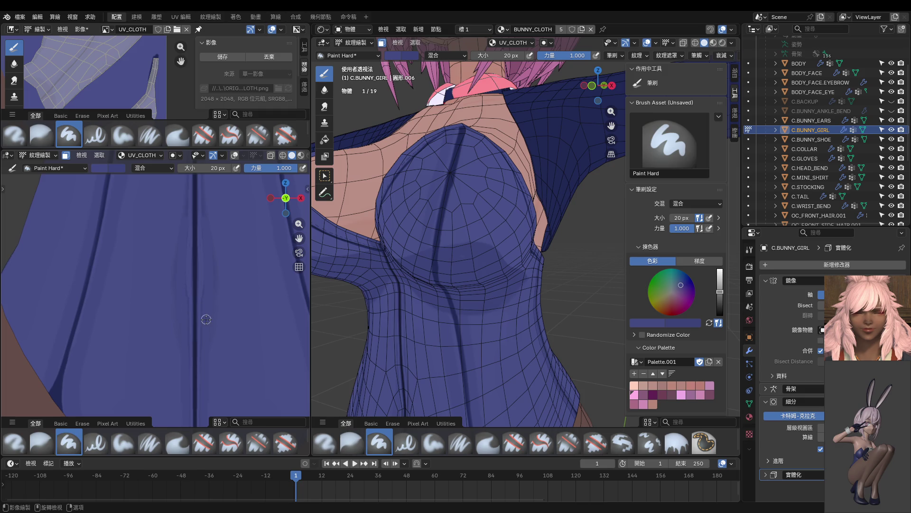
{"action": "scroll", "coordinate": [209, 285], "scroll_direction": "up", "scroll_amount": 3}
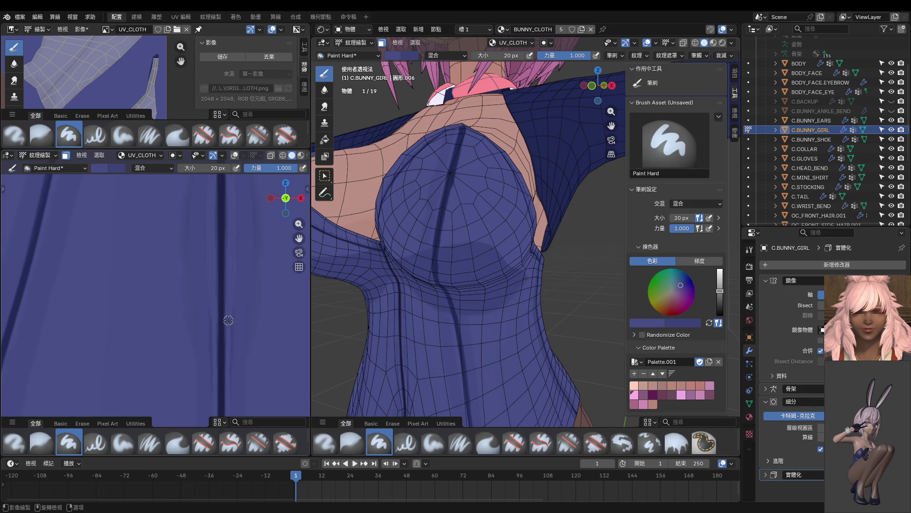
{"action": "scroll", "coordinate": [229, 332], "scroll_direction": "down", "scroll_amount": 1}
{"action": "scroll", "coordinate": [235, 284], "scroll_direction": "down", "scroll_amount": 1}
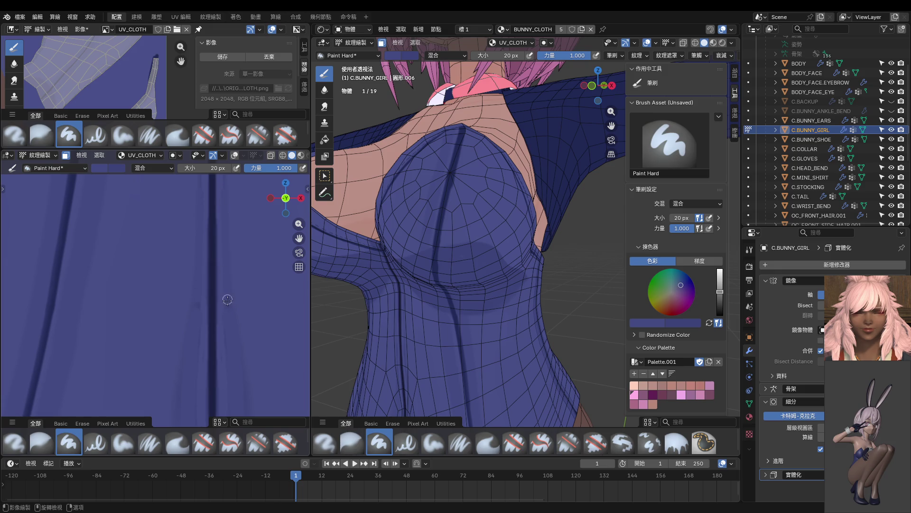
{"action": "scroll", "coordinate": [229, 231], "scroll_direction": "down", "scroll_amount": 2}
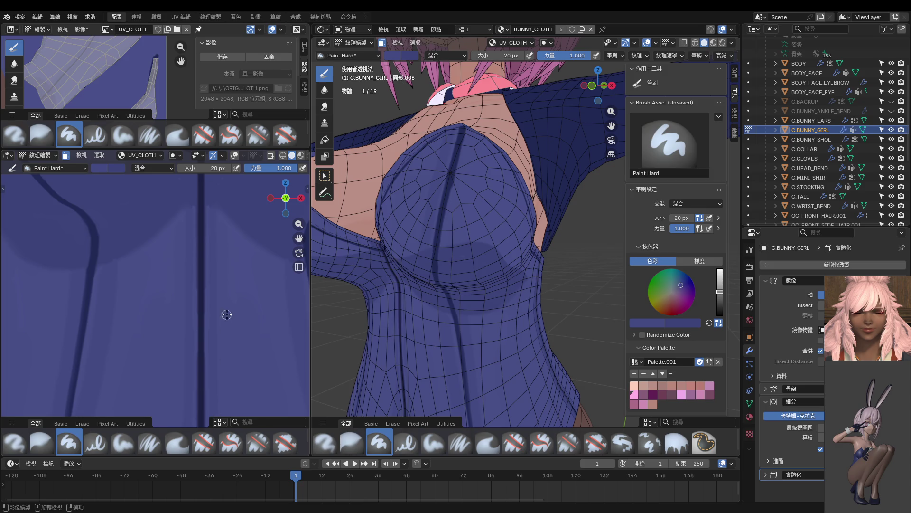
{"action": "scroll", "coordinate": [223, 294], "scroll_direction": "down", "scroll_amount": 2}
{"action": "middle_click_drag", "start_coordinate": [202, 215], "coordinate": [206, 284], "text": "shift"}
{"action": "scroll", "coordinate": [207, 286], "scroll_direction": "up", "scroll_amount": 1}
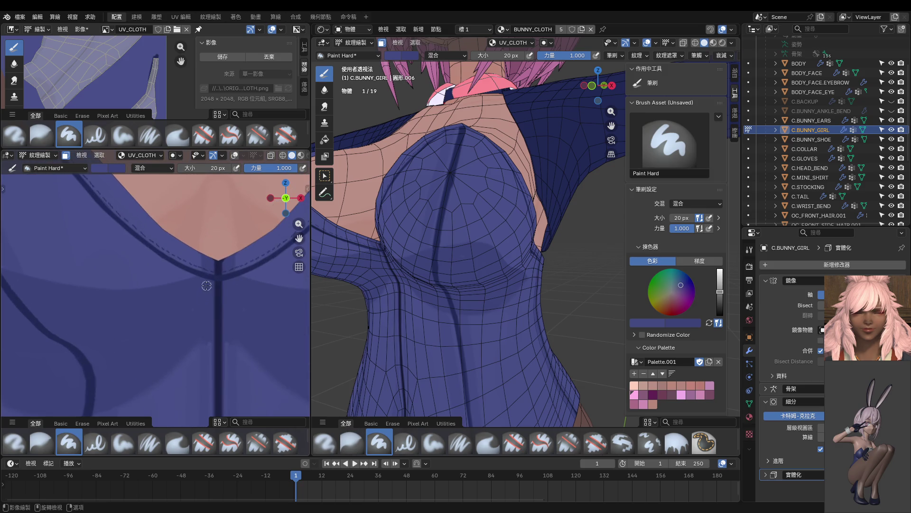
Step: Set the brush size to 12 px and orbit around the collar seam and neckline skin
{"action": "key", "text": "f"}
{"action": "left_click", "coordinate": [221, 285]}
{"action": "middle_click_drag", "start_coordinate": [227, 292], "coordinate": [208, 253]}
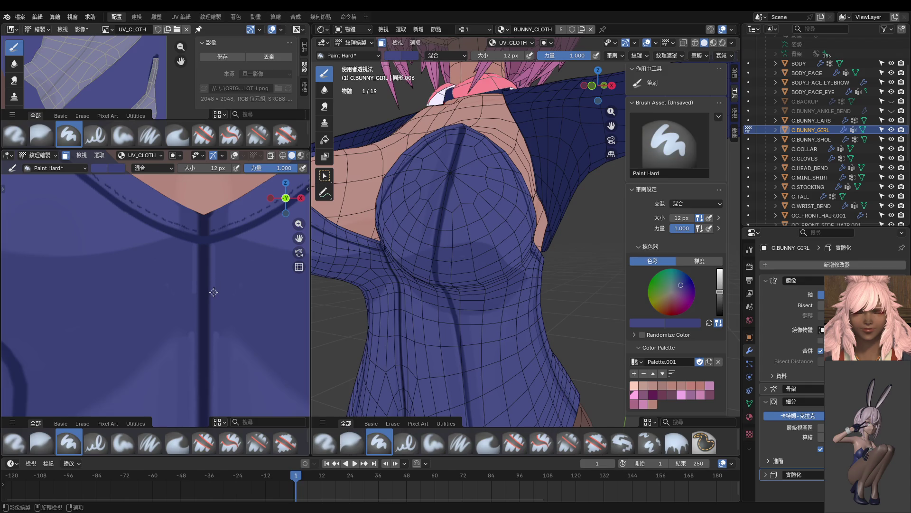
{"action": "middle_click_drag", "start_coordinate": [216, 297], "coordinate": [217, 276]}
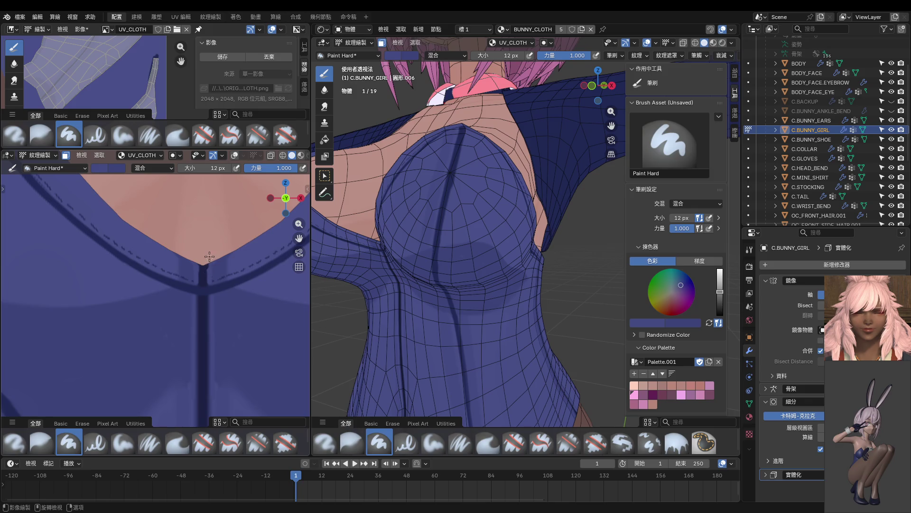
{"action": "scroll", "coordinate": [215, 250], "scroll_direction": "up", "scroll_amount": 3}
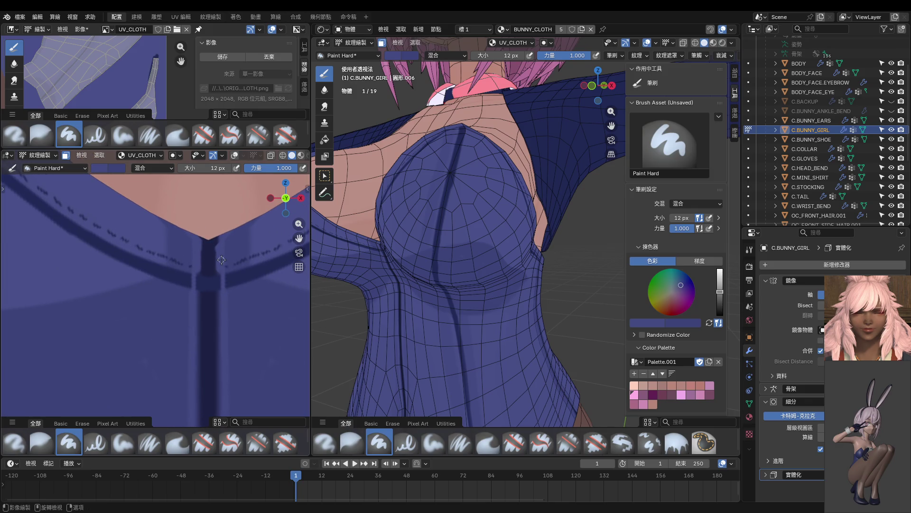
{"action": "scroll", "coordinate": [223, 308], "scroll_direction": "down", "scroll_amount": 5}
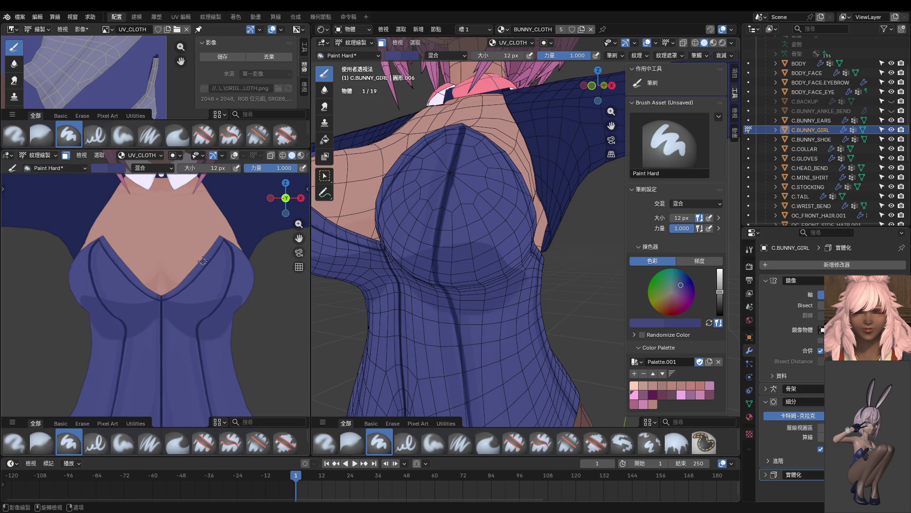
Step: Turn the view down to the torso and along the side seam
{"action": "middle_click_drag", "start_coordinate": [200, 255], "coordinate": [197, 241], "text": "shift"}
{"action": "mouse_move", "coordinate": [216, 296]}
{"action": "middle_mouse_down"}
{"action": "mouse_move", "coordinate": [167, 298]}
{"action": "mouse_move", "coordinate": [119, 285]}
{"action": "mouse_move", "coordinate": [218, 272]}
{"action": "mouse_move", "coordinate": [224, 261]}
{"action": "mouse_move", "coordinate": [181, 289]}
{"action": "mouse_move", "coordinate": [208, 285]}
{"action": "mouse_move", "coordinate": [168, 311]}
{"action": "middle_mouse_up"}
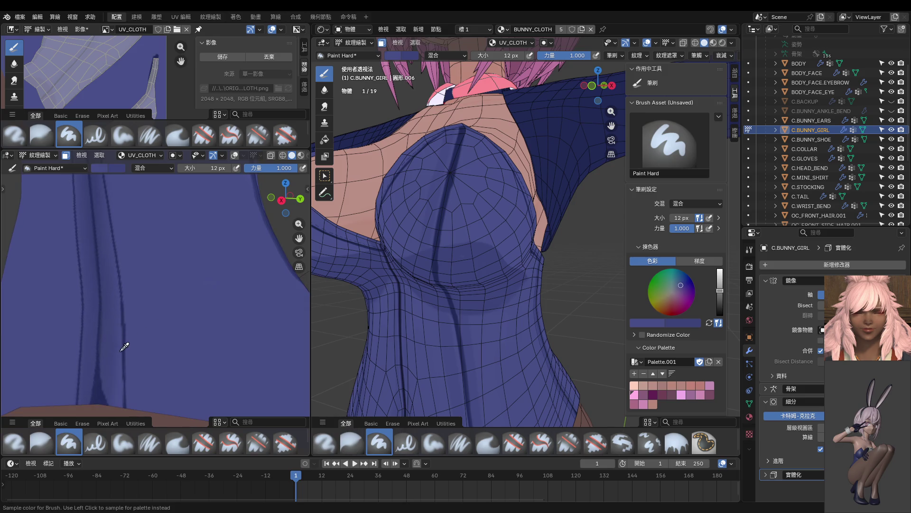
{"action": "mouse_move", "coordinate": [142, 345]}
{"action": "middle_mouse_down"}
{"action": "mouse_move", "coordinate": [189, 379]}
{"action": "mouse_move", "coordinate": [190, 236]}
{"action": "mouse_move", "coordinate": [185, 275]}
{"action": "mouse_move", "coordinate": [196, 217]}
{"action": "middle_mouse_up"}
Step: Paint a light stroke along the side seam, then darken its pale highlight
{"action": "mouse_move", "coordinate": [196, 217]}
{"action": "left_mouse_down"}
{"action": "mouse_move", "coordinate": [167, 251]}
{"action": "mouse_move", "coordinate": [147, 301]}
{"action": "left_mouse_up"}
{"action": "mouse_move", "coordinate": [134, 353]}
{"action": "middle_mouse_down"}
{"action": "mouse_move", "coordinate": [173, 325]}
{"action": "mouse_move", "coordinate": [178, 256]}
{"action": "middle_mouse_up"}
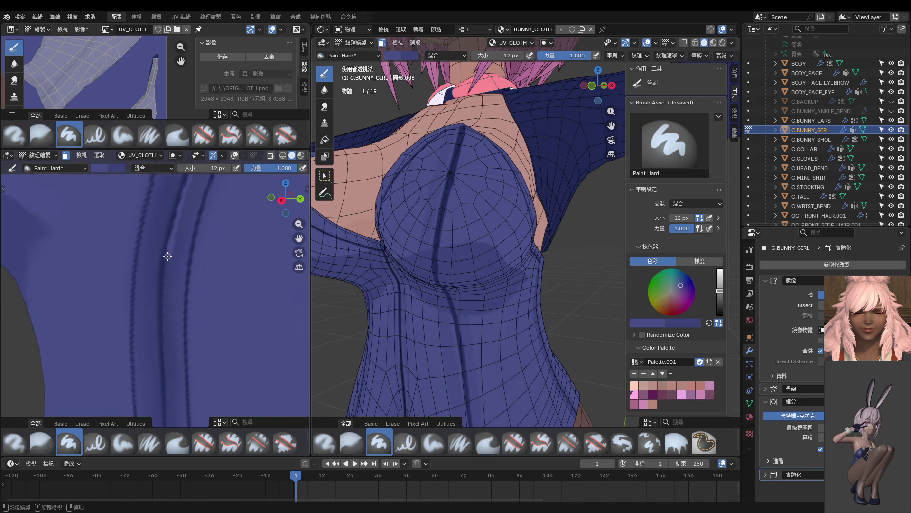
{"action": "mouse_move", "coordinate": [163, 298]}
{"action": "left_mouse_down"}
{"action": "mouse_move", "coordinate": [174, 243]}
{"action": "mouse_move", "coordinate": [167, 283]}
{"action": "left_mouse_up"}
{"action": "middle_click_drag", "start_coordinate": [171, 368], "coordinate": [179, 228], "text": "shift"}
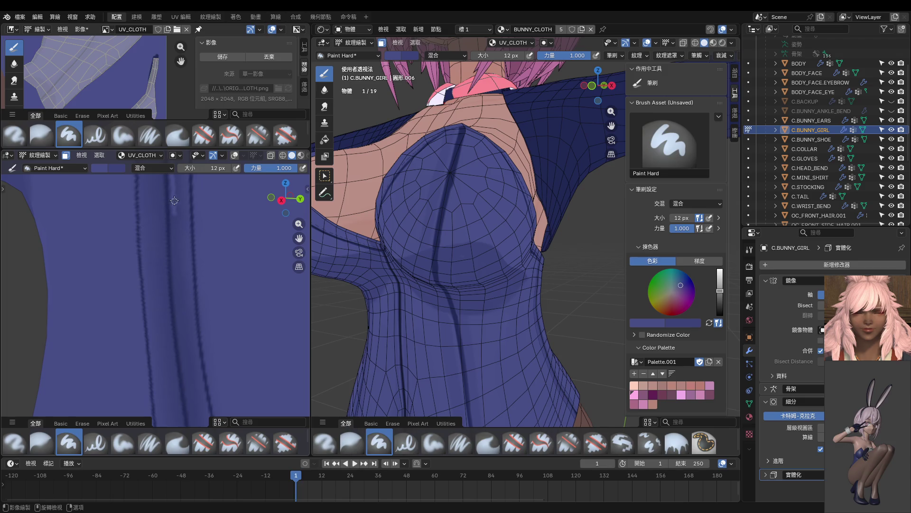
{"action": "left_click_drag", "start_coordinate": [172, 223], "coordinate": [175, 196]}
{"action": "left_click_drag", "start_coordinate": [177, 244], "coordinate": [173, 207]}
Step: Darken more of the seam highlight in darker blue further up the torso side
{"action": "middle_click_drag", "start_coordinate": [202, 313], "coordinate": [165, 211], "text": "shift"}
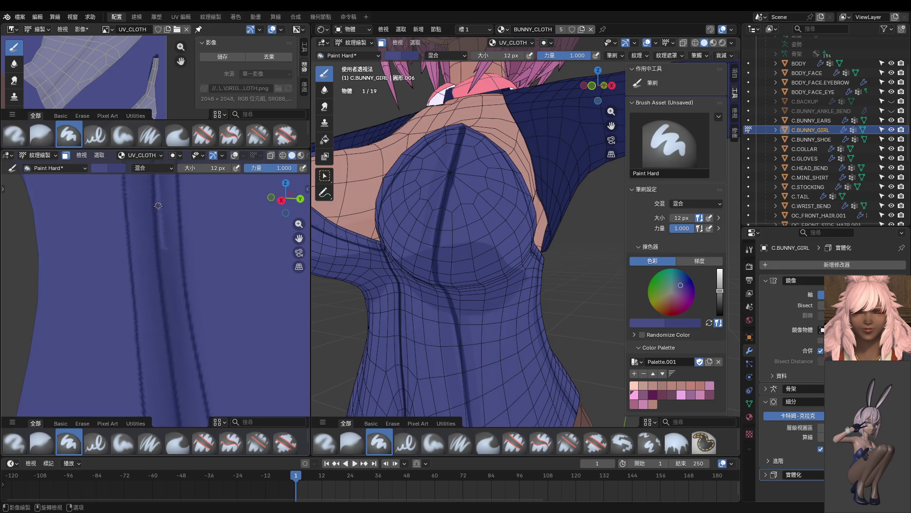
{"action": "left_click_drag", "start_coordinate": [159, 231], "coordinate": [160, 209]}
{"action": "middle_click_drag", "start_coordinate": [191, 365], "coordinate": [175, 225], "text": "shift"}
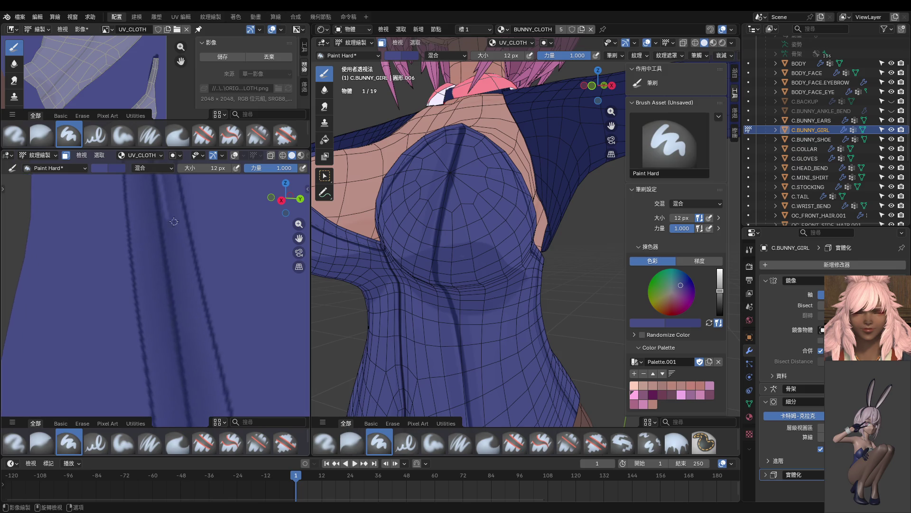
{"action": "left_click_drag", "start_coordinate": [165, 215], "coordinate": [162, 188]}
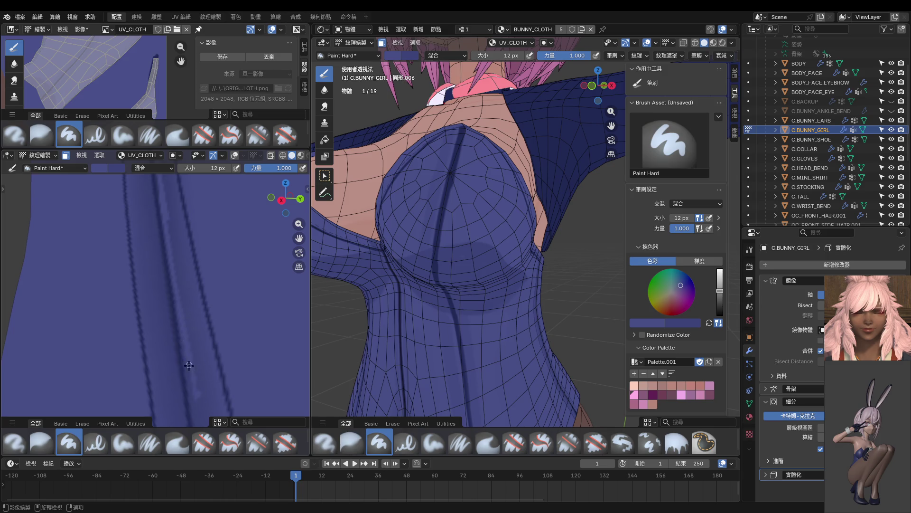
{"action": "middle_click_drag", "start_coordinate": [198, 385], "coordinate": [189, 261], "text": "shift"}
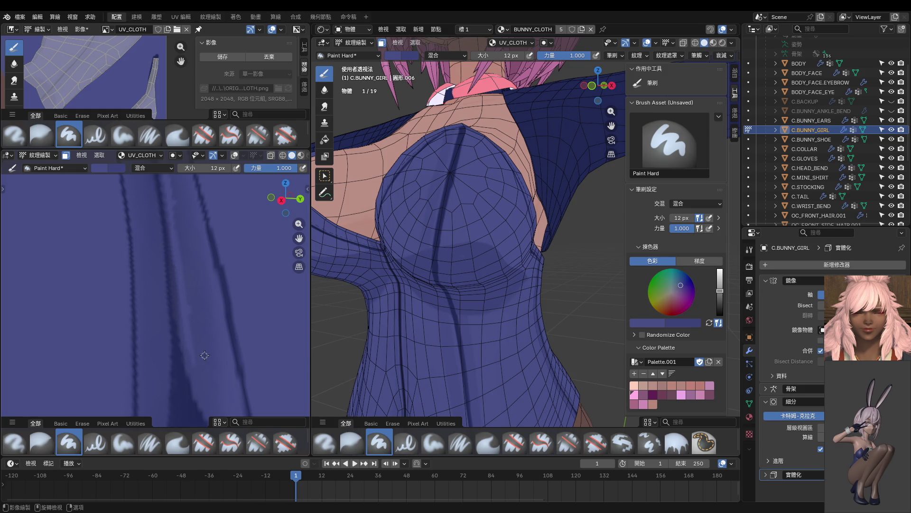
{"action": "middle_click_drag", "start_coordinate": [205, 355], "coordinate": [204, 335], "text": "shift"}
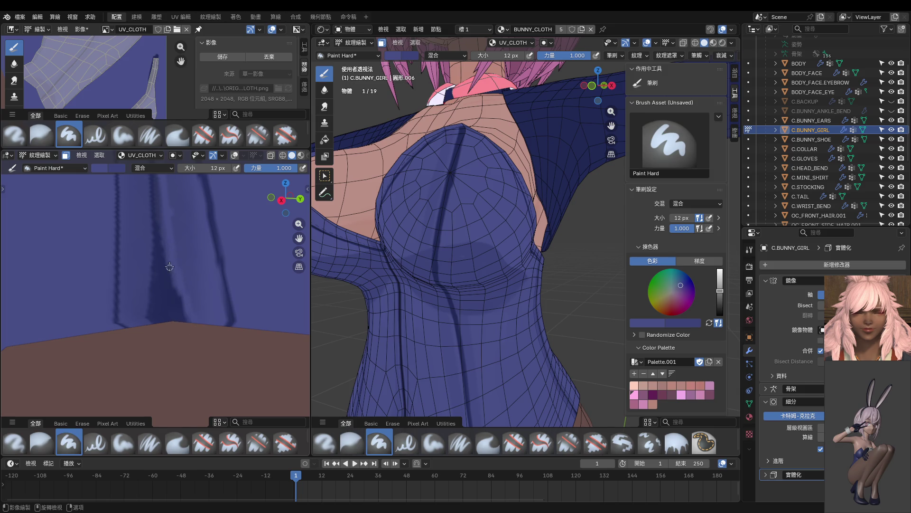
Step: Add light strokes along the cloth folds and a light mark on the stitch band
{"action": "scroll", "coordinate": [199, 333], "scroll_direction": "up", "scroll_amount": 2}
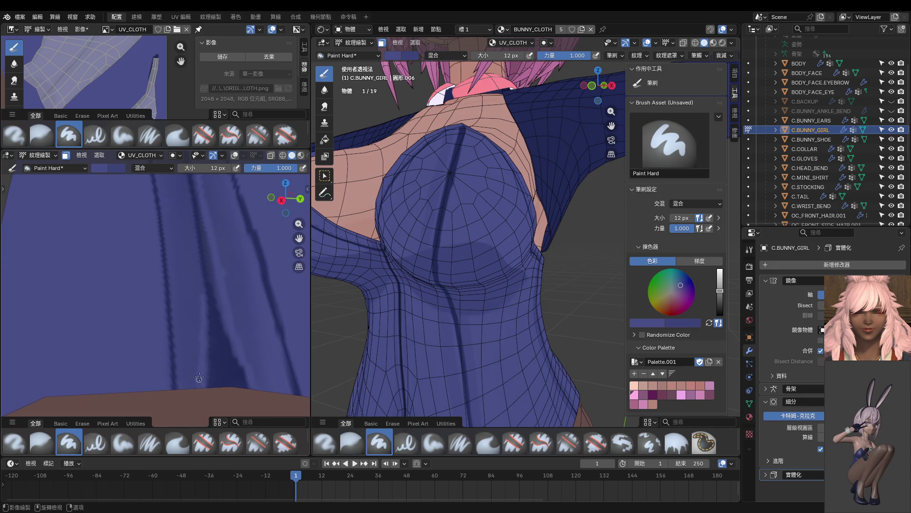
{"action": "scroll", "coordinate": [199, 393], "scroll_direction": "up", "scroll_amount": 2}
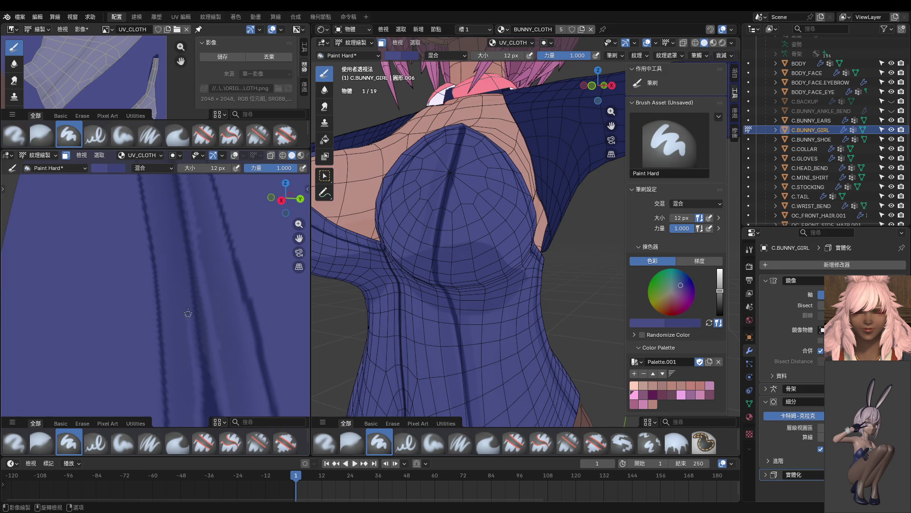
{"action": "mouse_move", "coordinate": [173, 212]}
{"action": "middle_mouse_down"}
{"action": "mouse_move", "coordinate": [178, 263]}
{"action": "mouse_move", "coordinate": [173, 226]}
{"action": "middle_mouse_up"}
{"action": "left_click_drag", "start_coordinate": [170, 209], "coordinate": [181, 292]}
{"action": "middle_click_drag", "start_coordinate": [181, 289], "coordinate": [170, 321]}
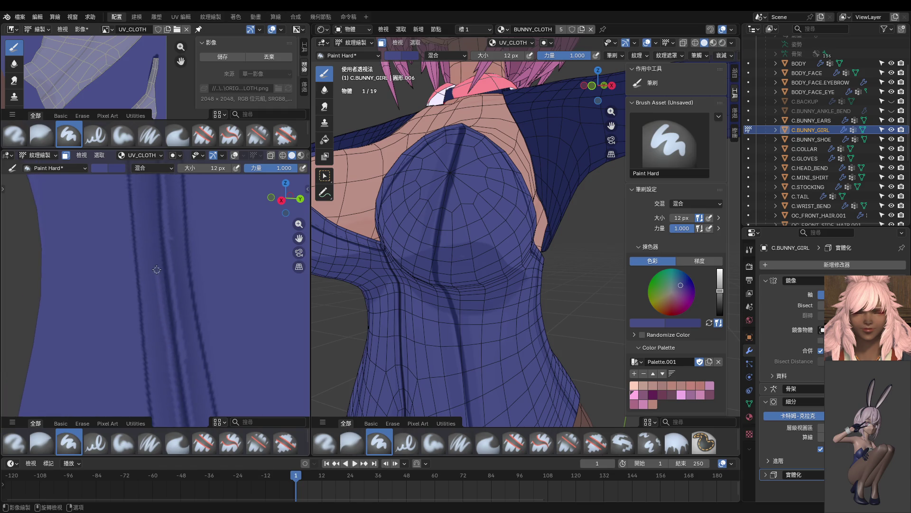
{"action": "middle_click_drag", "start_coordinate": [151, 190], "coordinate": [174, 307]}
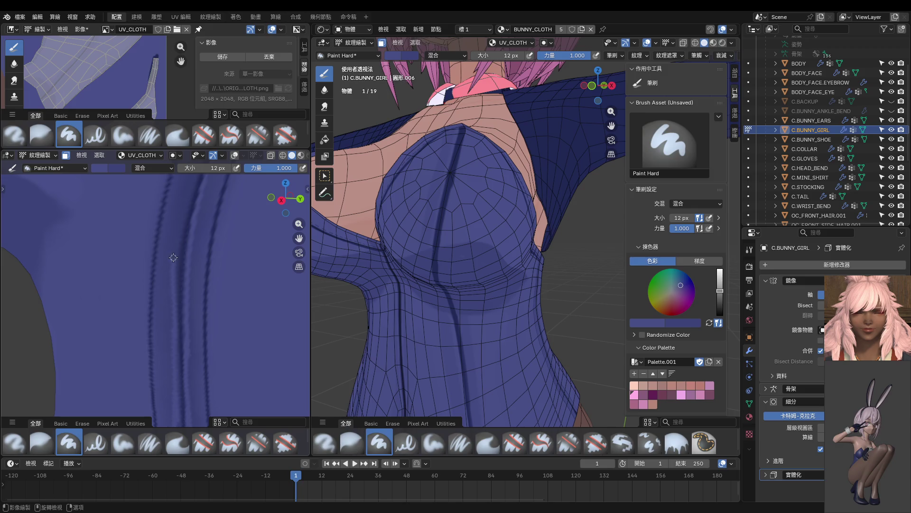
{"action": "middle_click_drag", "start_coordinate": [190, 189], "coordinate": [170, 293], "text": "shift"}
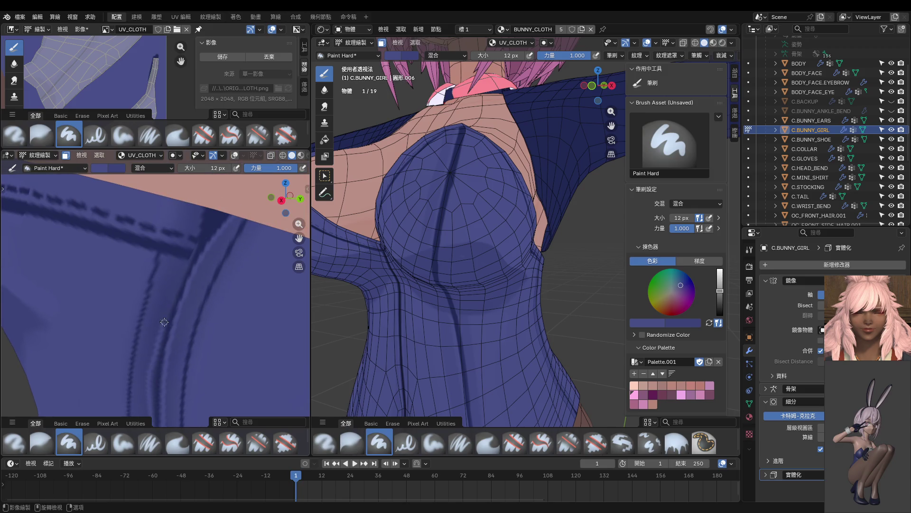
{"action": "left_click_drag", "start_coordinate": [163, 314], "coordinate": [182, 267]}
{"action": "scroll", "coordinate": [171, 328], "scroll_direction": "down", "scroll_amount": 5}
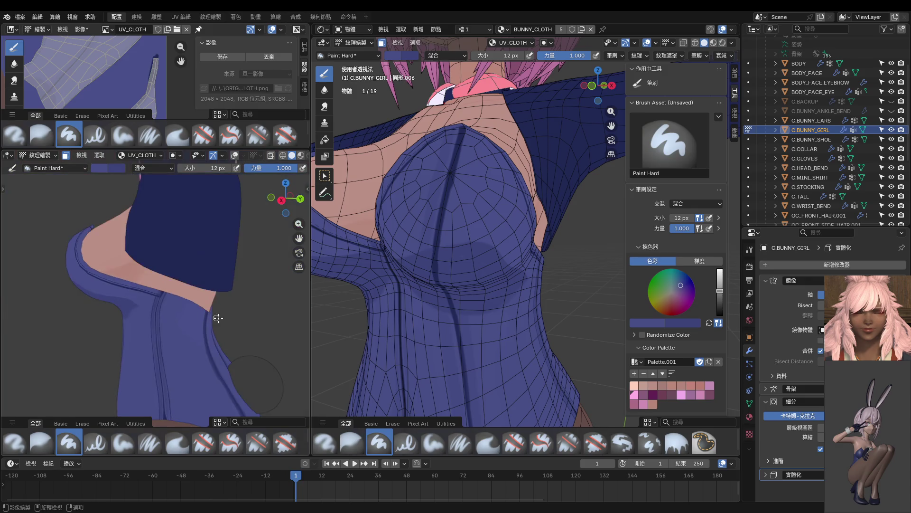
{"action": "scroll", "coordinate": [204, 333], "scroll_direction": "up", "scroll_amount": 3}
Step: Try mirrored pairs of light lines down from the neckline, undoing each attempt
{"action": "middle_click_drag", "start_coordinate": [204, 332], "coordinate": [155, 250]}
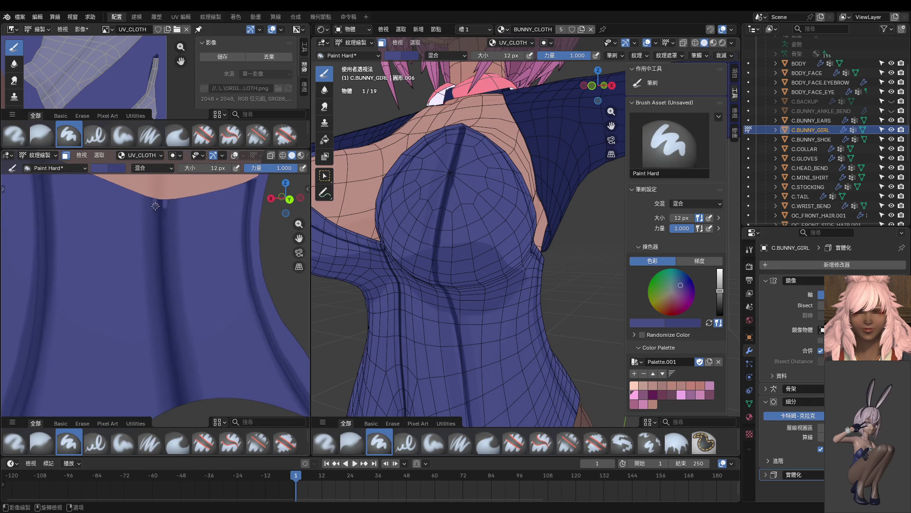
{"action": "key", "text": "ctrl+z"}
{"action": "left_click_drag", "start_coordinate": [156, 198], "coordinate": [156, 242]}
{"action": "key", "text": "ctrl+z"}
{"action": "middle_click_drag", "start_coordinate": [158, 228], "coordinate": [159, 231]}
{"action": "left_click_drag", "start_coordinate": [161, 210], "coordinate": [156, 260]}
{"action": "key", "text": "ctrl+z"}
{"action": "left_click_drag", "start_coordinate": [159, 229], "coordinate": [160, 275]}
{"action": "key", "text": "ctrl+z"}
Step: At 0.715 strength, paint a softer mirrored pair of light lines, then isolate the bodysuit in Local View
{"action": "key", "text": "shift+f"}
{"action": "left_click", "coordinate": [137, 248]}
{"action": "left_click_drag", "start_coordinate": [158, 233], "coordinate": [167, 371]}
{"action": "middle_click_drag", "start_coordinate": [168, 378], "coordinate": [163, 272], "text": "shift"}
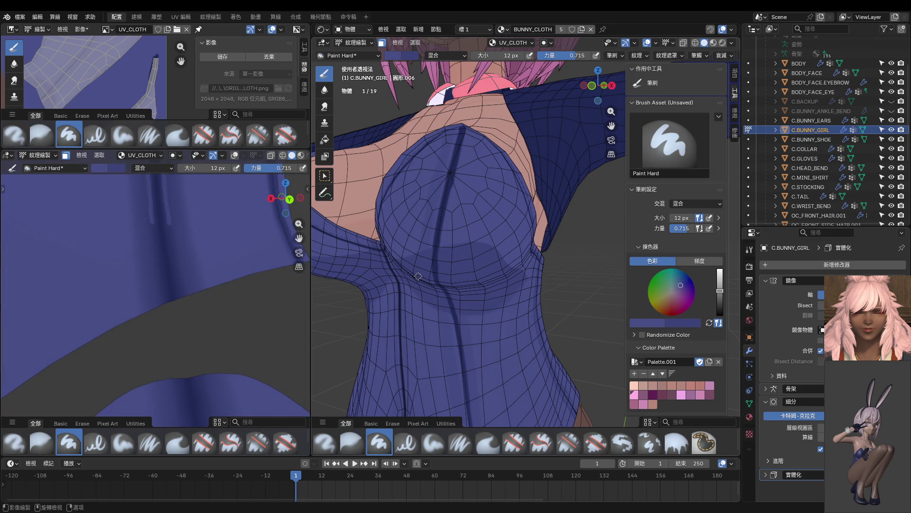
{"action": "key", "text": "KP_Divide"}
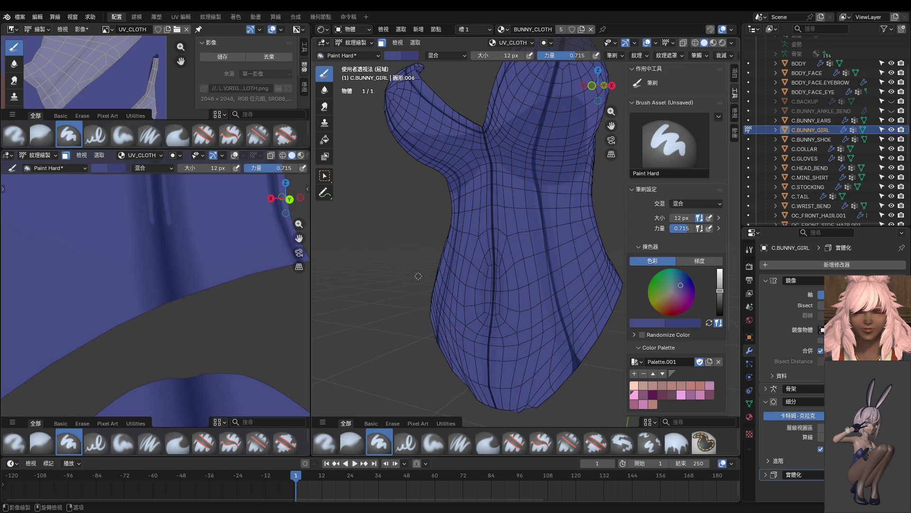
Step: Paint long light strokes down the isolated bodysuit cloth
{"action": "middle_click_drag", "start_coordinate": [527, 276], "coordinate": [397, 293]}
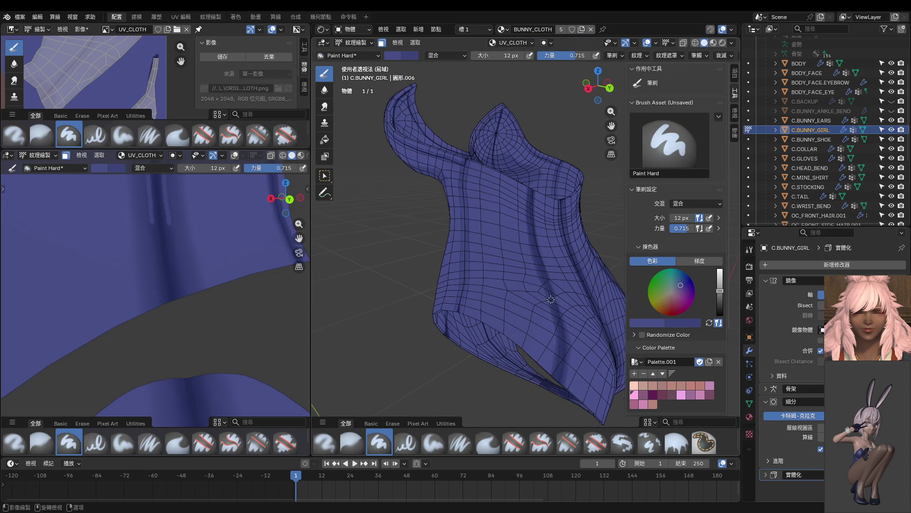
{"action": "scroll", "coordinate": [551, 300], "scroll_direction": "up", "scroll_amount": 6}
{"action": "scroll", "coordinate": [534, 276], "scroll_direction": "down", "scroll_amount": 1}
{"action": "left_click_drag", "start_coordinate": [528, 198], "coordinate": [555, 403]}
{"action": "middle_click_drag", "start_coordinate": [555, 404], "coordinate": [552, 247]}
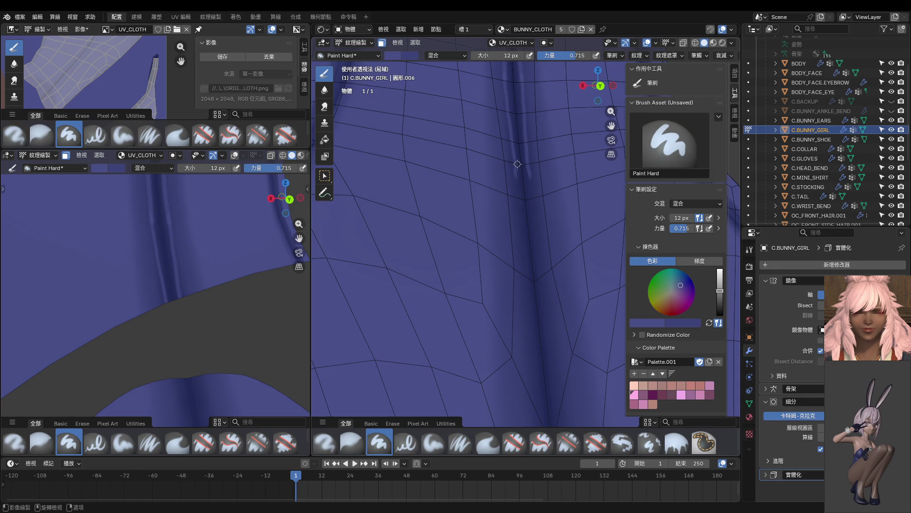
{"action": "middle_click_drag", "start_coordinate": [515, 159], "coordinate": [516, 162]}
{"action": "left_click_drag", "start_coordinate": [510, 118], "coordinate": [541, 425]}
{"action": "middle_click_drag", "start_coordinate": [551, 397], "coordinate": [523, 145]}
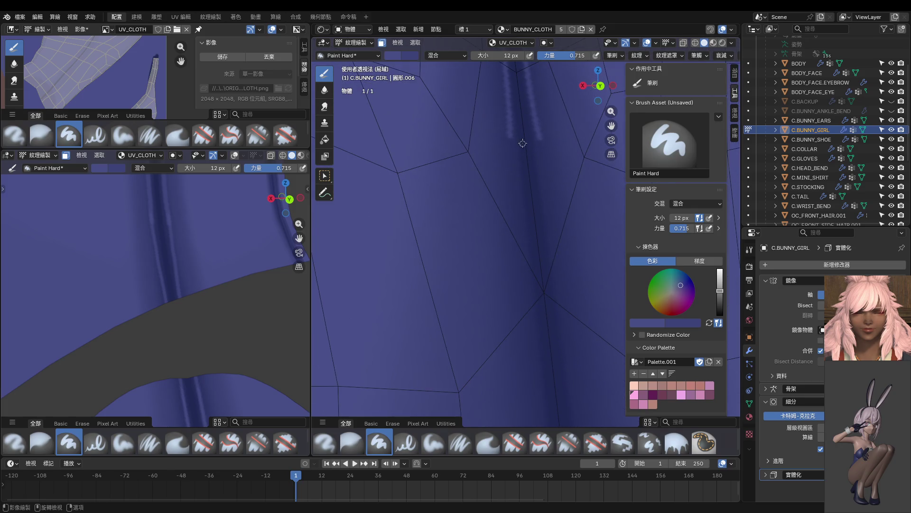
{"action": "left_click_drag", "start_coordinate": [511, 135], "coordinate": [533, 306]}
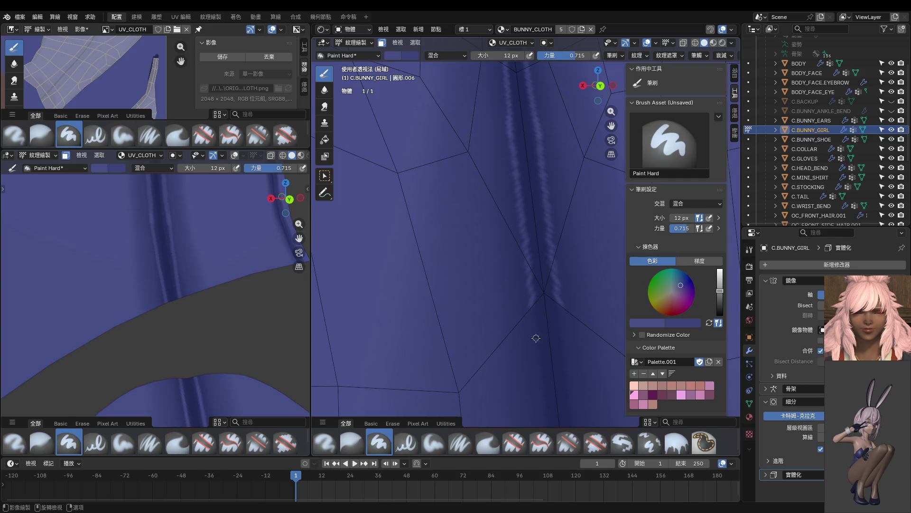
{"action": "mouse_move", "coordinate": [544, 369]}
{"action": "middle_mouse_down"}
{"action": "mouse_move", "coordinate": [533, 241]}
{"action": "mouse_move", "coordinate": [520, 222]}
{"action": "middle_mouse_up"}
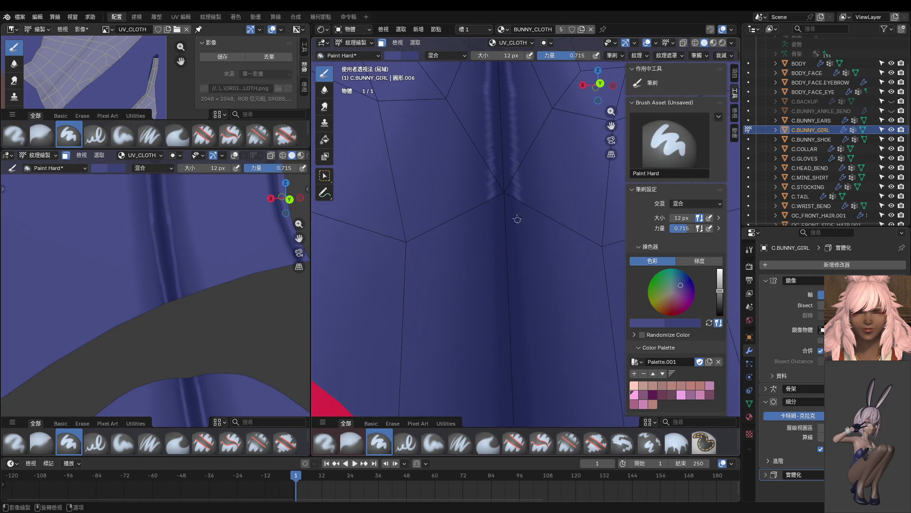
{"action": "scroll", "coordinate": [498, 229], "scroll_direction": "down", "scroll_amount": 3}
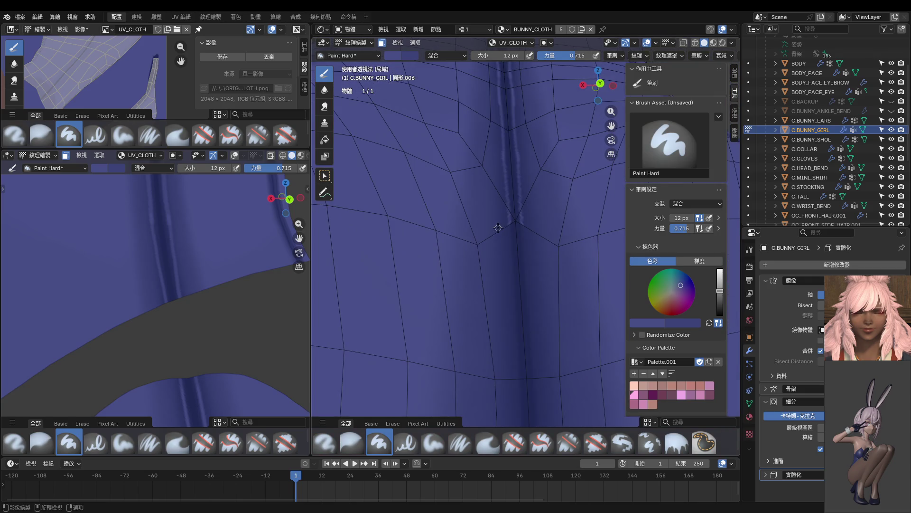
Step: Paint a stroke down the centre seam plus a mirrored stroke pair beside it
{"action": "left_click_drag", "start_coordinate": [510, 222], "coordinate": [522, 423]}
{"action": "middle_click_drag", "start_coordinate": [523, 422], "coordinate": [521, 109]}
{"action": "left_click_drag", "start_coordinate": [509, 83], "coordinate": [522, 427]}
{"action": "middle_click_drag", "start_coordinate": [529, 366], "coordinate": [527, 260]}
{"action": "scroll", "coordinate": [527, 260], "scroll_direction": "up", "scroll_amount": 1}
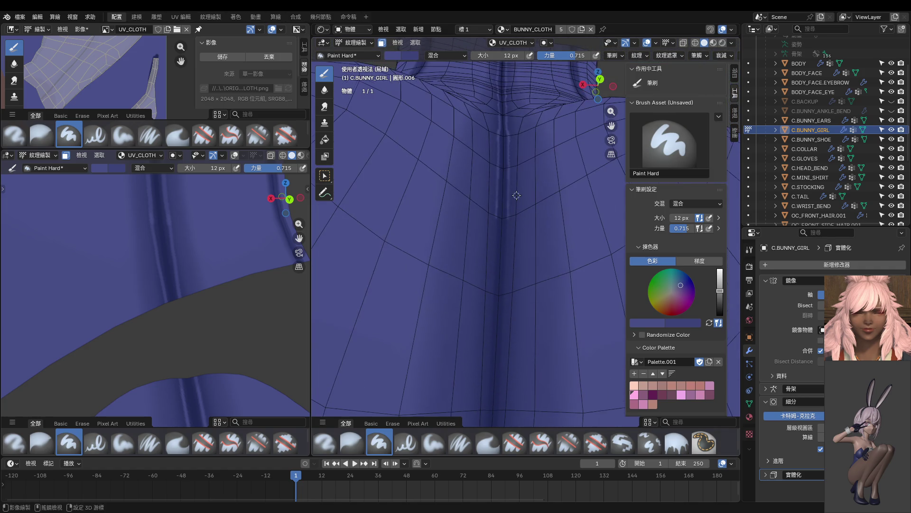
{"action": "scroll", "coordinate": [499, 204], "scroll_direction": "up", "scroll_amount": 1}
Step: Paint mirrored dark stripes down the cloth to the tail opening, then switch to Object Mode
{"action": "left_click_drag", "start_coordinate": [455, 177], "coordinate": [427, 400]}
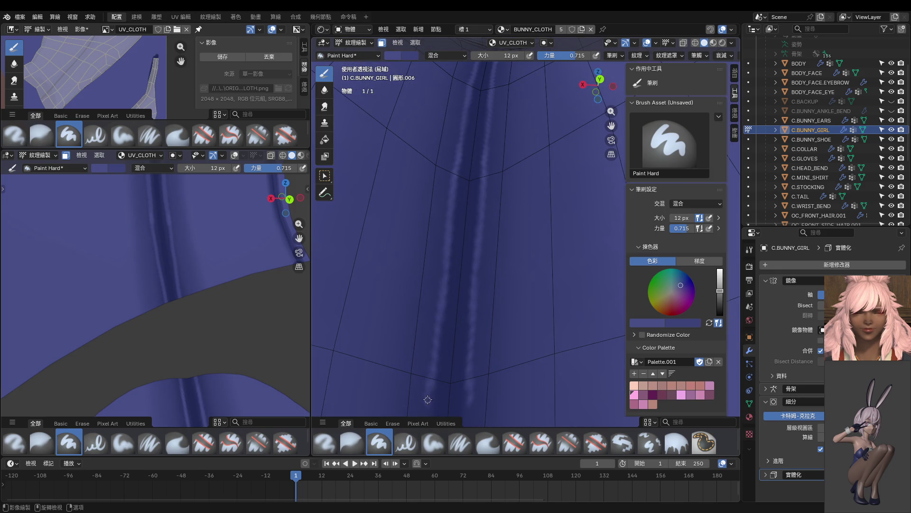
{"action": "scroll", "coordinate": [443, 363], "scroll_direction": "up", "scroll_amount": 2}
{"action": "mouse_move", "coordinate": [463, 284]}
{"action": "middle_mouse_down", "text": "shift"}
{"action": "mouse_move", "coordinate": [495, 155]}
{"action": "mouse_move", "coordinate": [458, 230]}
{"action": "middle_mouse_up", "text": "shift"}
{"action": "left_click_drag", "start_coordinate": [458, 229], "coordinate": [440, 327]}
{"action": "middle_click_drag", "start_coordinate": [440, 327], "coordinate": [481, 127], "text": "shift"}
{"action": "left_click_drag", "start_coordinate": [476, 118], "coordinate": [453, 387]}
{"action": "mouse_move", "coordinate": [453, 387]}
{"action": "middle_mouse_down"}
{"action": "mouse_move", "coordinate": [497, 171]}
{"action": "mouse_move", "coordinate": [497, 220]}
{"action": "middle_mouse_up"}
{"action": "left_click_drag", "start_coordinate": [483, 268], "coordinate": [463, 418]}
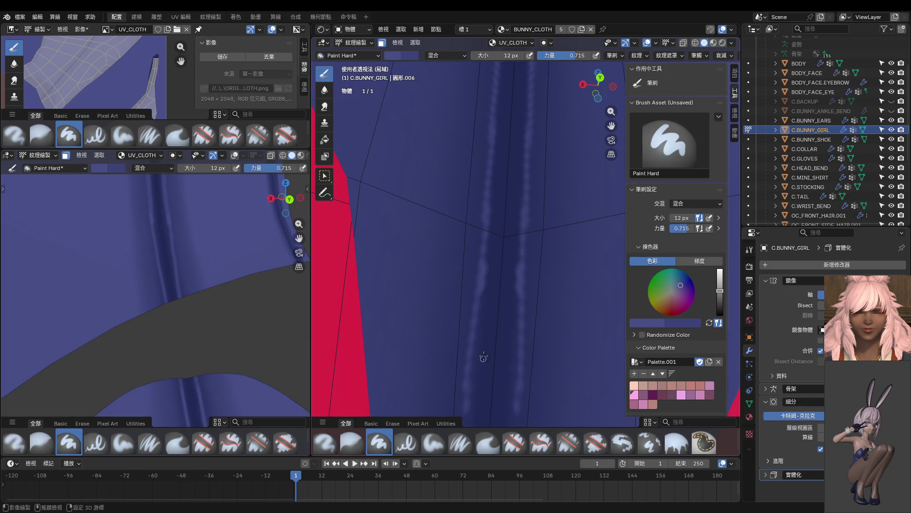
{"action": "middle_click_drag", "start_coordinate": [482, 362], "coordinate": [484, 301]}
{"action": "left_click_drag", "start_coordinate": [472, 229], "coordinate": [467, 379]}
{"action": "scroll", "coordinate": [475, 285], "scroll_direction": "down", "scroll_amount": 5}
{"action": "scroll", "coordinate": [502, 231], "scroll_direction": "up", "scroll_amount": 5}
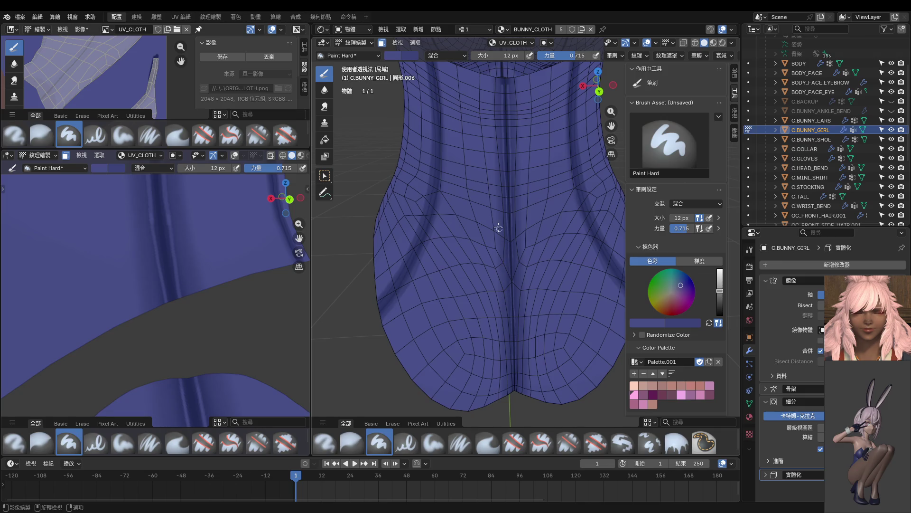
{"action": "scroll", "coordinate": [229, 264], "scroll_direction": "down", "scroll_amount": 5}
{"action": "key", "text": "ctrl+Tab"}
{"action": "scroll", "coordinate": [162, 280], "scroll_direction": "up", "scroll_amount": 2, "text": "shift"}
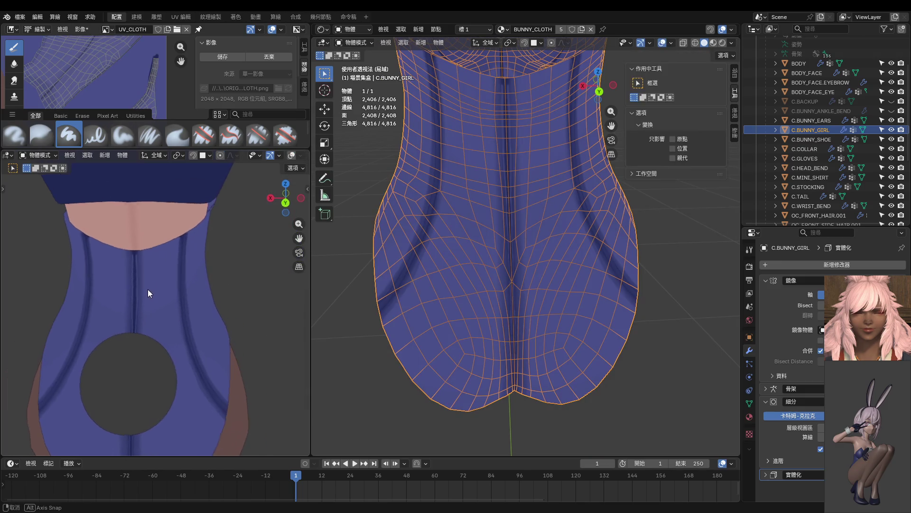
Step: Deselect the bodysuit, return to Texture Paint, and switch to the Blur brush
{"action": "left_click", "coordinate": [245, 271]}
{"action": "key", "text": "ctrl+Tab"}
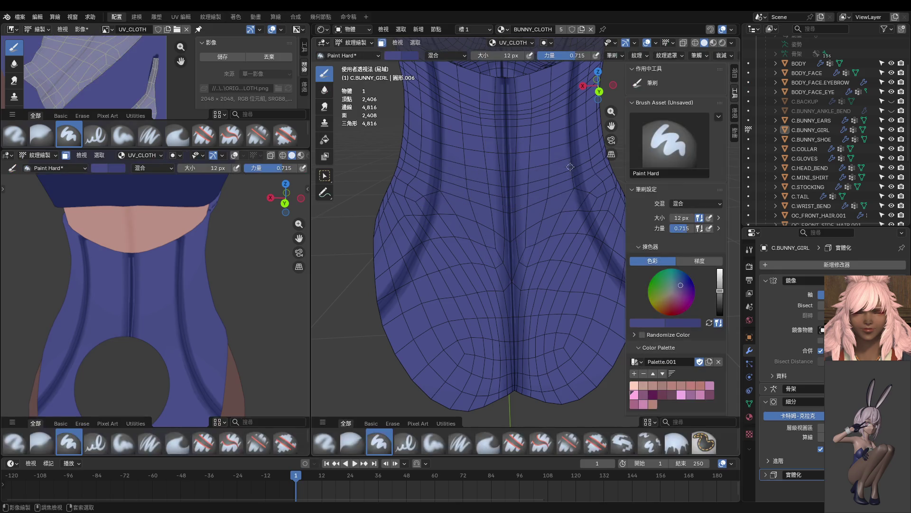
{"action": "scroll", "coordinate": [490, 177], "scroll_direction": "up", "scroll_amount": 6}
{"action": "mouse_move", "coordinate": [491, 177]}
{"action": "middle_mouse_down"}
{"action": "mouse_move", "coordinate": [486, 225]}
{"action": "mouse_move", "coordinate": [472, 204]}
{"action": "mouse_move", "coordinate": [481, 179]}
{"action": "middle_mouse_up"}
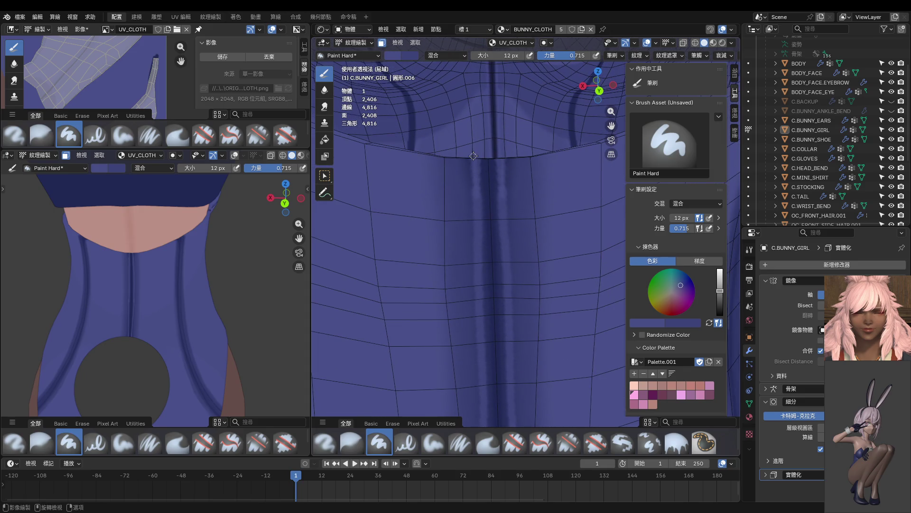
{"action": "mouse_move", "coordinate": [142, 292]}
{"action": "middle_mouse_down"}
{"action": "mouse_move", "coordinate": [175, 293]}
{"action": "mouse_move", "coordinate": [160, 289]}
{"action": "middle_mouse_up"}
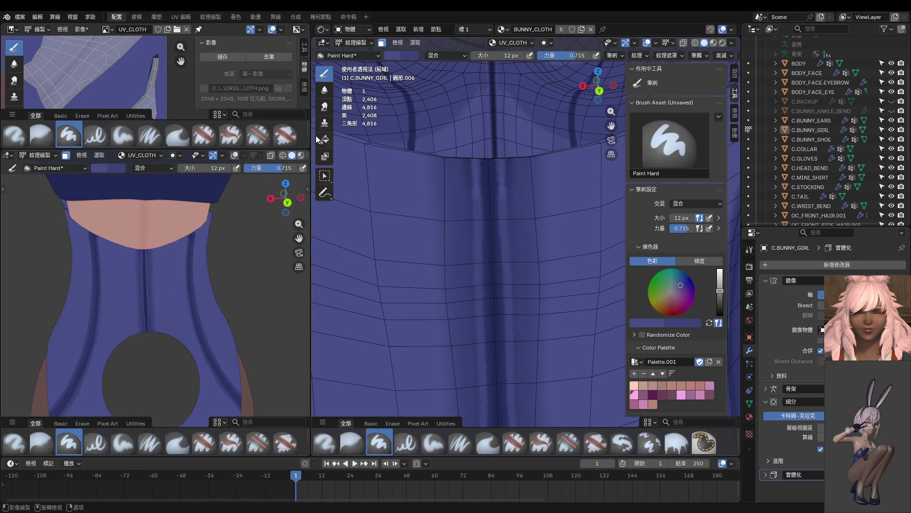
{"action": "left_click", "coordinate": [325, 95]}
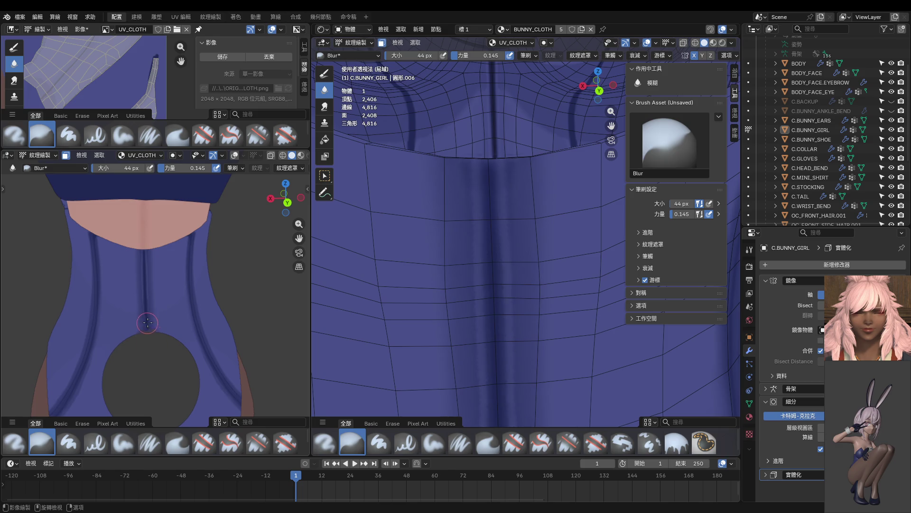
Step: Orbit the garment to a more frontal view with the neckline in frame
{"action": "scroll", "coordinate": [413, 318], "scroll_direction": "down", "scroll_amount": 3}
{"action": "scroll", "coordinate": [528, 371], "scroll_direction": "down", "scroll_amount": 2}
{"action": "middle_click_drag", "start_coordinate": [535, 357], "coordinate": [511, 155]}
{"action": "middle_click_drag", "start_coordinate": [504, 92], "coordinate": [493, 103]}
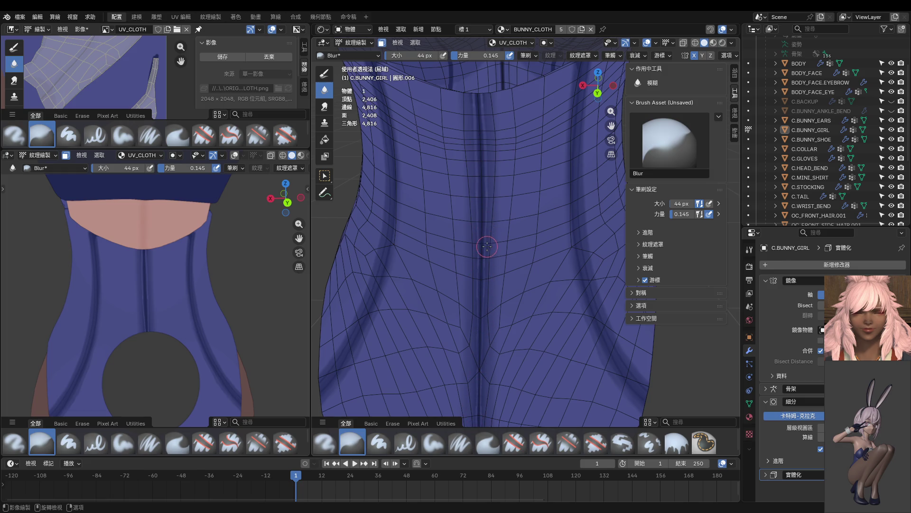
{"action": "scroll", "coordinate": [433, 178], "scroll_direction": "up", "scroll_amount": 2}
{"action": "middle_click_drag", "start_coordinate": [439, 142], "coordinate": [446, 201], "text": "shift"}
{"action": "scroll", "coordinate": [480, 158], "scroll_direction": "up", "scroll_amount": 1}
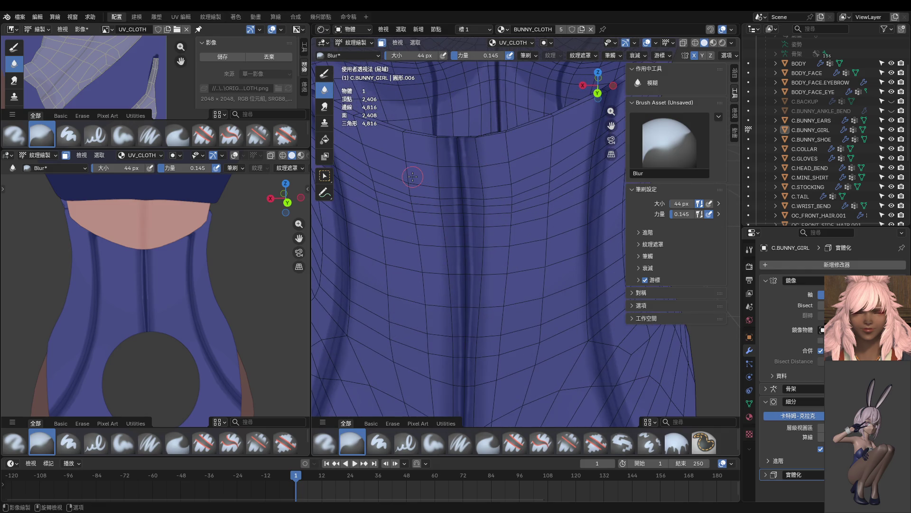
{"action": "scroll", "coordinate": [413, 177], "scroll_direction": "down", "scroll_amount": 2}
Step: Turn both viewports to show the collar and zipper from the side
{"action": "mouse_move", "coordinate": [413, 177]}
{"action": "middle_mouse_down"}
{"action": "mouse_move", "coordinate": [580, 174]}
{"action": "mouse_move", "coordinate": [474, 171]}
{"action": "mouse_move", "coordinate": [509, 170]}
{"action": "middle_mouse_up"}
{"action": "scroll", "coordinate": [511, 170], "scroll_direction": "down", "scroll_amount": 2}
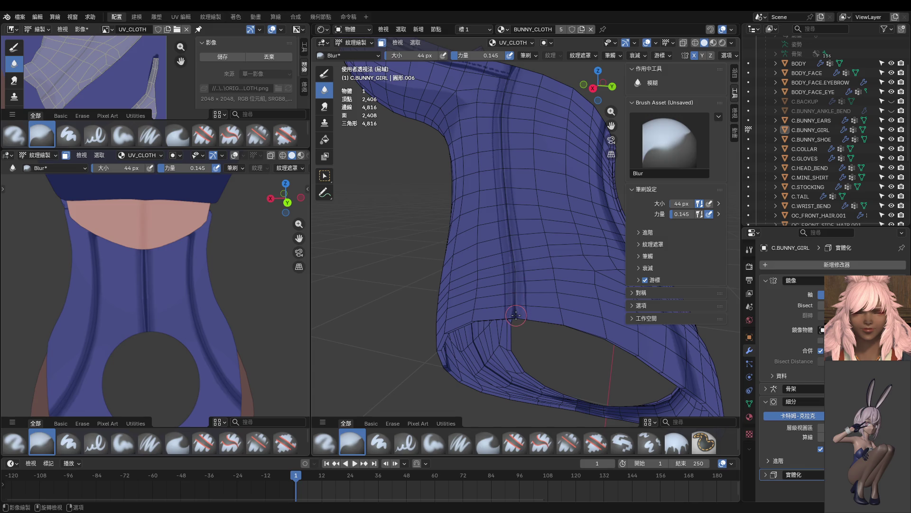
{"action": "middle_click_drag", "start_coordinate": [124, 272], "coordinate": [221, 263]}
{"action": "scroll", "coordinate": [222, 269], "scroll_direction": "up", "scroll_amount": 2}
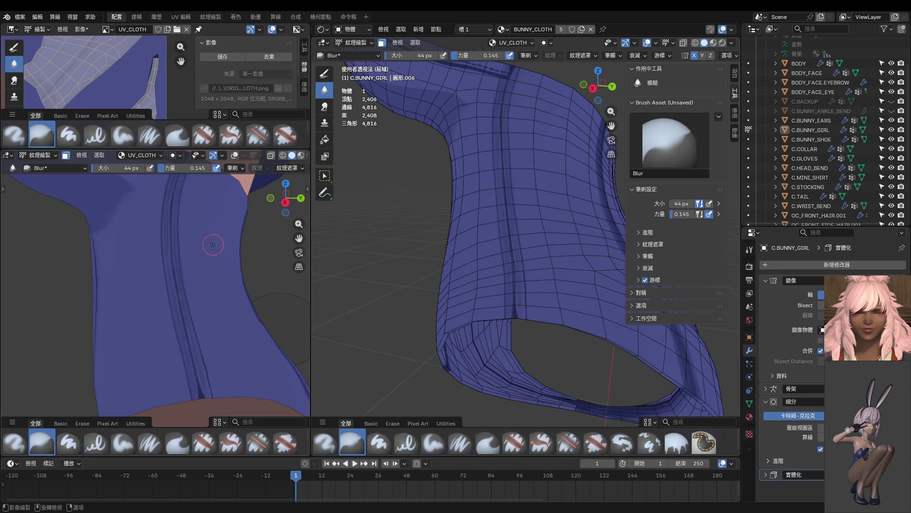
{"action": "scroll", "coordinate": [214, 245], "scroll_direction": "down", "scroll_amount": 2}
{"action": "middle_click_drag", "start_coordinate": [189, 247], "coordinate": [238, 267]}
{"action": "scroll", "coordinate": [201, 256], "scroll_direction": "down", "scroll_amount": 4}
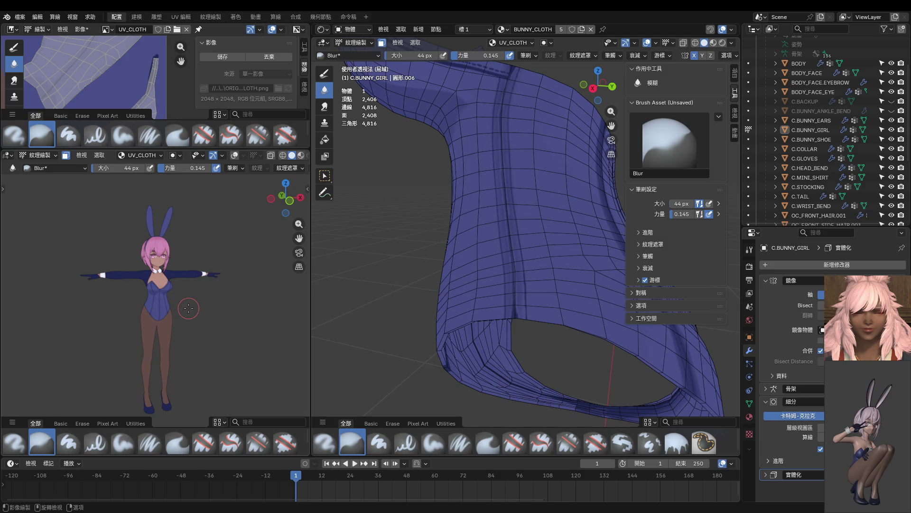
{"action": "mouse_move", "coordinate": [595, 315]}
{"action": "middle_mouse_down"}
{"action": "mouse_move", "coordinate": [462, 296]}
{"action": "mouse_move", "coordinate": [508, 270]}
{"action": "middle_mouse_up"}
Step: Switch to the Paint Hard brush and sample two dark blues from the cloth into Palette.001
{"action": "key", "text": "1"}
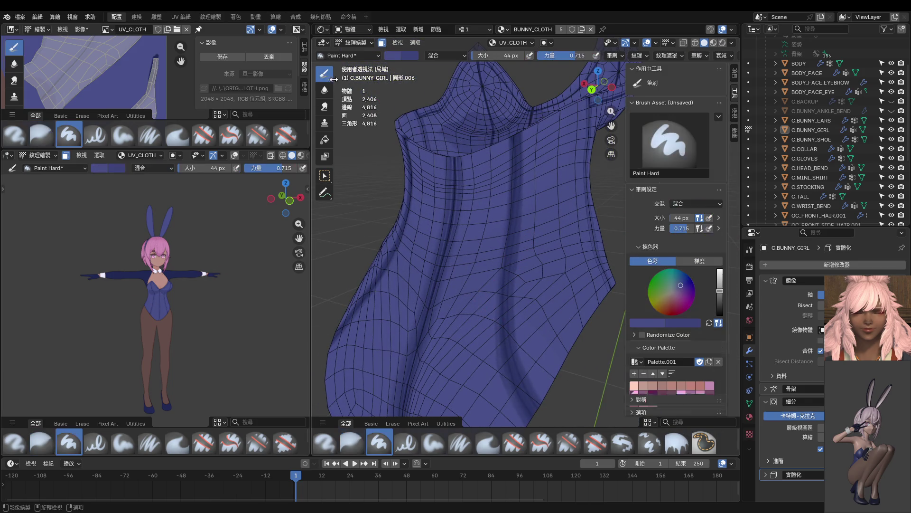
{"action": "key", "text": "shift+s"}
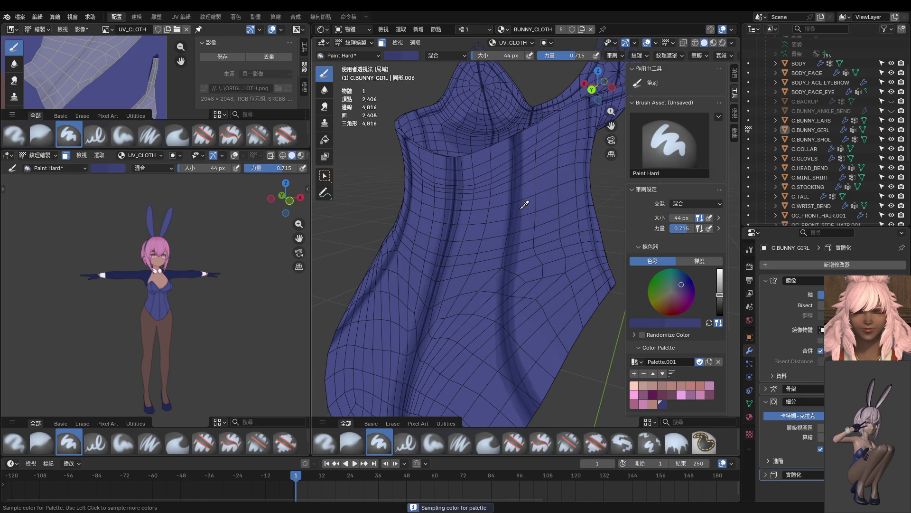
{"action": "left_click", "coordinate": [521, 208]}
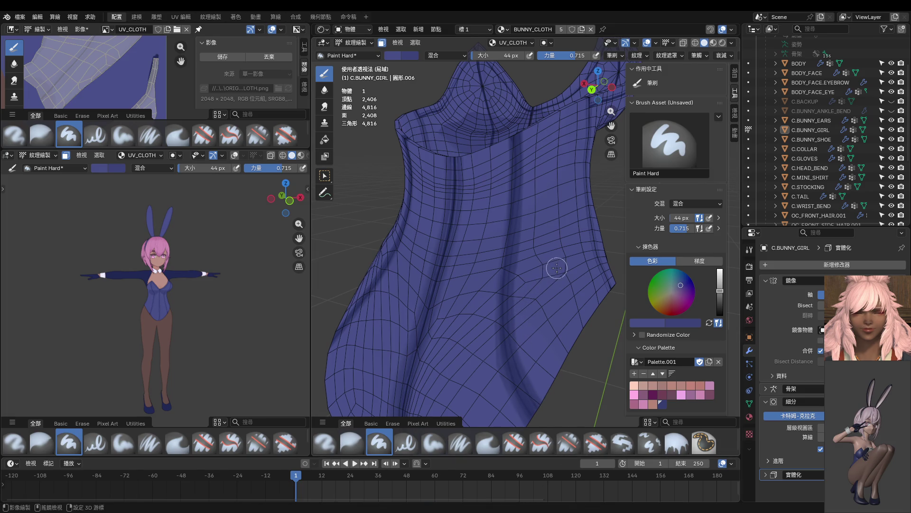
{"action": "key", "text": "shift+s"}
{"action": "scroll", "coordinate": [546, 278], "scroll_direction": "down", "scroll_amount": 4}
{"action": "mouse_move", "coordinate": [546, 278]}
{"action": "middle_mouse_down"}
{"action": "mouse_move", "coordinate": [545, 291]}
{"action": "mouse_move", "coordinate": [401, 285]}
{"action": "middle_mouse_up"}
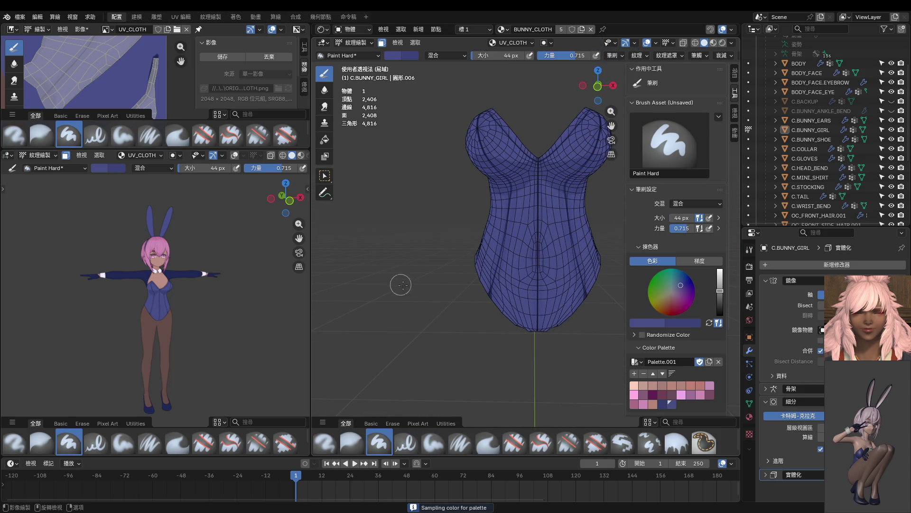
Step: Sample a darker blue and set the hard brush to 498 px at 0.467 strength
{"action": "key", "text": "f"}
{"action": "left_click", "coordinate": [432, 284]}
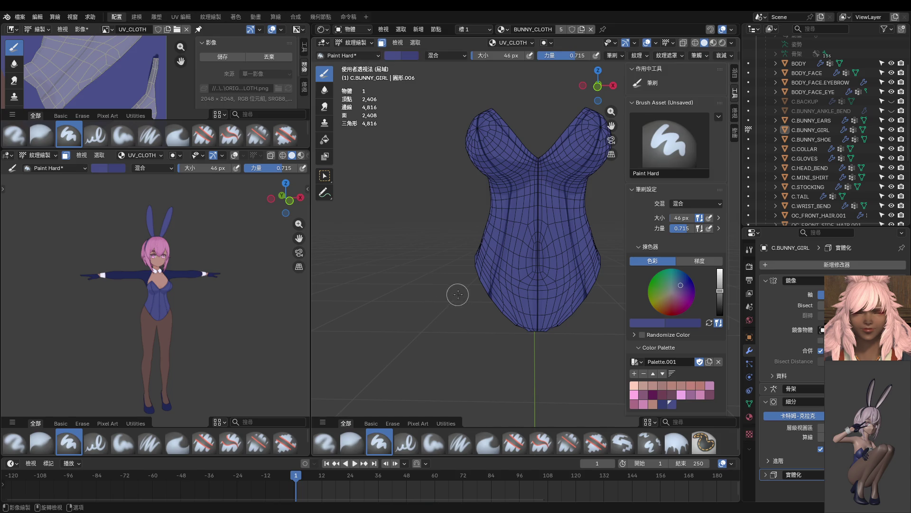
{"action": "scroll", "coordinate": [456, 293], "scroll_direction": "up", "scroll_amount": 4}
{"action": "key", "text": "s"}
{"action": "scroll", "coordinate": [451, 342], "scroll_direction": "down", "scroll_amount": 3}
{"action": "key", "text": "shift+f"}
{"action": "left_click", "coordinate": [493, 297]}
{"action": "scroll", "coordinate": [492, 297], "scroll_direction": "down", "scroll_amount": 4}
{"action": "key", "text": "f"}
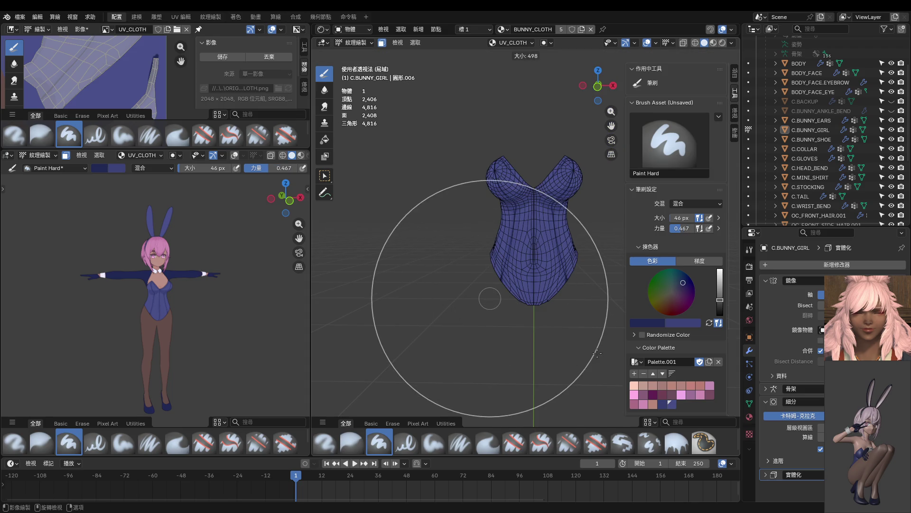
{"action": "left_click", "coordinate": [597, 352]}
Step: Turn the bodysuit model, then make the texture image view taller and wider to show the full UV map
{"action": "middle_click_drag", "start_coordinate": [515, 244], "coordinate": [501, 262]}
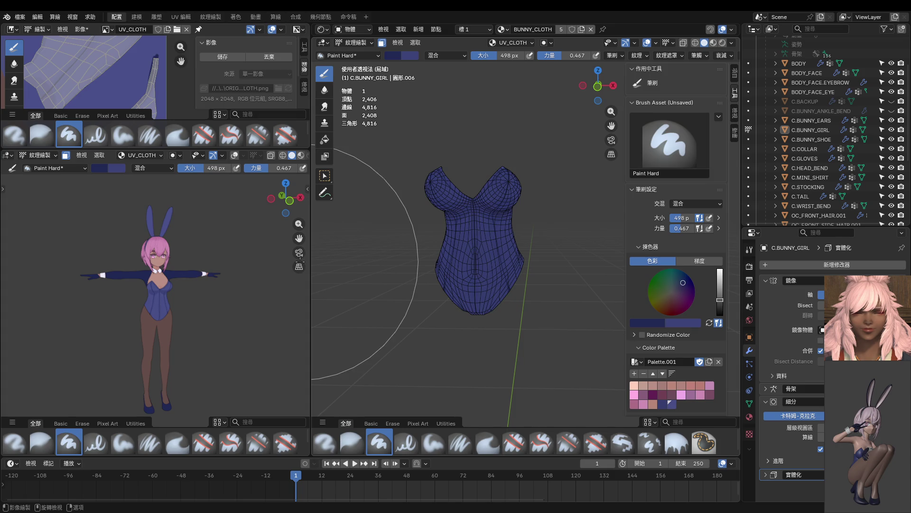
{"action": "middle_click_drag", "start_coordinate": [417, 284], "coordinate": [522, 310]}
{"action": "scroll", "coordinate": [218, 305], "scroll_direction": "up", "scroll_amount": 4}
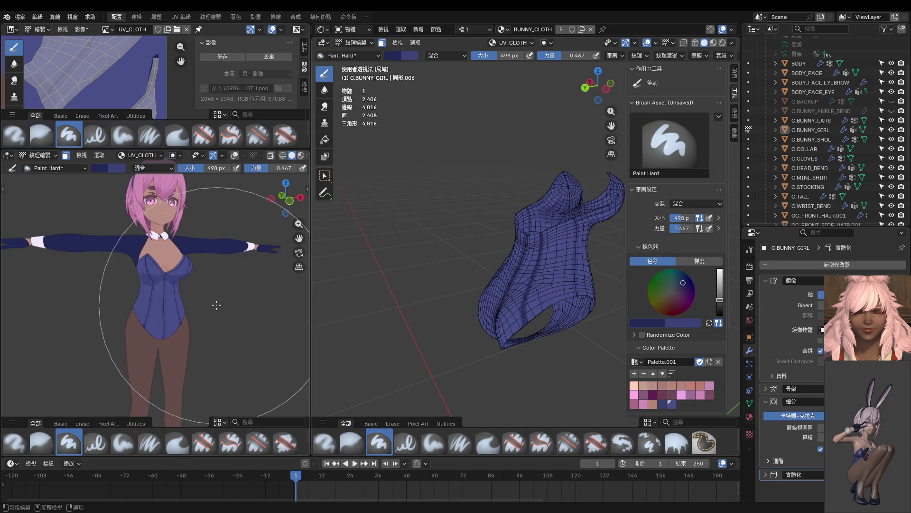
{"action": "scroll", "coordinate": [192, 285], "scroll_direction": "down", "scroll_amount": 2}
{"action": "mouse_move", "coordinate": [185, 149]}
{"action": "left_mouse_down"}
{"action": "mouse_move", "coordinate": [200, 273]}
{"action": "mouse_move", "coordinate": [238, 346]}
{"action": "left_mouse_up"}
{"action": "left_click_drag", "start_coordinate": [309, 254], "coordinate": [591, 254]}
{"action": "scroll", "coordinate": [228, 199], "scroll_direction": "down", "scroll_amount": 4}
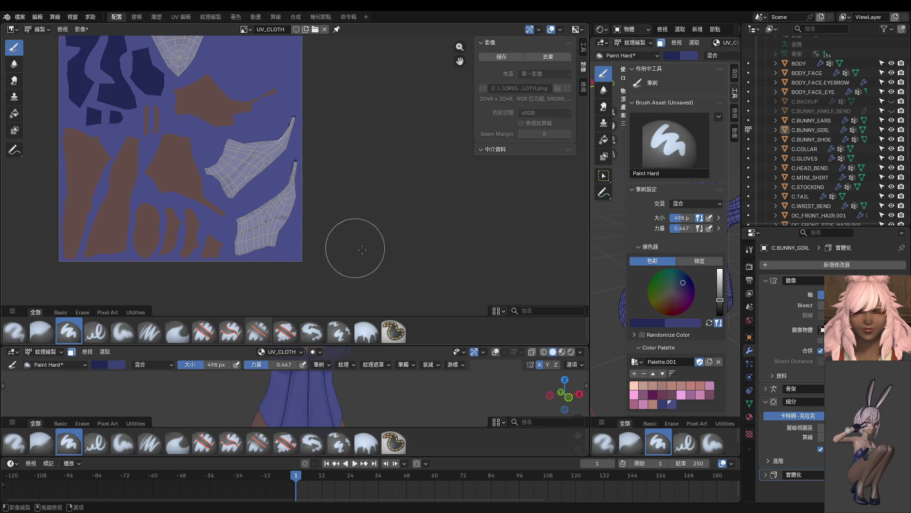
Step: Briefly check the bodysuit mesh in Edit Mode, then resume painting with the brush reduced to 331 px
{"action": "key", "text": "Tab"}
{"action": "key", "text": "ctrl+Tab"}
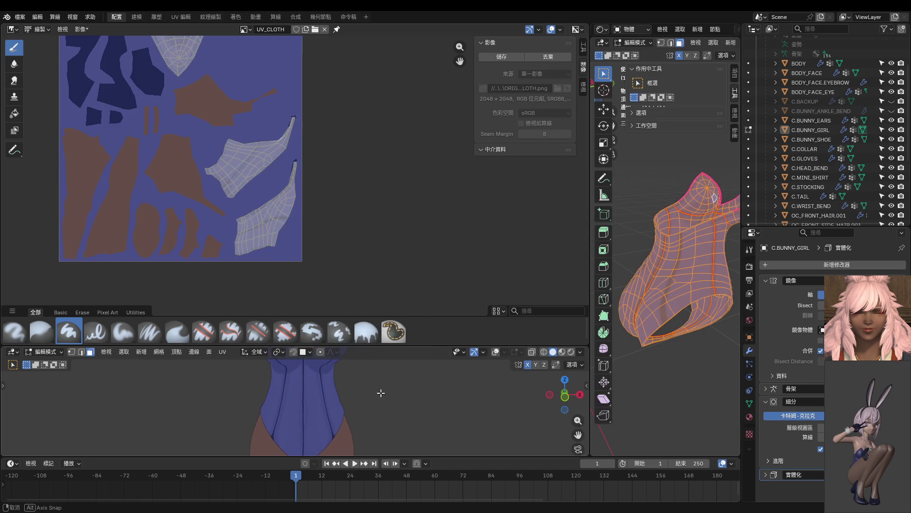
{"action": "middle_click_drag", "start_coordinate": [738, 319], "coordinate": [665, 290]}
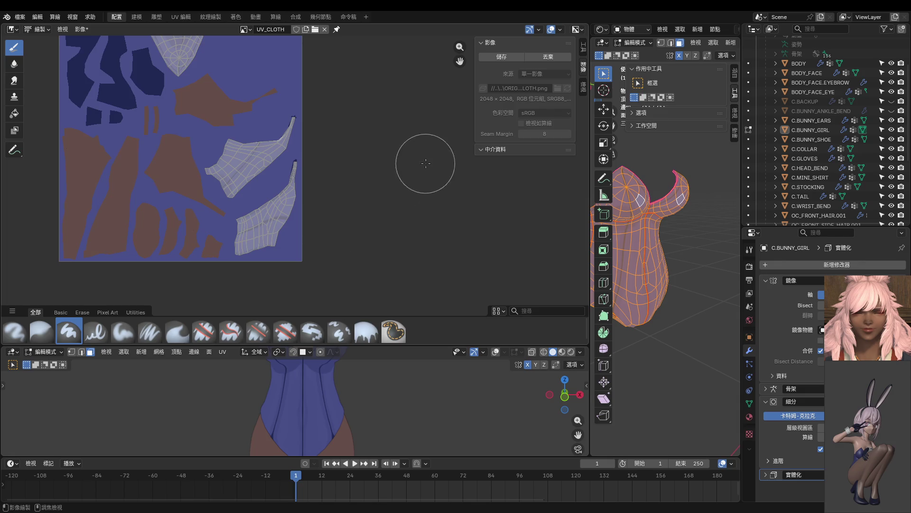
{"action": "key", "text": "Tab"}
{"action": "scroll", "coordinate": [280, 214], "scroll_direction": "up", "scroll_amount": 4}
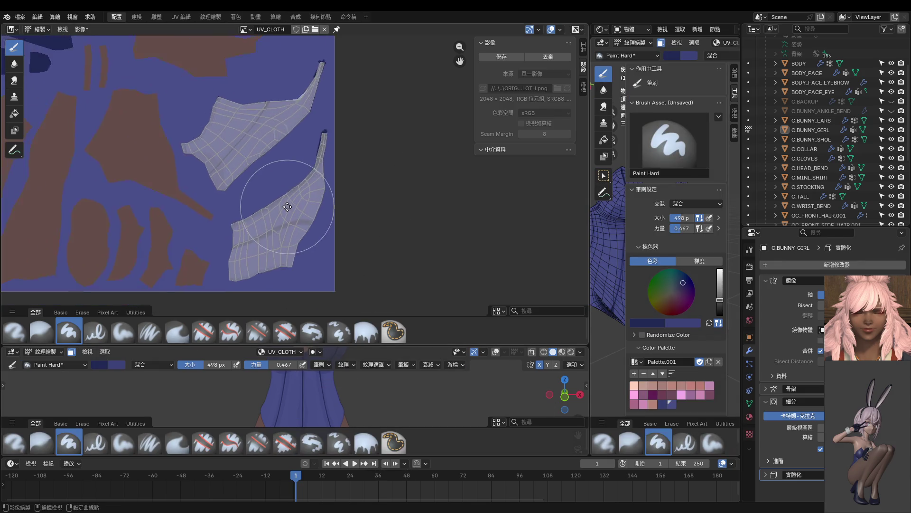
{"action": "scroll", "coordinate": [283, 210], "scroll_direction": "up", "scroll_amount": 2}
{"action": "key", "text": "bracketleft"}
{"action": "key", "text": "bracketleft"}
{"action": "key", "text": "bracketleft"}
Step: Paint dark blue along the first UV island's left, top and upper edges
{"action": "mouse_move", "coordinate": [284, 192]}
{"action": "left_mouse_down"}
{"action": "mouse_move", "coordinate": [276, 225]}
{"action": "mouse_move", "coordinate": [322, 228]}
{"action": "mouse_move", "coordinate": [376, 87]}
{"action": "mouse_move", "coordinate": [331, 126]}
{"action": "mouse_move", "coordinate": [301, 178]}
{"action": "left_mouse_up"}
{"action": "scroll", "coordinate": [298, 179], "scroll_direction": "up", "scroll_amount": 1}
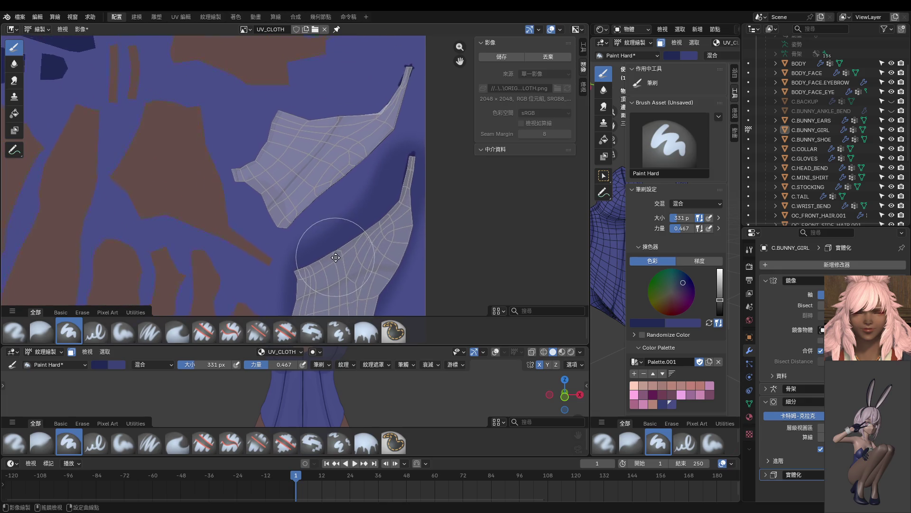
{"action": "mouse_move", "coordinate": [402, 66]}
{"action": "left_mouse_down"}
{"action": "mouse_move", "coordinate": [356, 159]}
{"action": "mouse_move", "coordinate": [289, 207]}
{"action": "mouse_move", "coordinate": [259, 171]}
{"action": "mouse_move", "coordinate": [254, 143]}
{"action": "mouse_move", "coordinate": [352, 93]}
{"action": "mouse_move", "coordinate": [269, 143]}
{"action": "left_mouse_up"}
{"action": "middle_click_drag", "start_coordinate": [269, 143], "coordinate": [397, 214]}
{"action": "scroll", "coordinate": [342, 261], "scroll_direction": "down", "scroll_amount": 2}
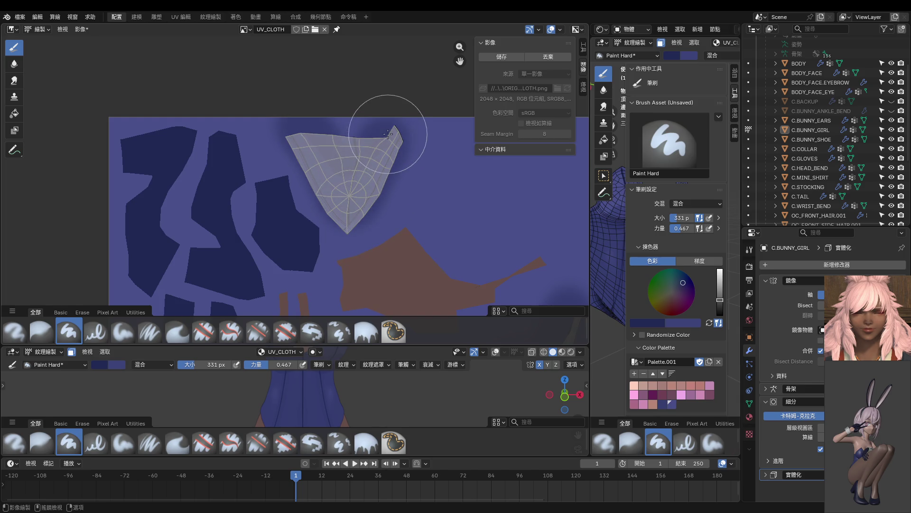
{"action": "middle_click_drag", "start_coordinate": [387, 267], "coordinate": [277, 86]}
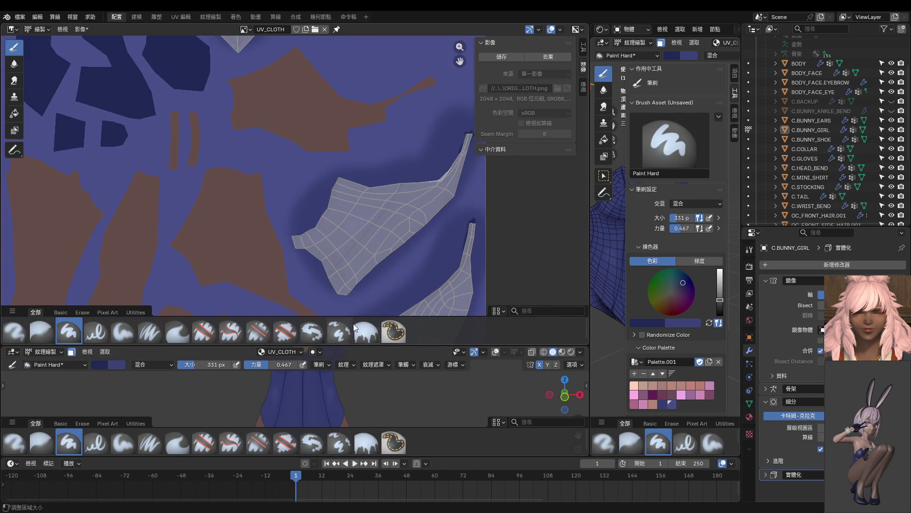
Step: Darken the islands' right edge, the thin strip's tip and the triangle island's upper edges
{"action": "left_click_drag", "start_coordinate": [379, 343], "coordinate": [388, 86]}
{"action": "middle_click_drag", "start_coordinate": [407, 223], "coordinate": [391, 188], "text": "ctrl"}
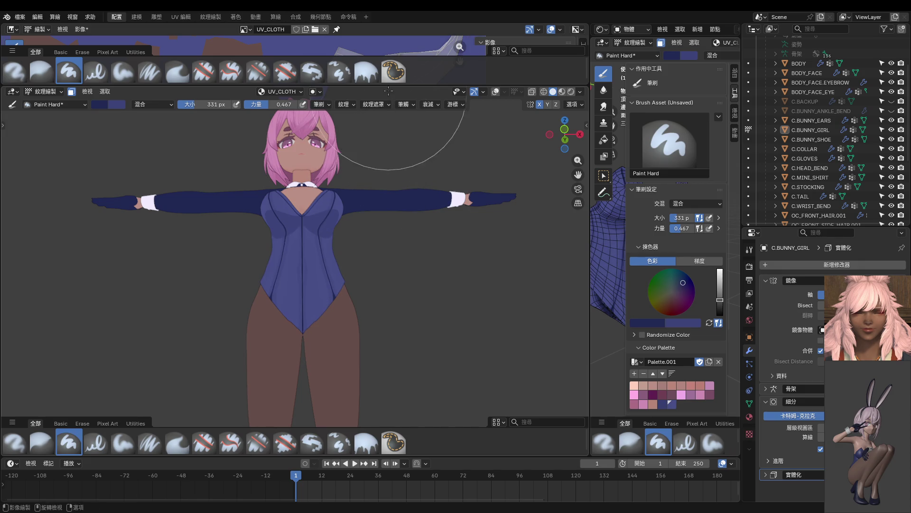
{"action": "left_click_drag", "start_coordinate": [387, 86], "coordinate": [387, 358]}
{"action": "scroll", "coordinate": [336, 112], "scroll_direction": "up", "scroll_amount": 2}
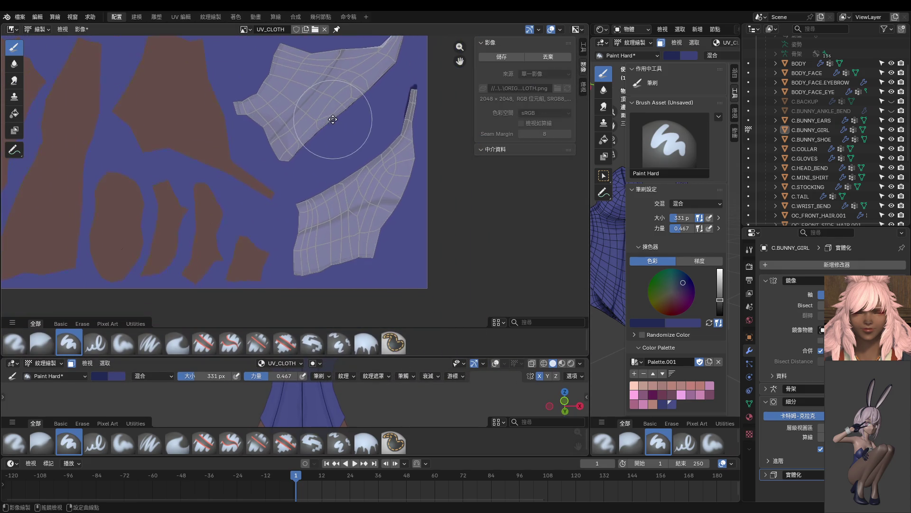
{"action": "mouse_move", "coordinate": [413, 88]}
{"action": "left_mouse_down"}
{"action": "mouse_move", "coordinate": [417, 82]}
{"action": "mouse_move", "coordinate": [393, 193]}
{"action": "mouse_move", "coordinate": [353, 251]}
{"action": "mouse_move", "coordinate": [308, 269]}
{"action": "mouse_move", "coordinate": [305, 209]}
{"action": "mouse_move", "coordinate": [350, 158]}
{"action": "mouse_move", "coordinate": [357, 228]}
{"action": "left_mouse_up"}
{"action": "middle_click_drag", "start_coordinate": [401, 122], "coordinate": [400, 244]}
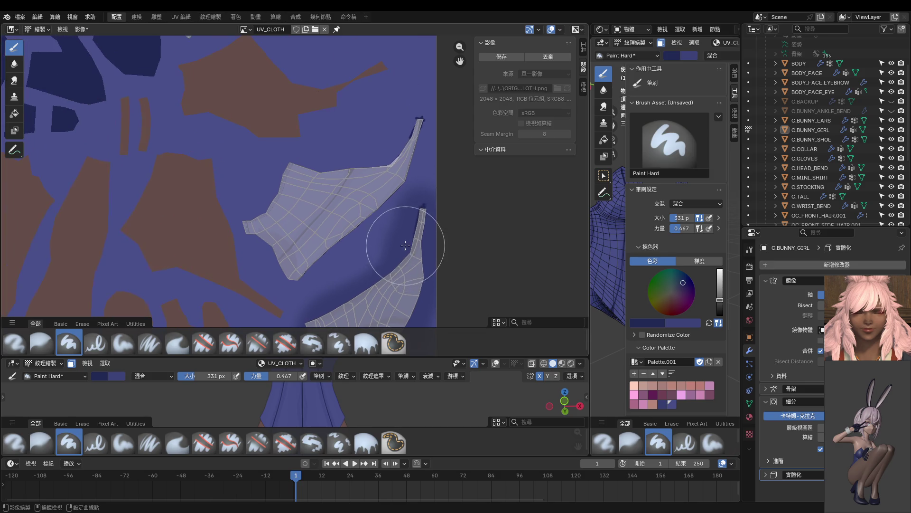
{"action": "mouse_move", "coordinate": [413, 126]}
{"action": "left_mouse_down"}
{"action": "mouse_move", "coordinate": [387, 179]}
{"action": "mouse_move", "coordinate": [289, 258]}
{"action": "mouse_move", "coordinate": [272, 227]}
{"action": "mouse_move", "coordinate": [285, 184]}
{"action": "mouse_move", "coordinate": [354, 155]}
{"action": "mouse_move", "coordinate": [304, 217]}
{"action": "left_mouse_up"}
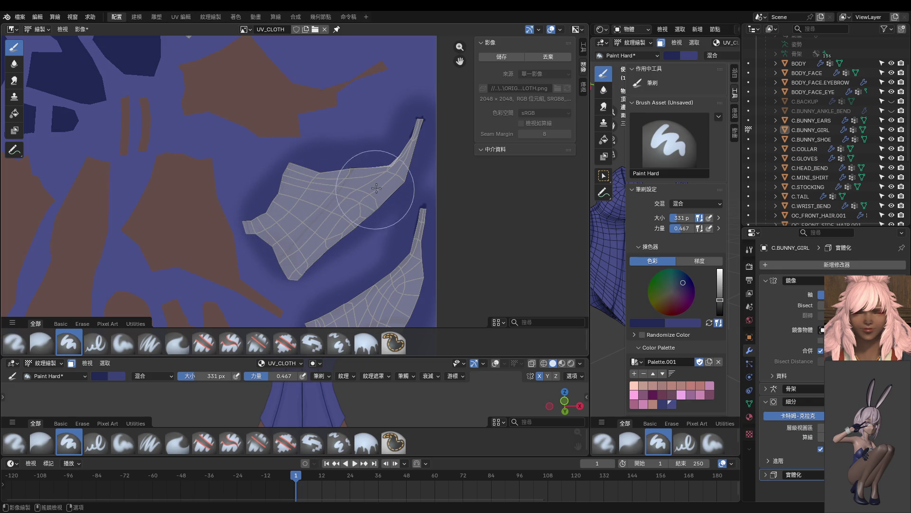
{"action": "mouse_move", "coordinate": [403, 143]}
{"action": "middle_mouse_down"}
{"action": "mouse_move", "coordinate": [334, 285]}
{"action": "mouse_move", "coordinate": [376, 311]}
{"action": "middle_mouse_up"}
{"action": "mouse_move", "coordinate": [327, 126]}
{"action": "left_mouse_down"}
{"action": "mouse_move", "coordinate": [322, 81]}
{"action": "mouse_move", "coordinate": [379, 171]}
{"action": "mouse_move", "coordinate": [398, 104]}
{"action": "mouse_move", "coordinate": [350, 93]}
{"action": "mouse_move", "coordinate": [371, 162]}
{"action": "left_mouse_up"}
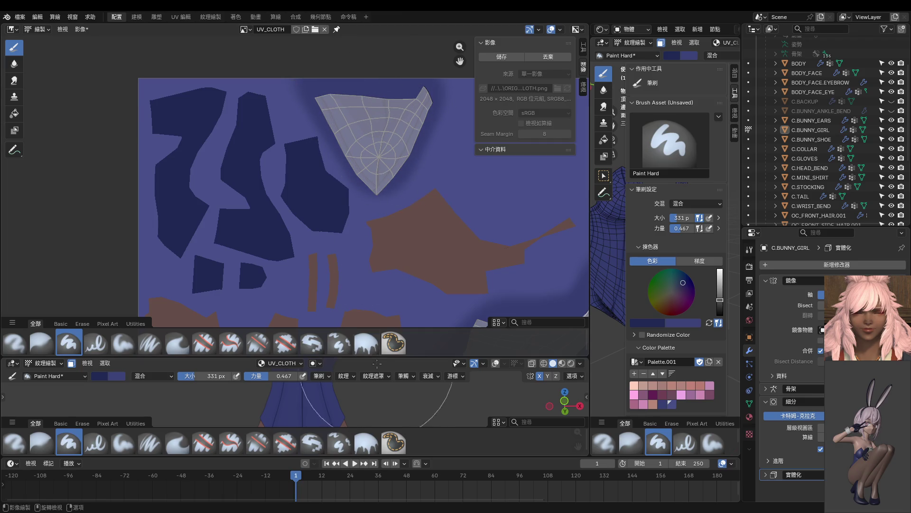
Step: Enlarge the 3D viewport and zoom in on the character's torso
{"action": "left_click_drag", "start_coordinate": [406, 354], "coordinate": [406, 151]}
{"action": "mouse_move", "coordinate": [332, 285]}
{"action": "middle_mouse_down"}
{"action": "mouse_move", "coordinate": [269, 318]}
{"action": "mouse_move", "coordinate": [237, 315]}
{"action": "mouse_move", "coordinate": [294, 280]}
{"action": "mouse_move", "coordinate": [255, 223]}
{"action": "mouse_move", "coordinate": [260, 217]}
{"action": "middle_mouse_up"}
{"action": "scroll", "coordinate": [310, 273], "scroll_direction": "up", "scroll_amount": 5}
{"action": "scroll", "coordinate": [270, 259], "scroll_direction": "up", "scroll_amount": 5}
Step: Sample a brush colour, set the size to 26 px, and widen the 3D view beside the paint view
{"action": "key", "text": "s"}
{"action": "key", "text": "f"}
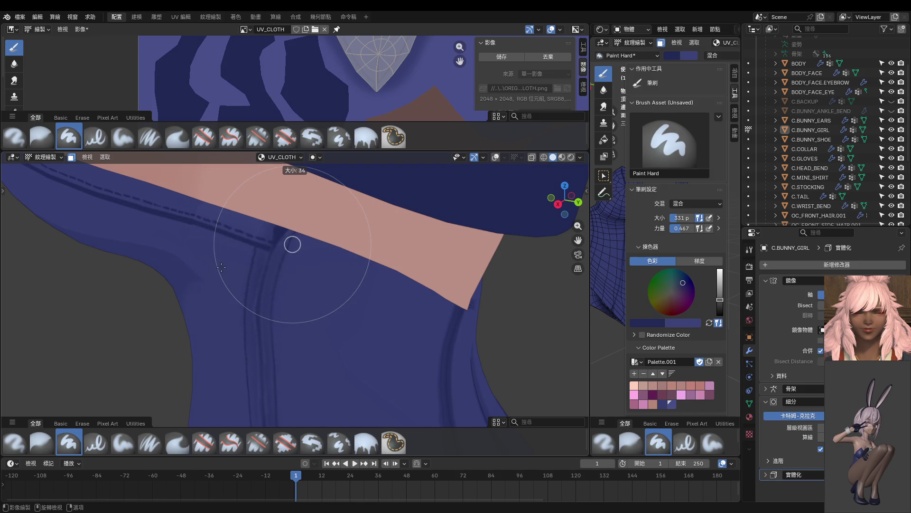
{"action": "left_click", "coordinate": [251, 263]}
{"action": "scroll", "coordinate": [437, 269], "scroll_direction": "down", "scroll_amount": 3}
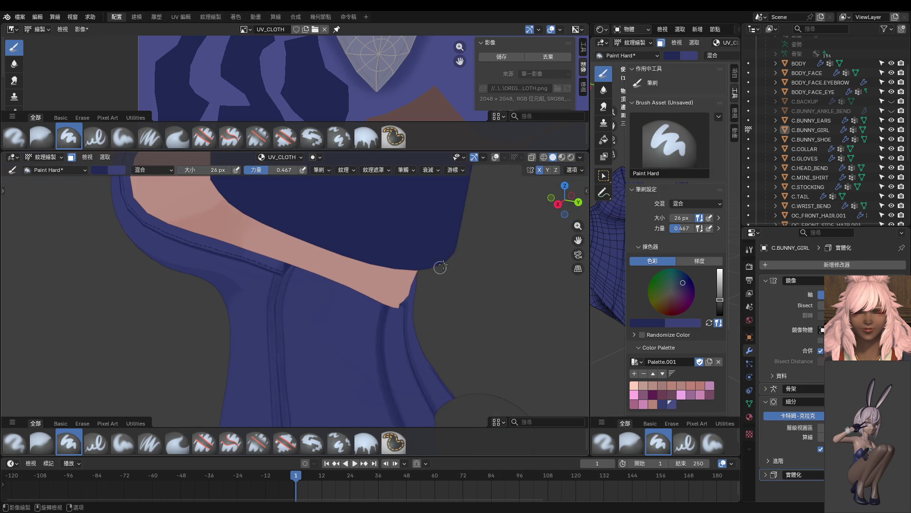
{"action": "mouse_move", "coordinate": [588, 263]}
{"action": "left_mouse_down"}
{"action": "mouse_move", "coordinate": [324, 270]}
{"action": "mouse_move", "coordinate": [378, 190]}
{"action": "left_mouse_up"}
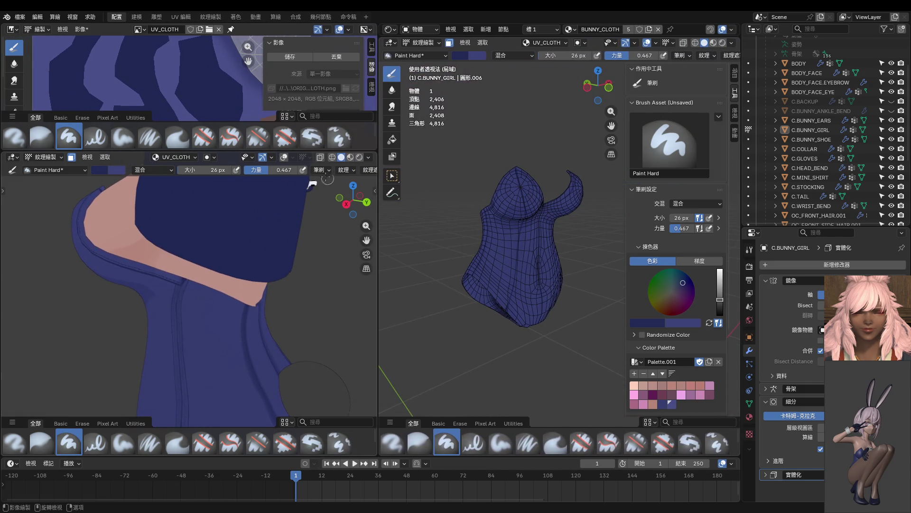
{"action": "scroll", "coordinate": [266, 285], "scroll_direction": "down", "scroll_amount": 3}
{"action": "mouse_move", "coordinate": [275, 266]}
{"action": "middle_mouse_down"}
{"action": "mouse_move", "coordinate": [318, 245]}
{"action": "mouse_move", "coordinate": [266, 219]}
{"action": "middle_mouse_up"}
Step: Change the left view's shading and enable Stabilize Stroke in the stroke settings
{"action": "left_click", "coordinate": [341, 158]}
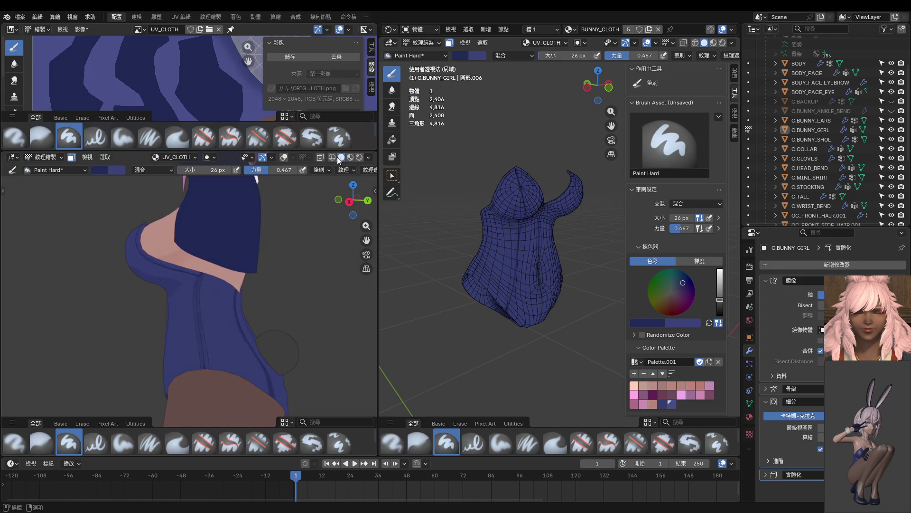
{"action": "scroll", "coordinate": [319, 171], "scroll_direction": "down", "scroll_amount": 5}
{"action": "left_click", "coordinate": [291, 170]}
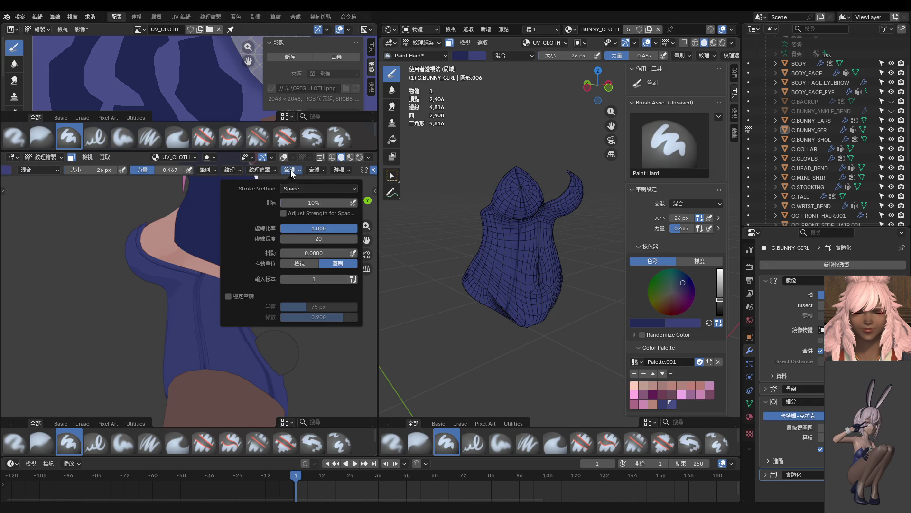
{"action": "left_click", "coordinate": [241, 295]}
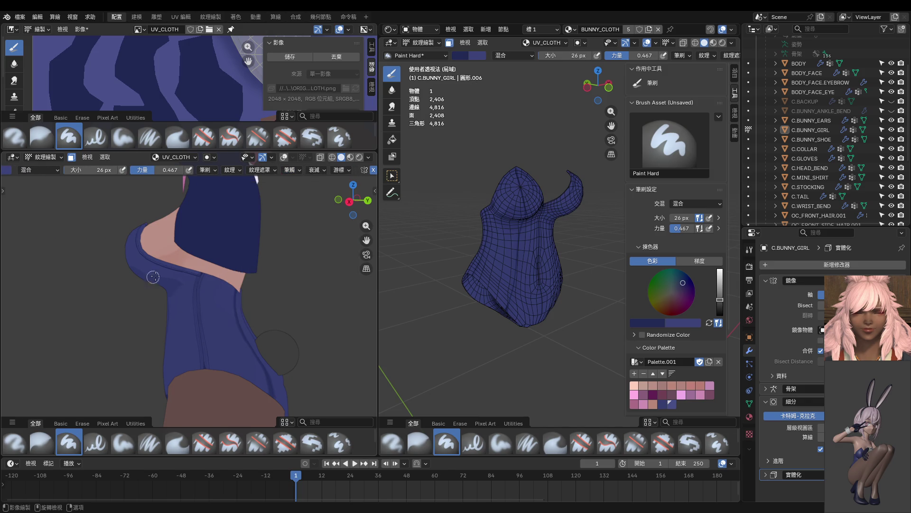
{"action": "scroll", "coordinate": [188, 292], "scroll_direction": "up", "scroll_amount": 6}
Step: Shrink the brush to 10 px and set its strength to full 1.000
{"action": "key", "text": "bracketleft"}
{"action": "key", "text": "bracketleft"}
{"action": "key", "text": "bracketleft"}
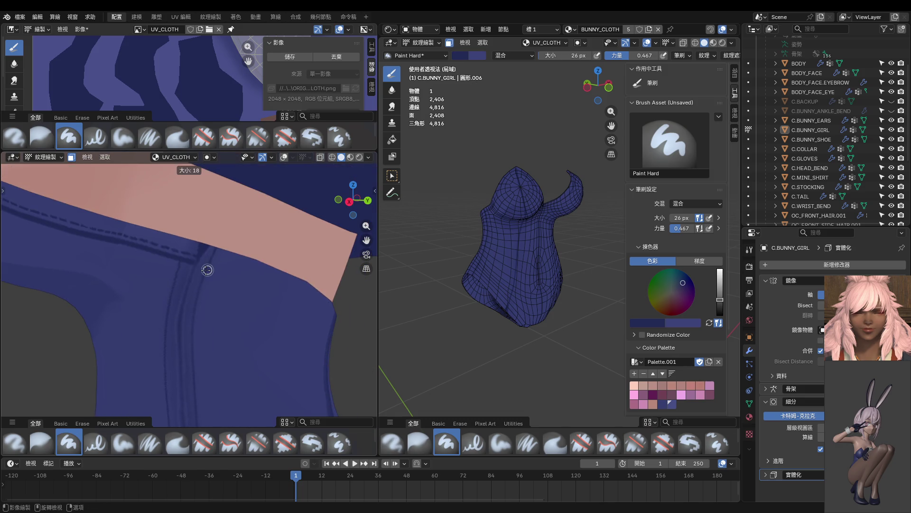
{"action": "scroll", "coordinate": [181, 274], "scroll_direction": "down", "scroll_amount": 2}
{"action": "key", "text": "bracketleft"}
{"action": "key", "text": "bracketleft"}
{"action": "key", "text": "bracketleft"}
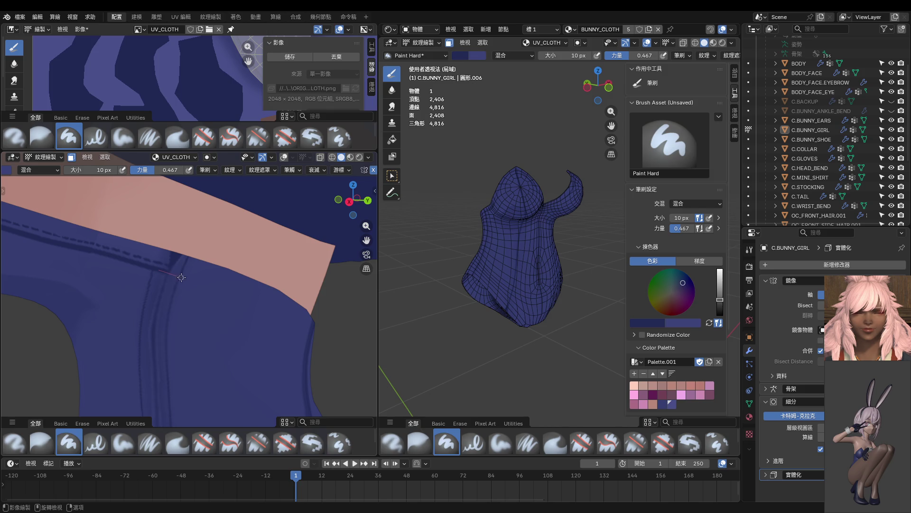
{"action": "key", "text": "shift+f"}
{"action": "left_click", "coordinate": [186, 280]}
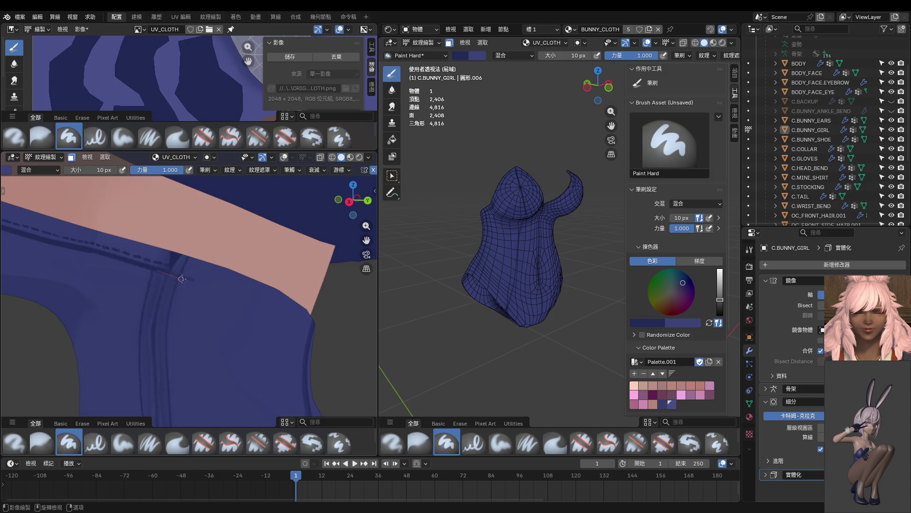
{"action": "middle_click_drag", "start_coordinate": [256, 304], "coordinate": [199, 284]}
{"action": "middle_click_drag", "start_coordinate": [546, 261], "coordinate": [651, 254]}
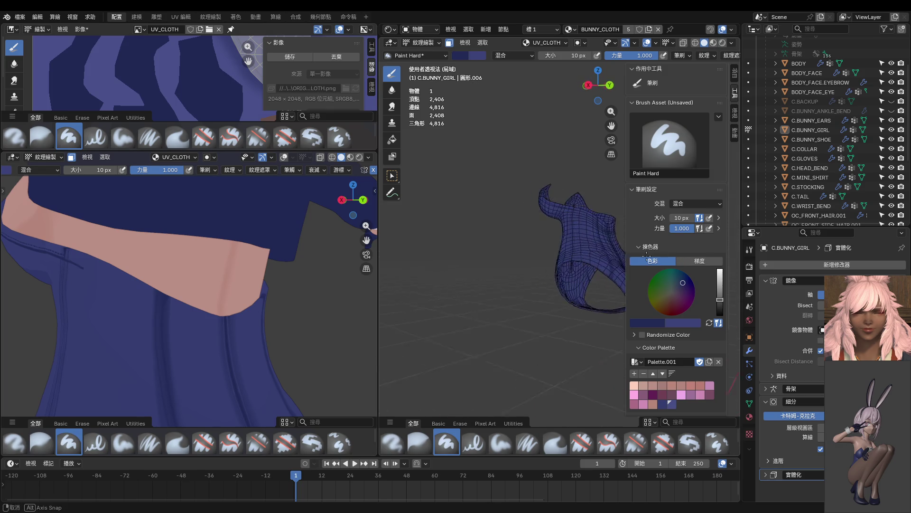
{"action": "scroll", "coordinate": [506, 263], "scroll_direction": "up", "scroll_amount": 8}
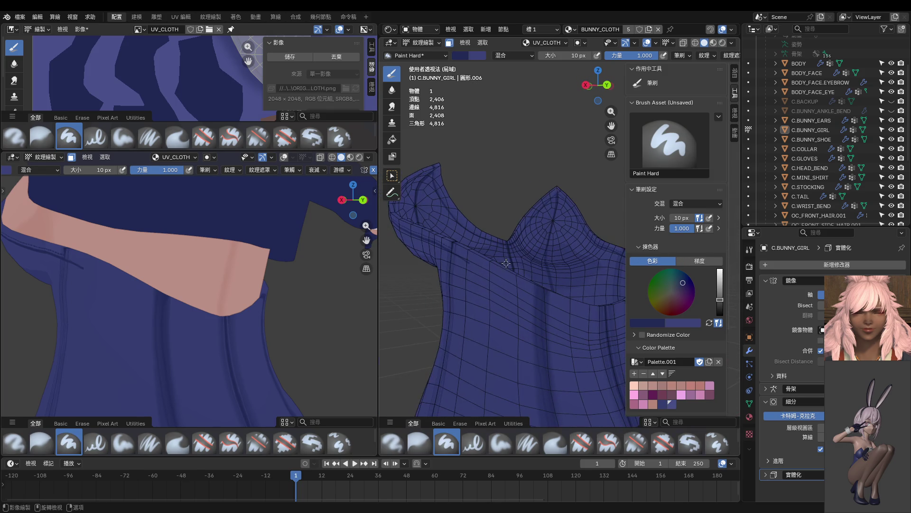
{"action": "key", "text": "ctrl+Tab"}
Step: Select the seam-bounded front cloth region in Edit Mode and return to masked texture painting
{"action": "middle_click_drag", "start_coordinate": [506, 263], "coordinate": [501, 302]}
{"action": "key", "text": "Tab"}
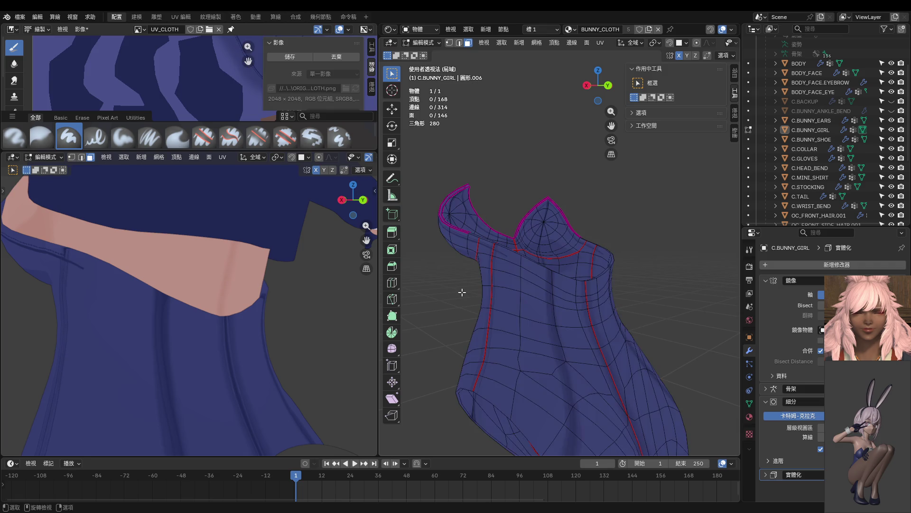
{"action": "key", "text": "l"}
{"action": "key", "text": "ctrl+Tab"}
{"action": "mouse_move", "coordinate": [541, 265]}
{"action": "middle_mouse_down"}
{"action": "mouse_move", "coordinate": [463, 247]}
{"action": "mouse_move", "coordinate": [436, 265]}
{"action": "middle_mouse_up"}
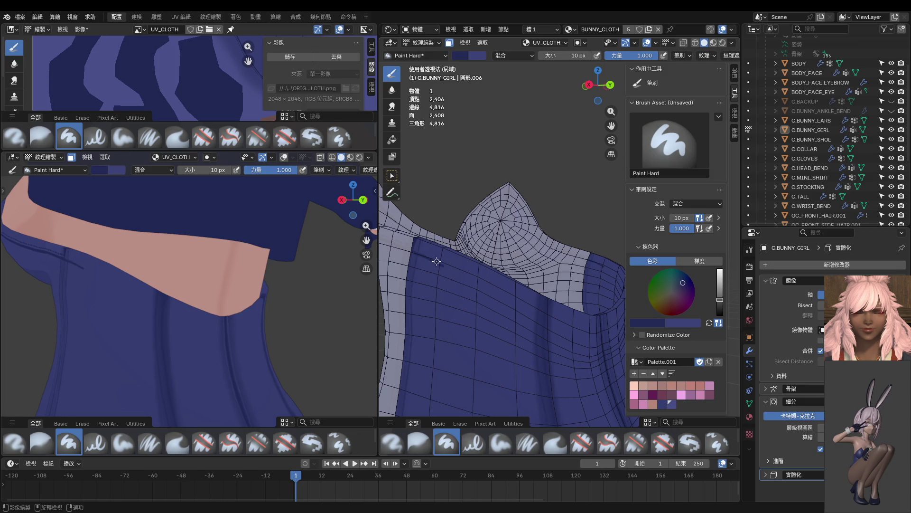
Step: Paint a thin line along the garment's upper neckline edge and along the collar
{"action": "mouse_move", "coordinate": [431, 259]}
{"action": "left_mouse_down"}
{"action": "mouse_move", "coordinate": [600, 338]}
{"action": "mouse_move", "coordinate": [619, 340]}
{"action": "mouse_move", "coordinate": [633, 322]}
{"action": "left_mouse_up"}
{"action": "mouse_move", "coordinate": [632, 322]}
{"action": "middle_mouse_down"}
{"action": "mouse_move", "coordinate": [522, 323]}
{"action": "mouse_move", "coordinate": [551, 332]}
{"action": "middle_mouse_up"}
{"action": "middle_click_drag", "start_coordinate": [181, 307], "coordinate": [207, 309]}
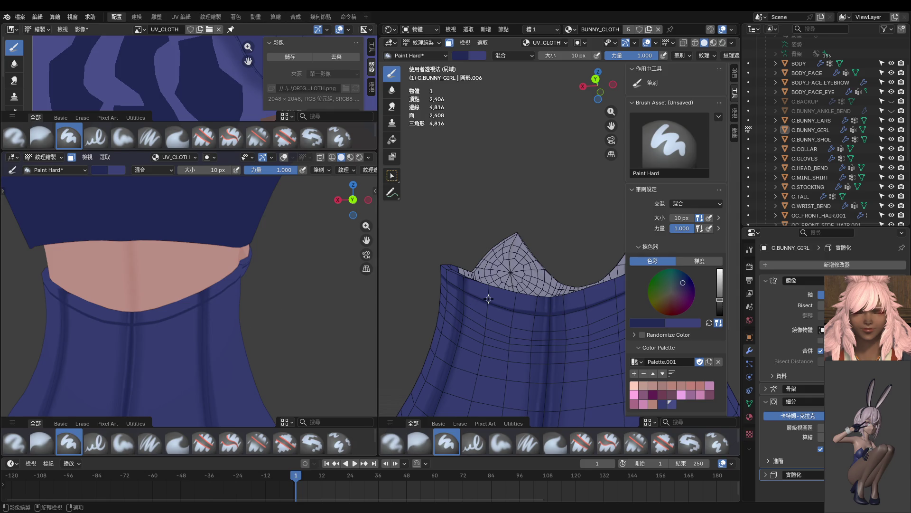
{"action": "mouse_move", "coordinate": [477, 299]}
{"action": "middle_mouse_down"}
{"action": "mouse_move", "coordinate": [461, 289]}
{"action": "mouse_move", "coordinate": [475, 302]}
{"action": "middle_mouse_up"}
{"action": "scroll", "coordinate": [476, 302], "scroll_direction": "up", "scroll_amount": 2}
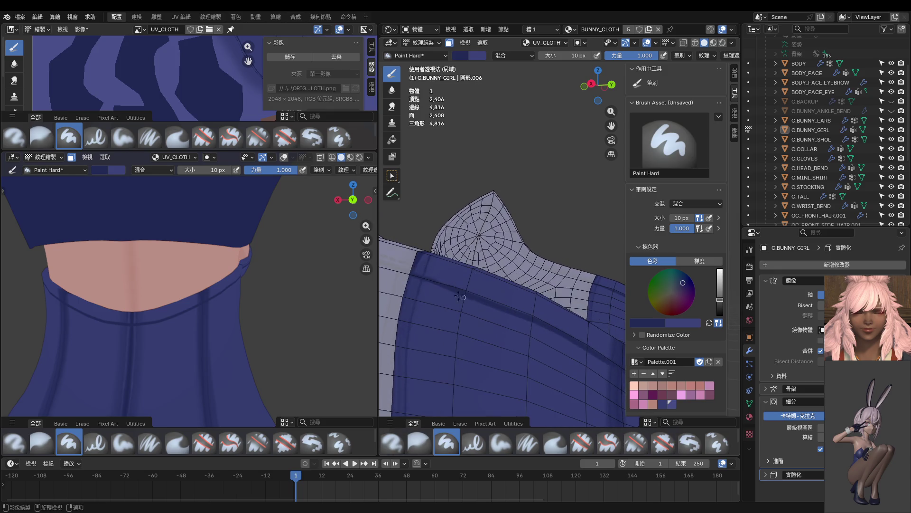
{"action": "left_click_drag", "start_coordinate": [412, 279], "coordinate": [487, 299]}
Step: Cycle through Object and Texture Paint modes, then enter Edit Mode with nothing selected
{"action": "key", "text": "ctrl+Tab"}
{"action": "left_click", "coordinate": [449, 299]}
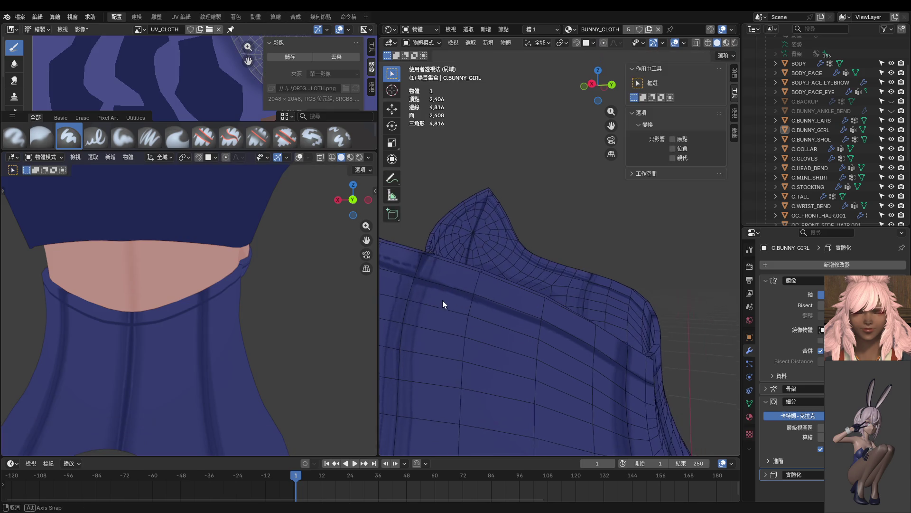
{"action": "key", "text": "ctrl+Tab"}
{"action": "left_click", "coordinate": [522, 261]}
{"action": "key", "text": "ctrl+Tab"}
{"action": "left_click", "coordinate": [520, 238]}
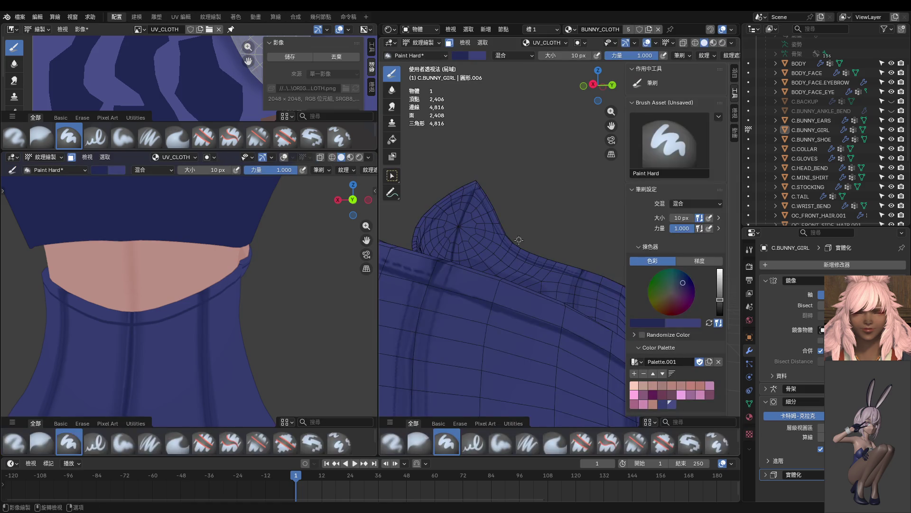
{"action": "key", "text": "Tab"}
{"action": "key", "text": "alt+a"}
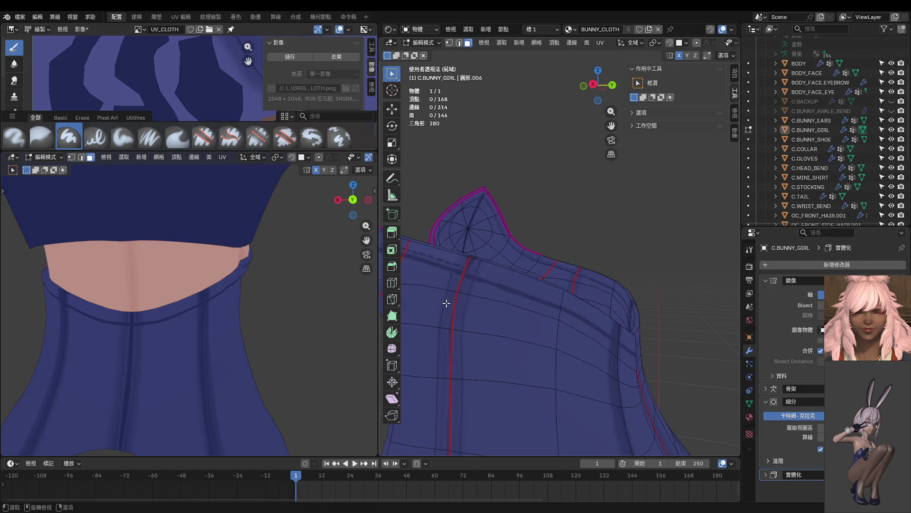
Step: Select the collar face loop, extend it to the seam-bounded collar region, and resume texture painting
{"action": "left_click", "coordinate": [456, 262], "text": "alt"}
{"action": "key", "text": "ctrl+l"}
{"action": "key", "text": "ctrl+Tab"}
{"action": "left_click", "coordinate": [500, 278]}
{"action": "scroll", "coordinate": [546, 303], "scroll_direction": "up", "scroll_amount": 3}
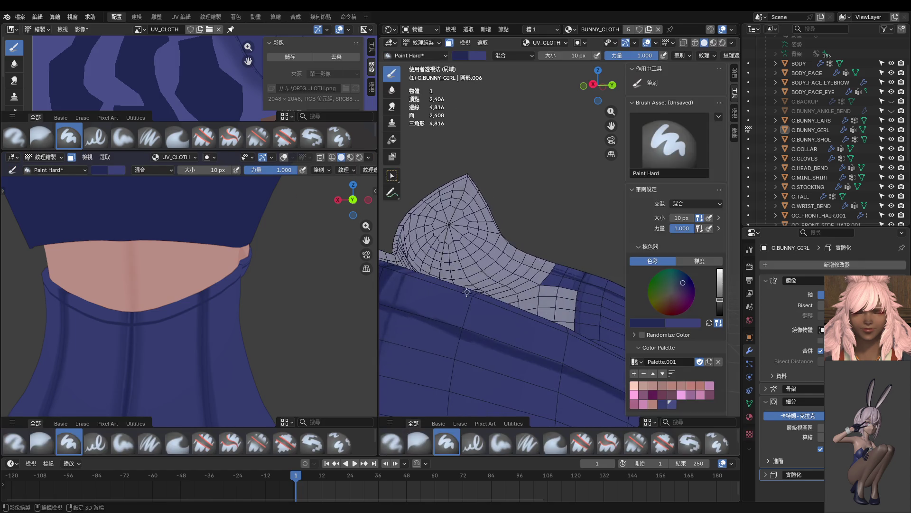
{"action": "middle_click_drag", "start_coordinate": [557, 304], "coordinate": [503, 306], "text": "shift"}
Step: Trace stitch strokes along the collar seam, dropping the brush to 8 px for thinner lines
{"action": "left_click_drag", "start_coordinate": [498, 307], "coordinate": [580, 336]}
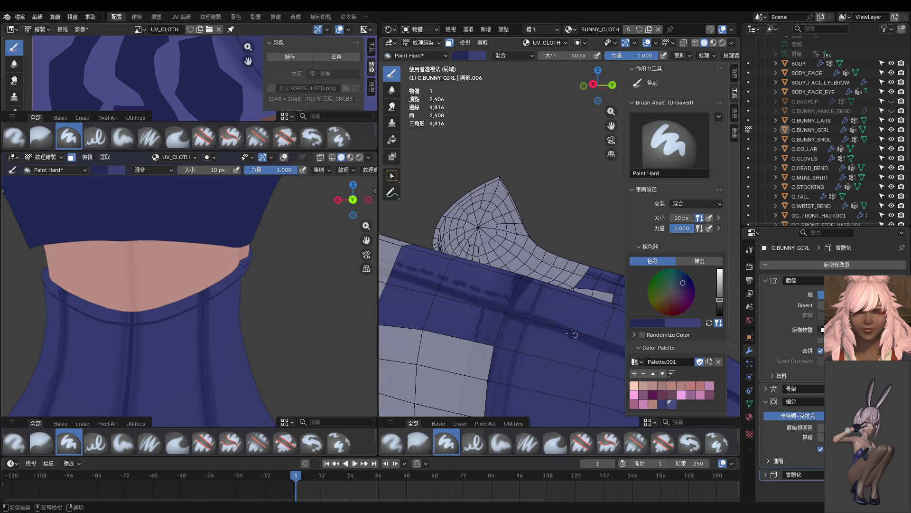
{"action": "mouse_move", "coordinate": [609, 342]}
{"action": "middle_mouse_down"}
{"action": "mouse_move", "coordinate": [454, 328]}
{"action": "mouse_move", "coordinate": [407, 283]}
{"action": "middle_mouse_up"}
{"action": "key", "text": "f"}
{"action": "left_click", "coordinate": [408, 283]}
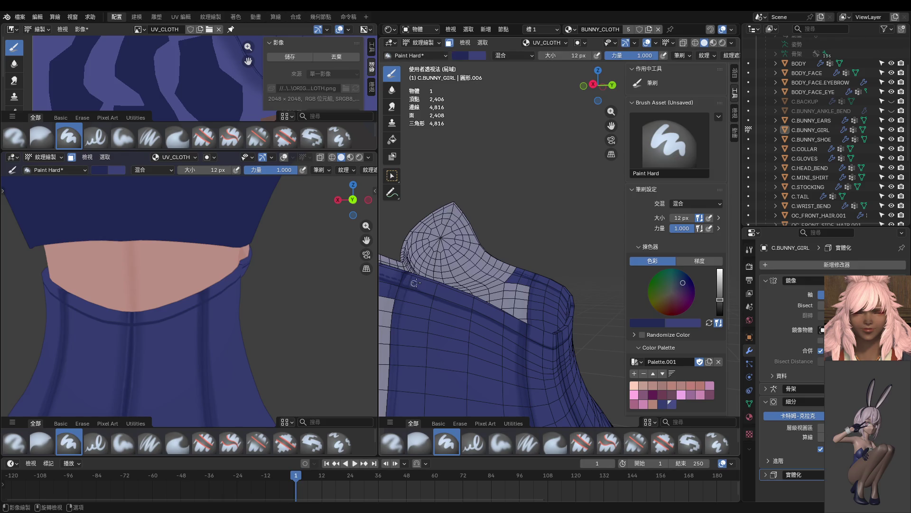
{"action": "key", "text": "f"}
{"action": "left_click", "coordinate": [409, 283]}
{"action": "left_click_drag", "start_coordinate": [406, 282], "coordinate": [438, 291]}
{"action": "middle_click_drag", "start_coordinate": [443, 292], "coordinate": [516, 267]}
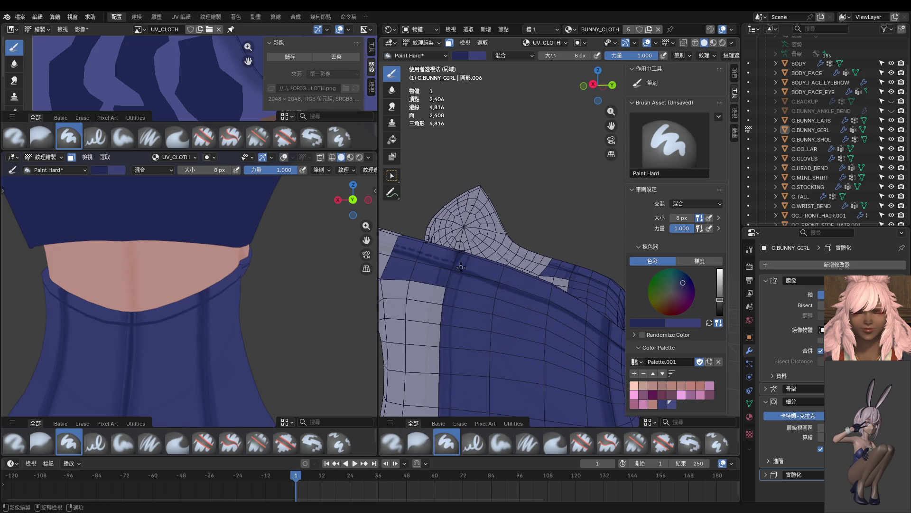
{"action": "left_click_drag", "start_coordinate": [379, 288], "coordinate": [212, 289]}
{"action": "mouse_move", "coordinate": [304, 285]}
{"action": "middle_mouse_down"}
{"action": "mouse_move", "coordinate": [328, 288]}
{"action": "mouse_move", "coordinate": [287, 242]}
{"action": "middle_mouse_up"}
{"action": "left_click_drag", "start_coordinate": [291, 238], "coordinate": [361, 270]}
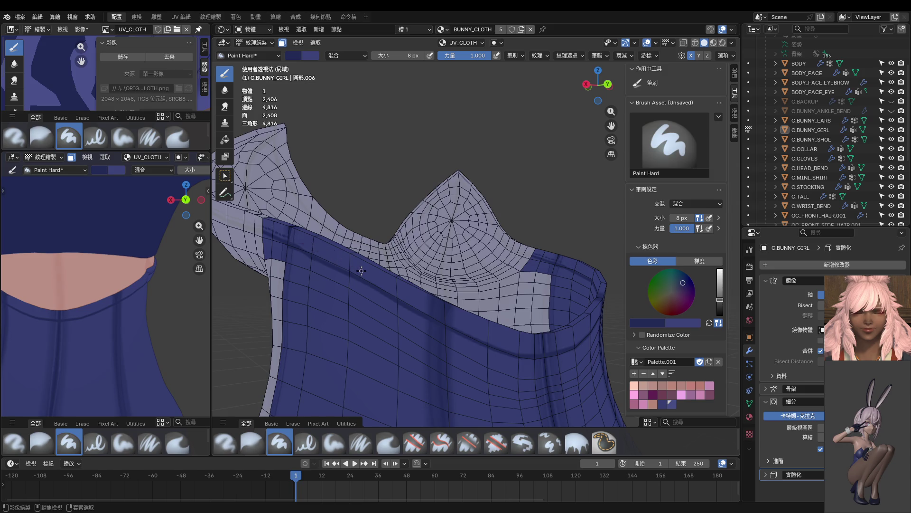
Step: Enter 4 in the brush Size field to make the brush 4 px
{"action": "mouse_move", "coordinate": [418, 54]}
{"action": "left_mouse_down"}
{"action": "mouse_move", "coordinate": [427, 55]}
{"action": "mouse_move", "coordinate": [417, 55]}
{"action": "left_mouse_up"}
{"action": "left_click", "coordinate": [408, 56]}
{"action": "type", "text": "44"}
{"action": "key", "text": "Return"}
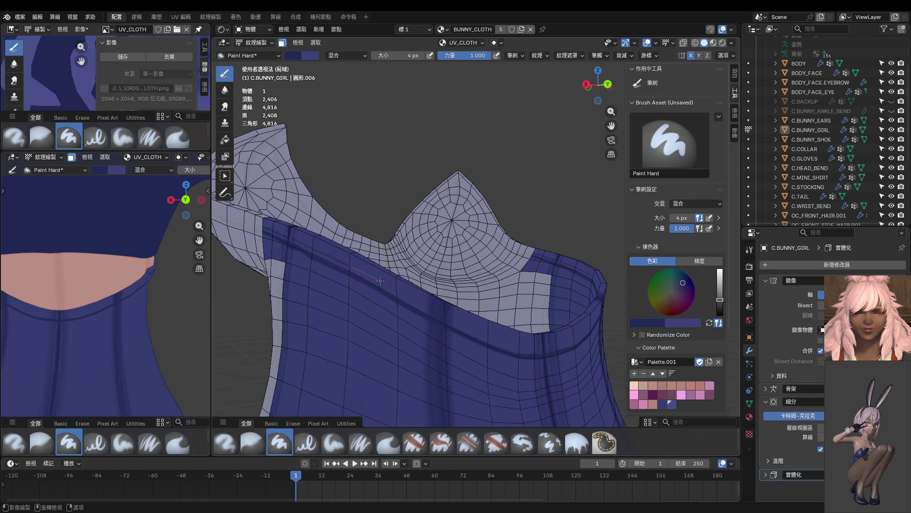
Step: Paint thin dark 4 px fold lines along the front of the band's rolled edge
{"action": "left_click_drag", "start_coordinate": [404, 295], "coordinate": [415, 301]}
{"action": "left_click_drag", "start_coordinate": [491, 340], "coordinate": [501, 342]}
{"action": "left_click_drag", "start_coordinate": [533, 352], "coordinate": [533, 352]}
{"action": "left_click_drag", "start_coordinate": [367, 274], "coordinate": [385, 282]}
Step: Extend the thin fold line further along the band's rim from a rotated view
{"action": "middle_click_drag", "start_coordinate": [556, 355], "coordinate": [357, 277]}
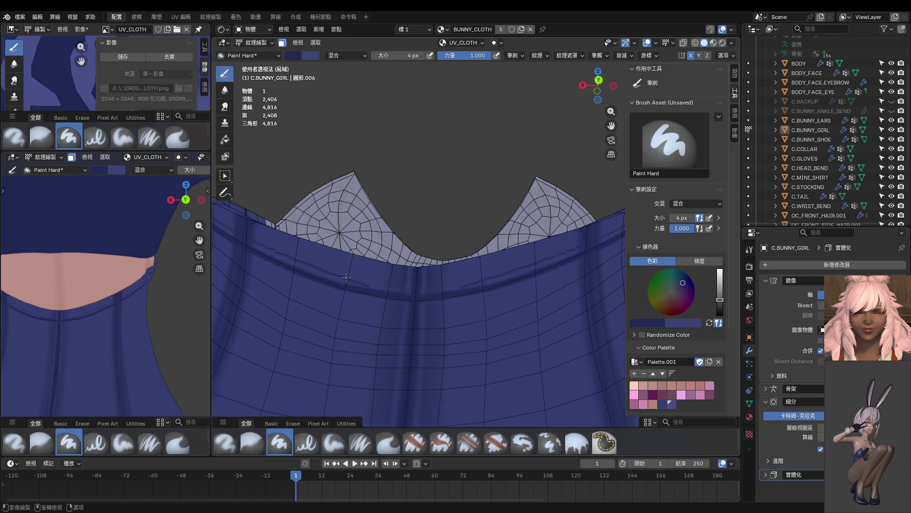
{"action": "left_click_drag", "start_coordinate": [379, 285], "coordinate": [457, 295]}
{"action": "left_click_drag", "start_coordinate": [403, 288], "coordinate": [447, 294]}
{"action": "middle_click_drag", "start_coordinate": [446, 295], "coordinate": [286, 252]}
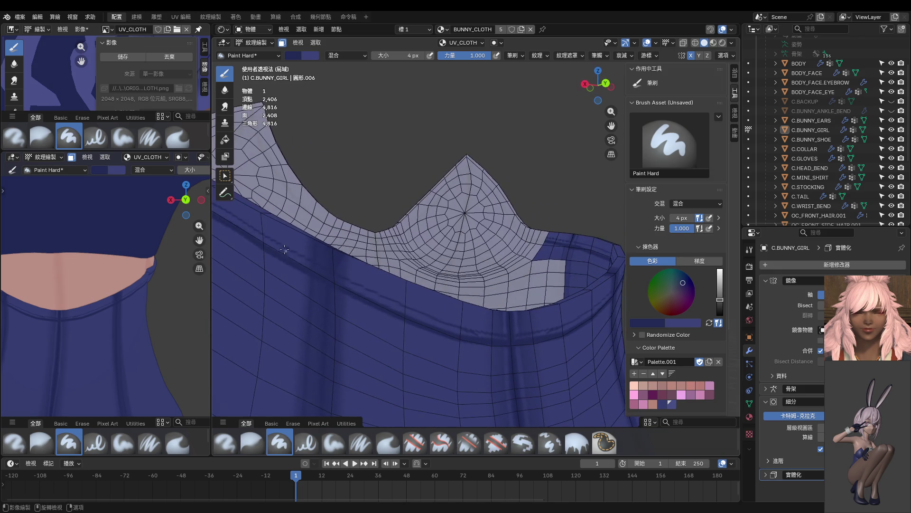
{"action": "left_click_drag", "start_coordinate": [284, 246], "coordinate": [356, 284]}
{"action": "left_click_drag", "start_coordinate": [438, 316], "coordinate": [438, 316]}
Step: Continue the fold line rightward along the band edge, then sample a lighter blue
{"action": "middle_click_drag", "start_coordinate": [437, 317], "coordinate": [374, 298]}
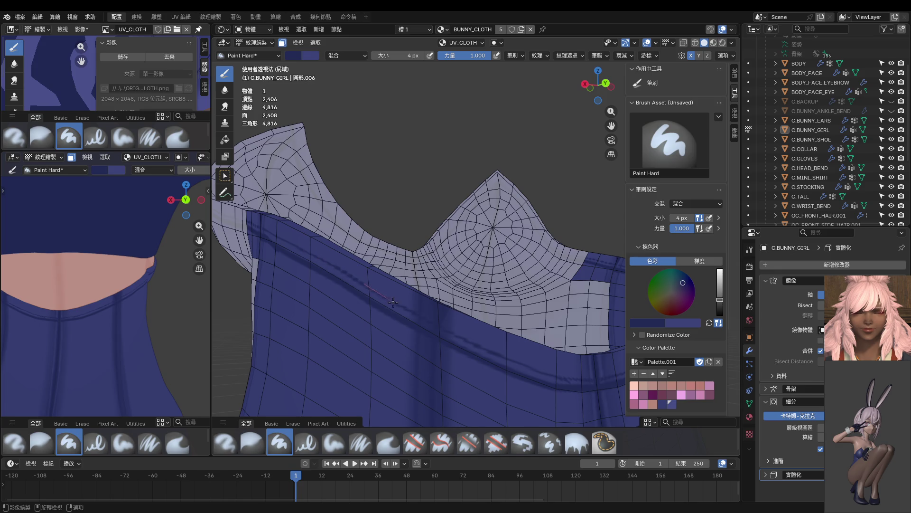
{"action": "left_click_drag", "start_coordinate": [406, 309], "coordinate": [532, 368]}
{"action": "mouse_move", "coordinate": [532, 368]}
{"action": "middle_mouse_down"}
{"action": "mouse_move", "coordinate": [358, 315]}
{"action": "mouse_move", "coordinate": [408, 295]}
{"action": "middle_mouse_up"}
{"action": "scroll", "coordinate": [408, 294], "scroll_direction": "up", "scroll_amount": 1}
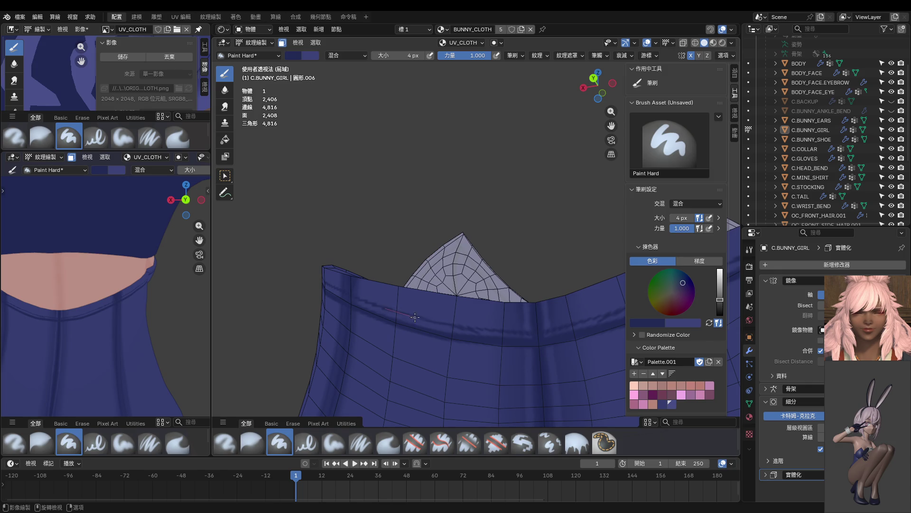
{"action": "left_click_drag", "start_coordinate": [444, 326], "coordinate": [508, 331]}
{"action": "key", "text": "s"}
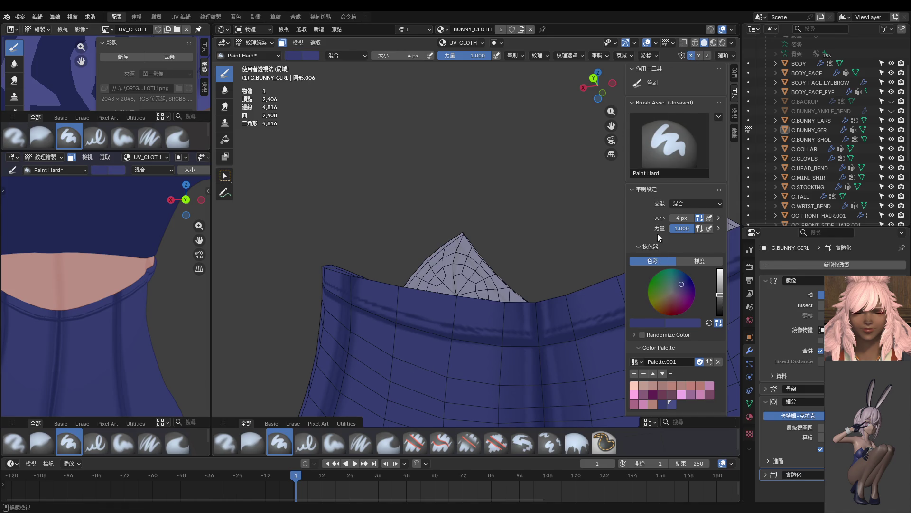
Step: Check the Stroke settings and resize the brush from 18 px to 50 px
{"action": "left_click", "coordinate": [597, 55]}
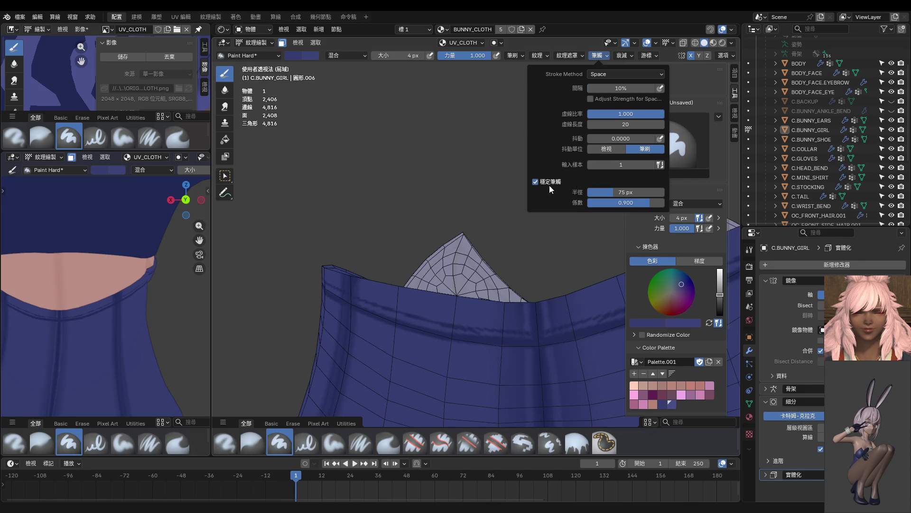
{"action": "middle_click_drag", "start_coordinate": [489, 213], "coordinate": [511, 296]}
{"action": "key", "text": "f"}
{"action": "left_click", "coordinate": [494, 289]}
{"action": "key", "text": "f"}
{"action": "left_click", "coordinate": [479, 277]}
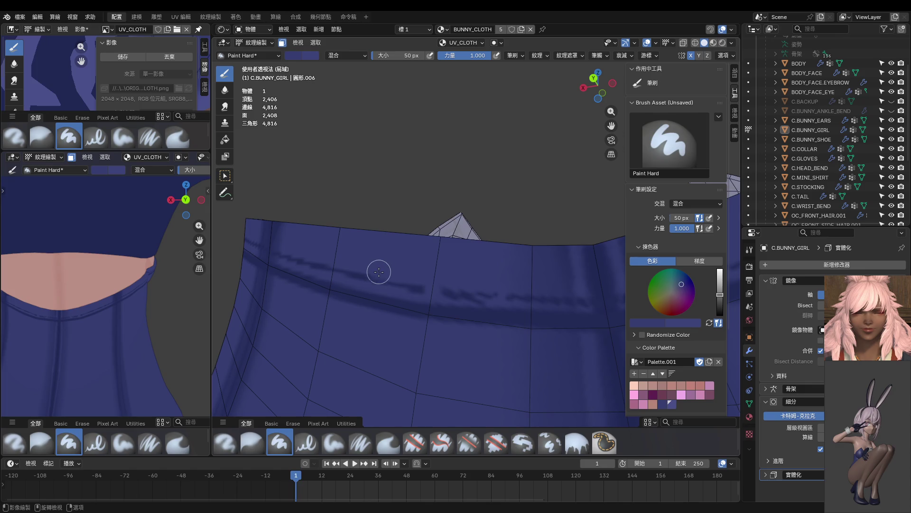
Step: Shrink the brush to 20 px and paint short dark stitch dashes along the seam
{"action": "middle_click_drag", "start_coordinate": [396, 286], "coordinate": [441, 307]}
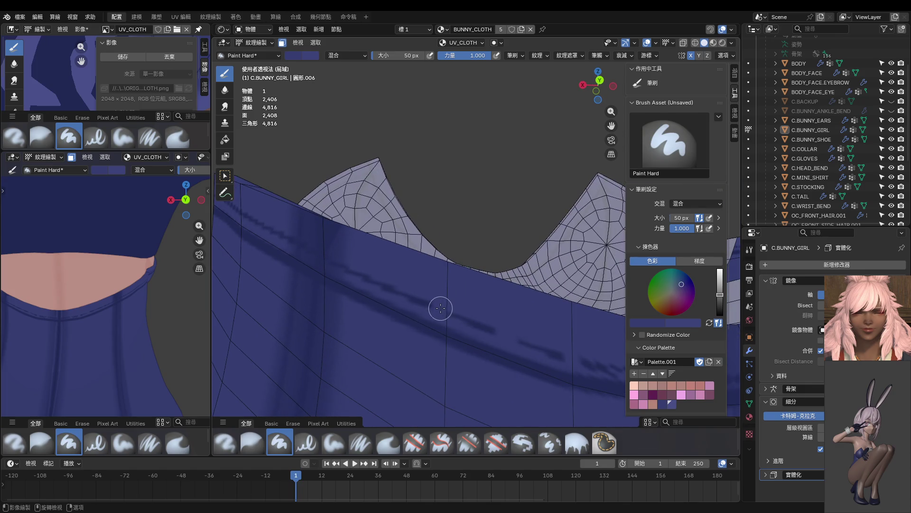
{"action": "middle_click_drag", "start_coordinate": [380, 280], "coordinate": [408, 291]}
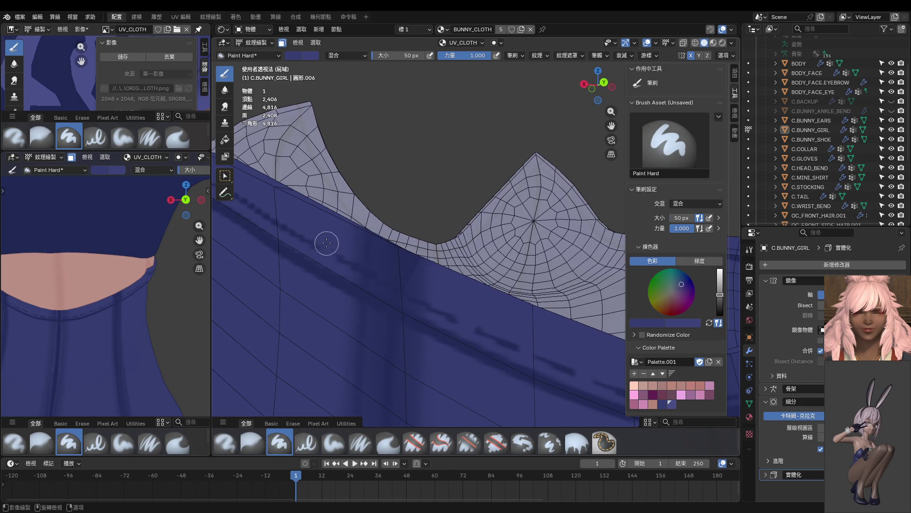
{"action": "middle_click_drag", "start_coordinate": [326, 243], "coordinate": [349, 270]}
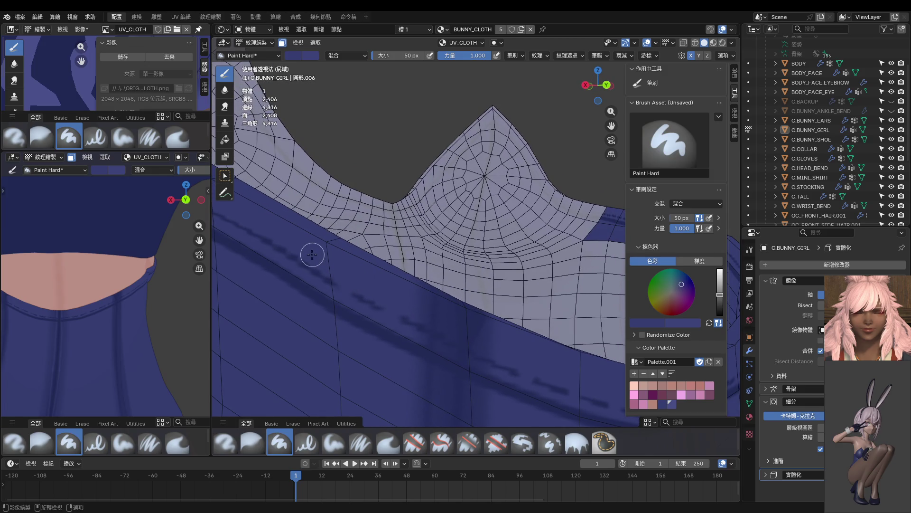
{"action": "mouse_move", "coordinate": [305, 264]}
{"action": "middle_mouse_down", "text": "shift"}
{"action": "mouse_move", "coordinate": [398, 286]}
{"action": "mouse_move", "coordinate": [431, 268]}
{"action": "mouse_move", "coordinate": [408, 271]}
{"action": "middle_mouse_up", "text": "shift"}
{"action": "key", "text": "f"}
{"action": "left_click", "coordinate": [361, 260]}
{"action": "left_click_drag", "start_coordinate": [332, 252], "coordinate": [375, 268]}
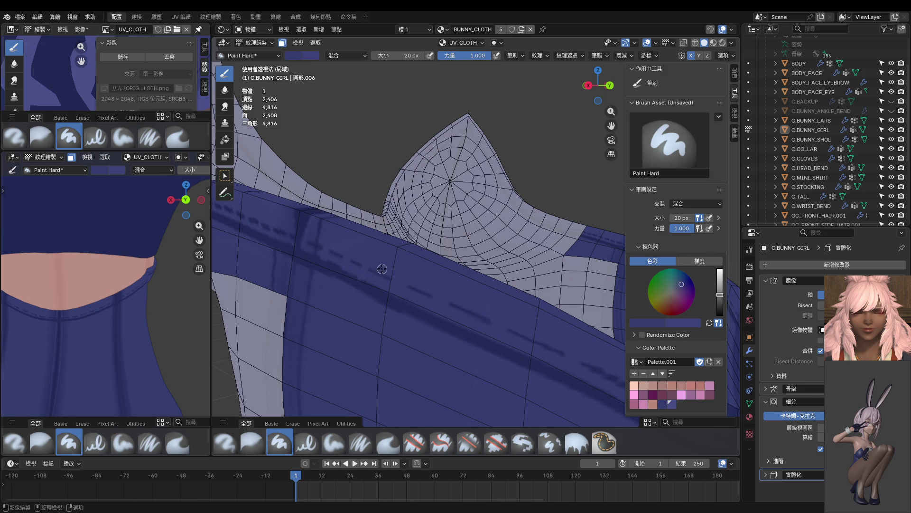
Step: Zoom in, set the brush to 18 px and keep its strength at 1.000
{"action": "mouse_move", "coordinate": [392, 292]}
{"action": "middle_mouse_down"}
{"action": "mouse_move", "coordinate": [461, 308]}
{"action": "mouse_move", "coordinate": [494, 287]}
{"action": "mouse_move", "coordinate": [472, 291]}
{"action": "middle_mouse_up"}
{"action": "scroll", "coordinate": [492, 294], "scroll_direction": "up", "scroll_amount": 2}
{"action": "key", "text": "bracketleft"}
{"action": "key", "text": "bracketleft"}
{"action": "key", "text": "bracketleft"}
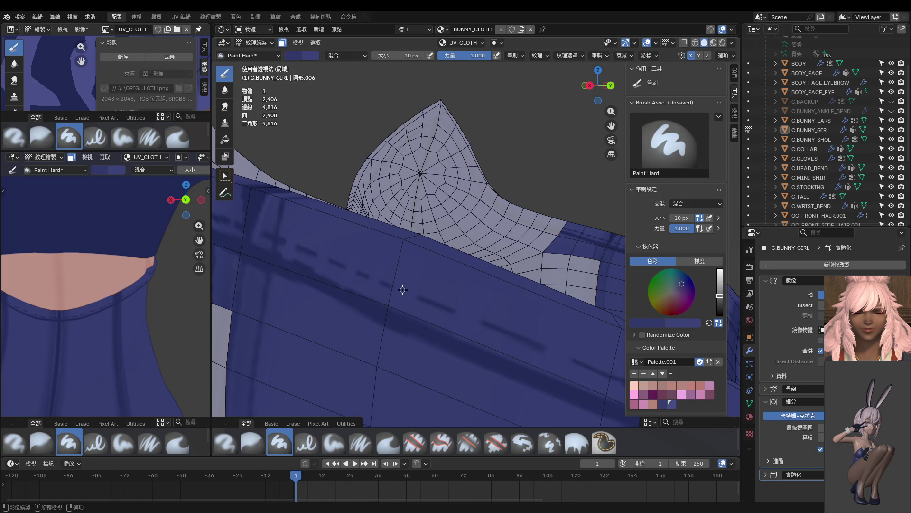
{"action": "key", "text": "bracketright"}
{"action": "key", "text": "bracketright"}
{"action": "key", "text": "bracketright"}
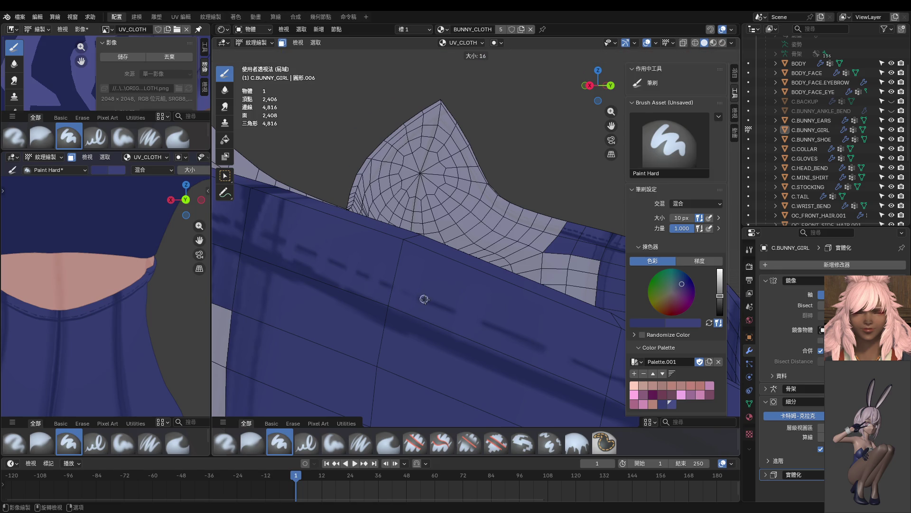
{"action": "key", "text": "shift+f"}
{"action": "left_click", "coordinate": [442, 304]}
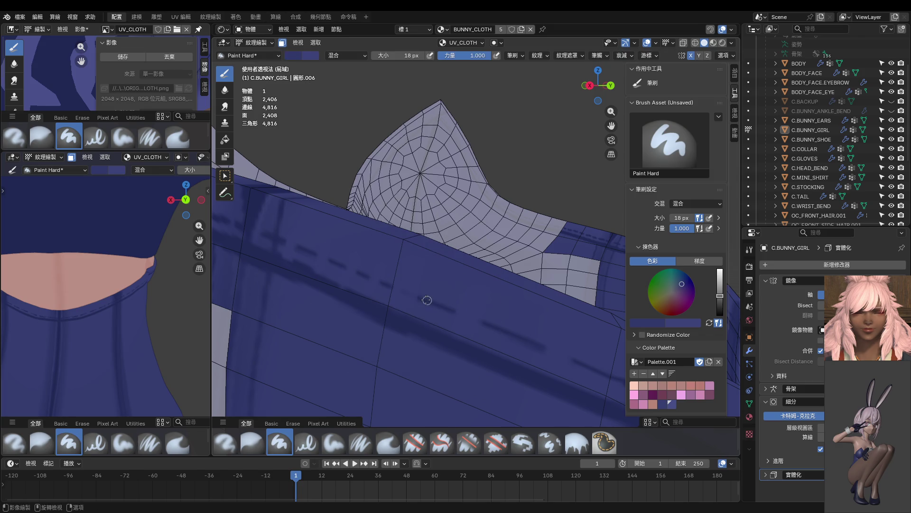
Step: Sample the cloth's blue and paint a dark stroke along the band seam
{"action": "key", "text": "s"}
{"action": "left_click_drag", "start_coordinate": [405, 291], "coordinate": [446, 309]}
{"action": "middle_click_drag", "start_coordinate": [443, 306], "coordinate": [431, 301]}
{"action": "middle_click_drag", "start_coordinate": [487, 324], "coordinate": [399, 299]}
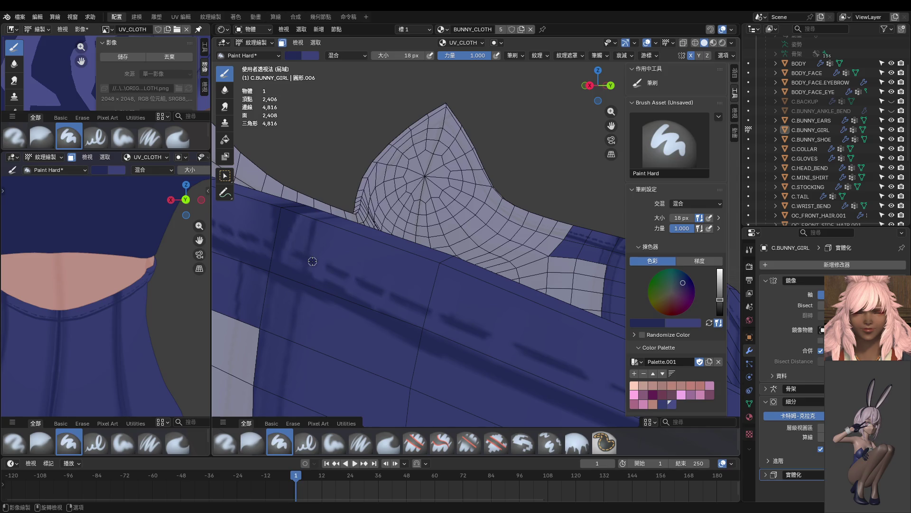
Step: Sample darker and lighter blues and paint lighter blue across a stitch dash
{"action": "key", "text": "s"}
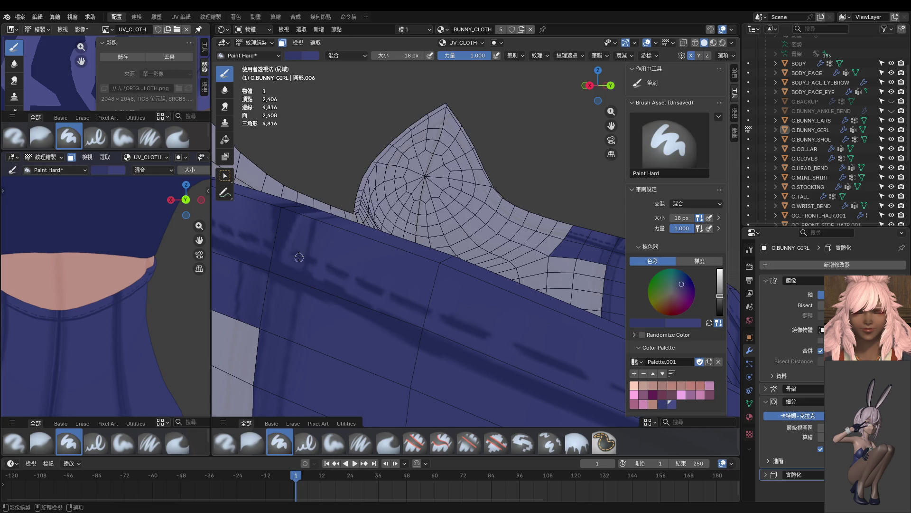
{"action": "middle_click_drag", "start_coordinate": [420, 303], "coordinate": [380, 269]}
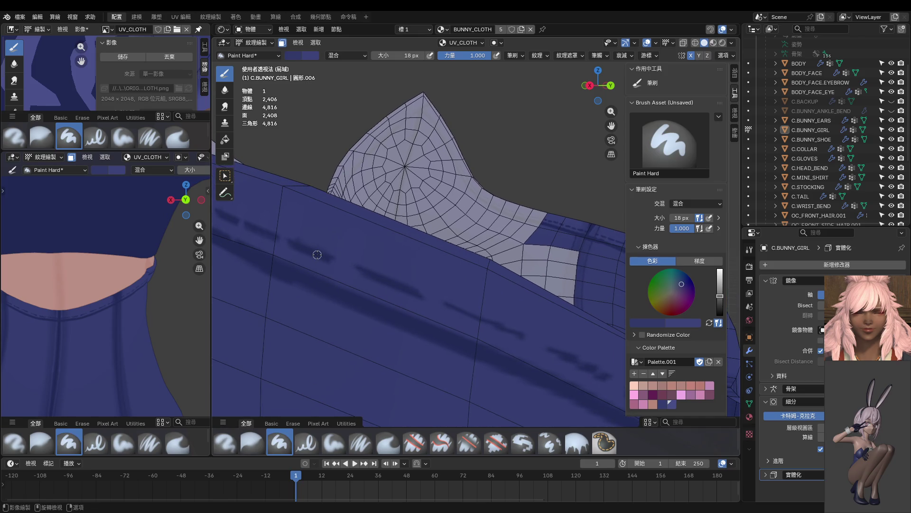
{"action": "key", "text": "s"}
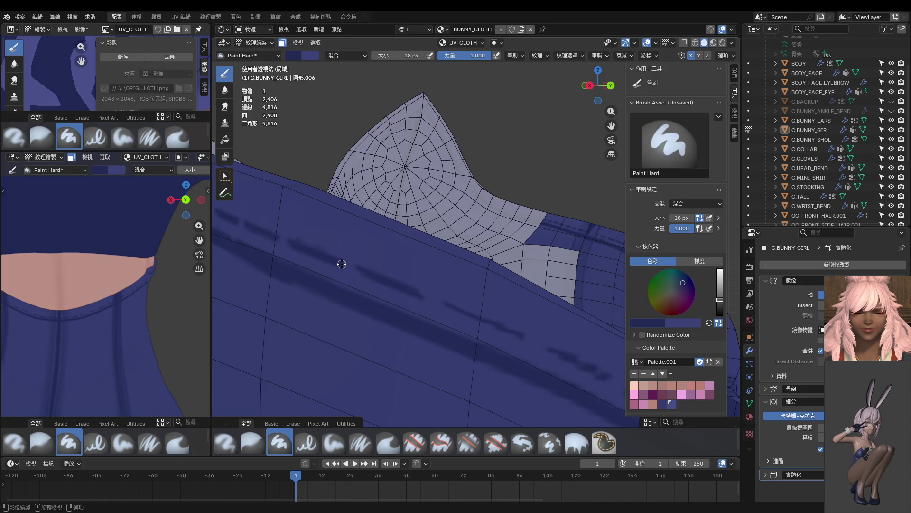
{"action": "key", "text": "s"}
{"action": "middle_click_drag", "start_coordinate": [311, 241], "coordinate": [364, 270]}
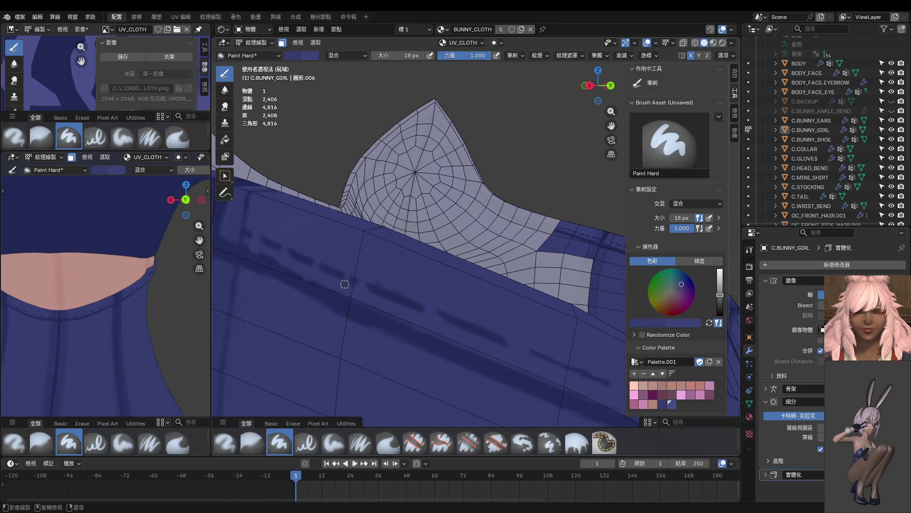
{"action": "key", "text": "s"}
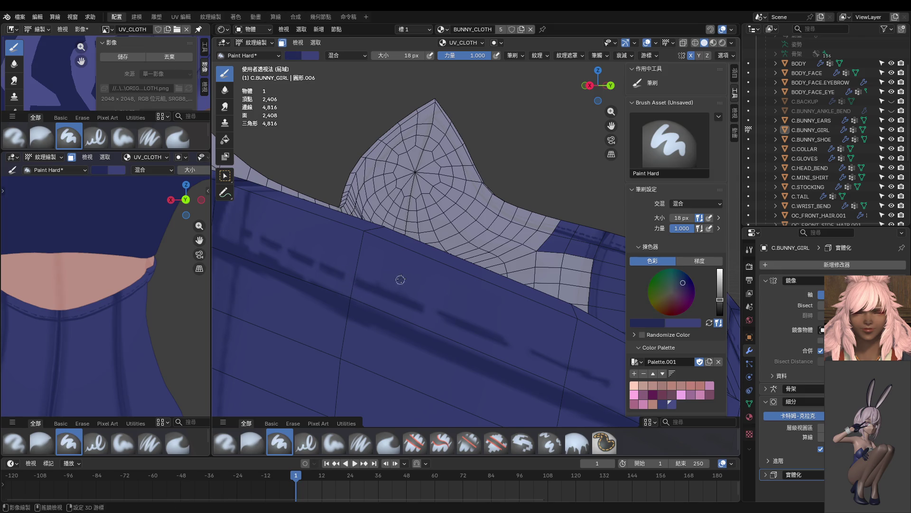
{"action": "key", "text": "s"}
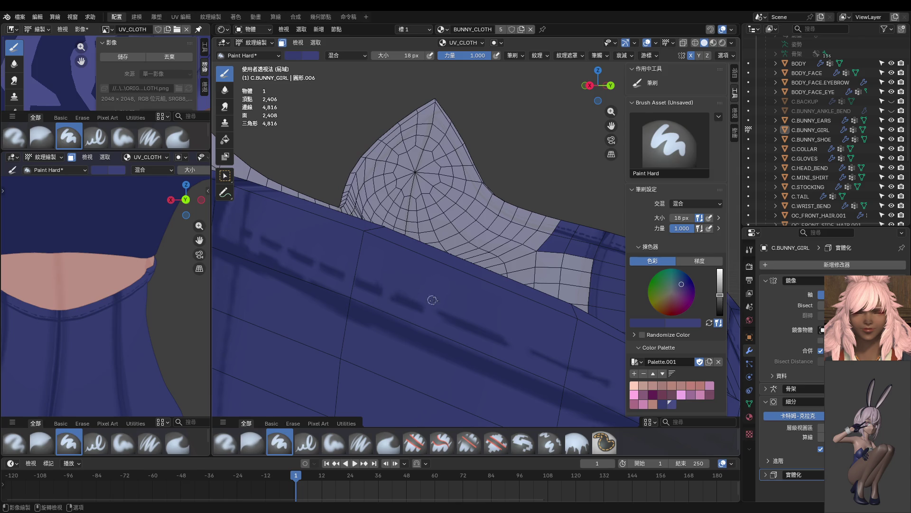
{"action": "left_click_drag", "start_coordinate": [476, 314], "coordinate": [458, 332]}
Step: Resample a darker blue and paint a continuous dark fold along the band edge
{"action": "middle_click_drag", "start_coordinate": [472, 312], "coordinate": [395, 273]}
{"action": "key", "text": "s"}
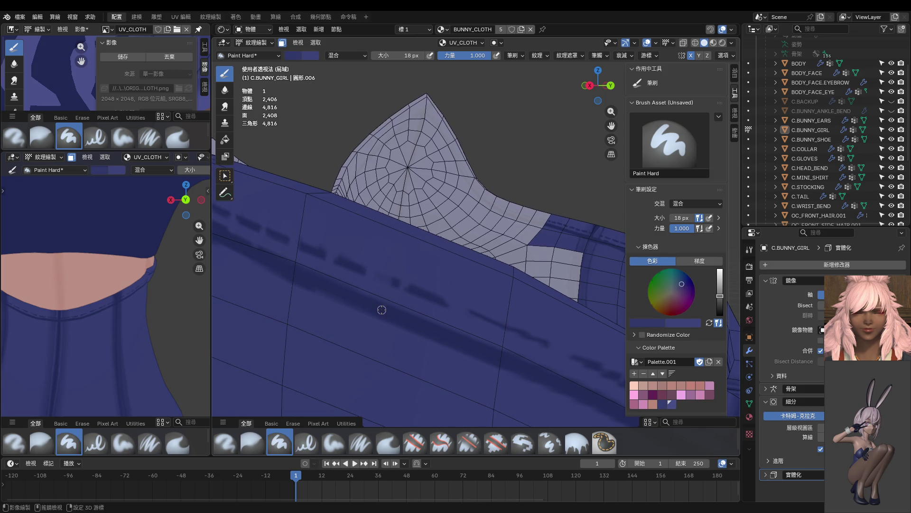
{"action": "key", "text": "s"}
{"action": "middle_click_drag", "start_coordinate": [395, 281], "coordinate": [380, 286]}
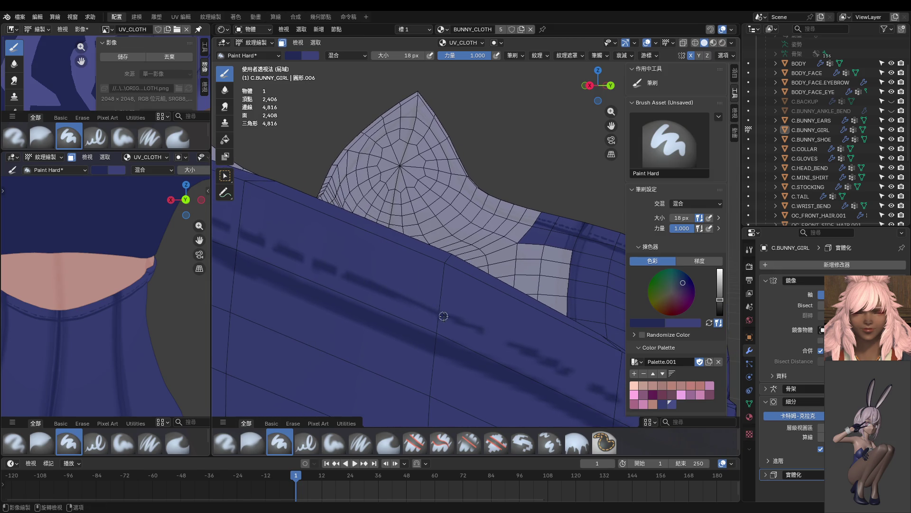
{"action": "middle_click_drag", "start_coordinate": [466, 322], "coordinate": [336, 265]}
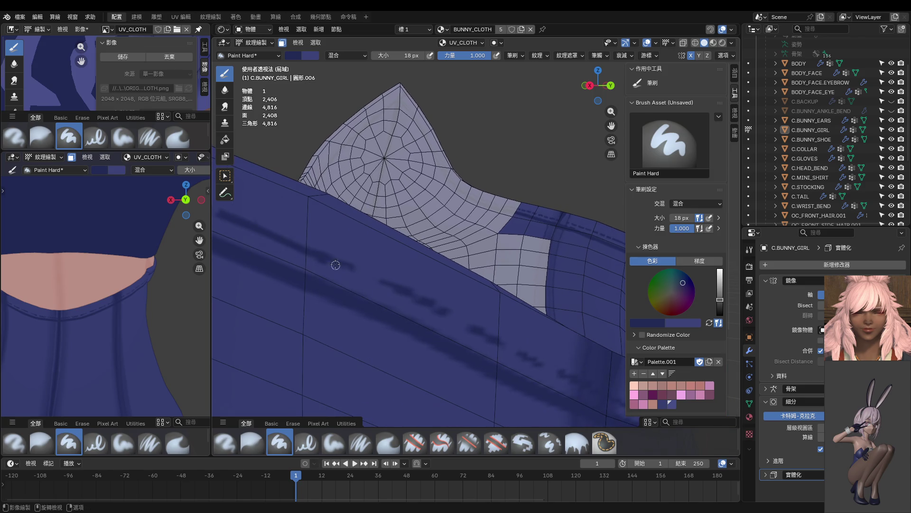
{"action": "mouse_move", "coordinate": [440, 309]}
{"action": "middle_mouse_down"}
{"action": "mouse_move", "coordinate": [375, 283]}
{"action": "mouse_move", "coordinate": [307, 215]}
{"action": "middle_mouse_up"}
{"action": "mouse_move", "coordinate": [315, 220]}
{"action": "left_mouse_down"}
{"action": "mouse_move", "coordinate": [303, 211]}
{"action": "mouse_move", "coordinate": [414, 279]}
{"action": "left_mouse_up"}
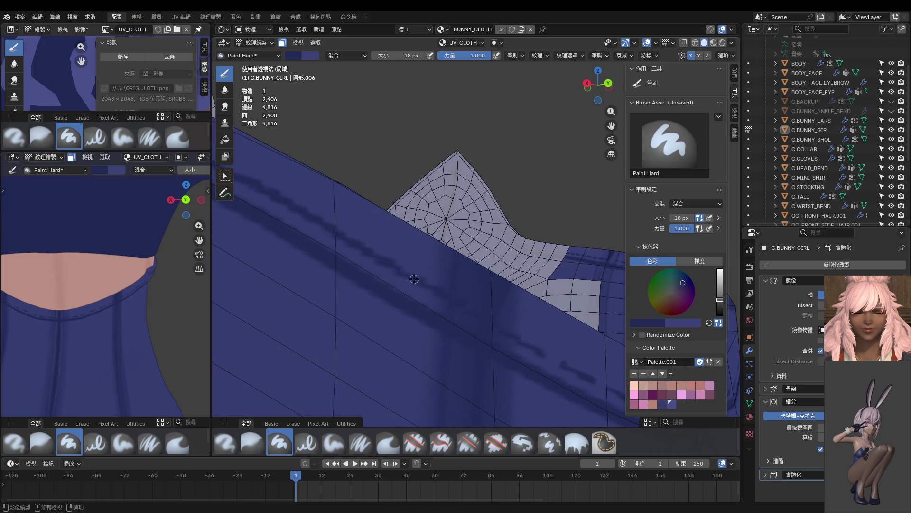
Step: Darken the fold stroke further along the band and check the seam
{"action": "middle_click_drag", "start_coordinate": [471, 313], "coordinate": [338, 259]}
{"action": "middle_click_drag", "start_coordinate": [401, 302], "coordinate": [313, 273]}
{"action": "mouse_move", "coordinate": [437, 320]}
{"action": "middle_mouse_down"}
{"action": "mouse_move", "coordinate": [342, 290]}
{"action": "mouse_move", "coordinate": [361, 302]}
{"action": "middle_mouse_up"}
{"action": "left_click_drag", "start_coordinate": [475, 331], "coordinate": [504, 333]}
{"action": "middle_click_drag", "start_coordinate": [450, 322], "coordinate": [400, 315]}
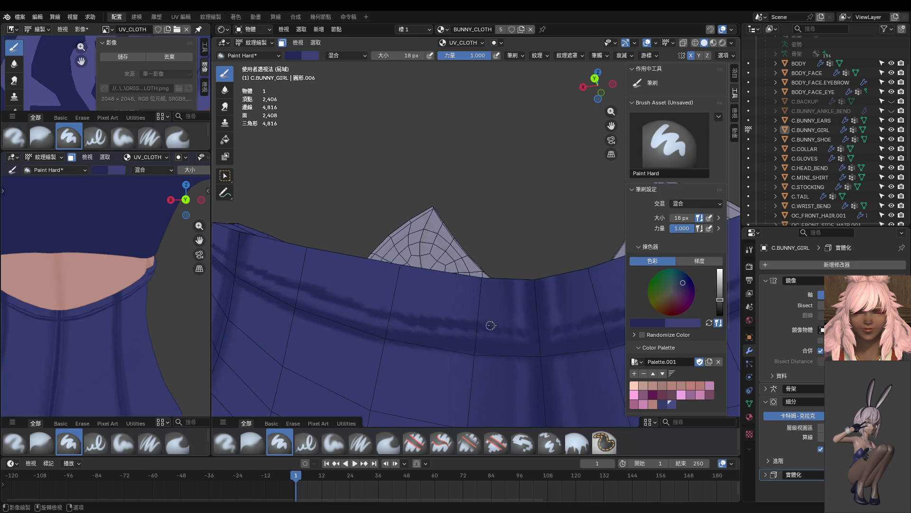
Step: Widen the left paint view and rotate it toward the band's mesh edge
{"action": "middle_click_drag", "start_coordinate": [534, 325], "coordinate": [471, 310]}
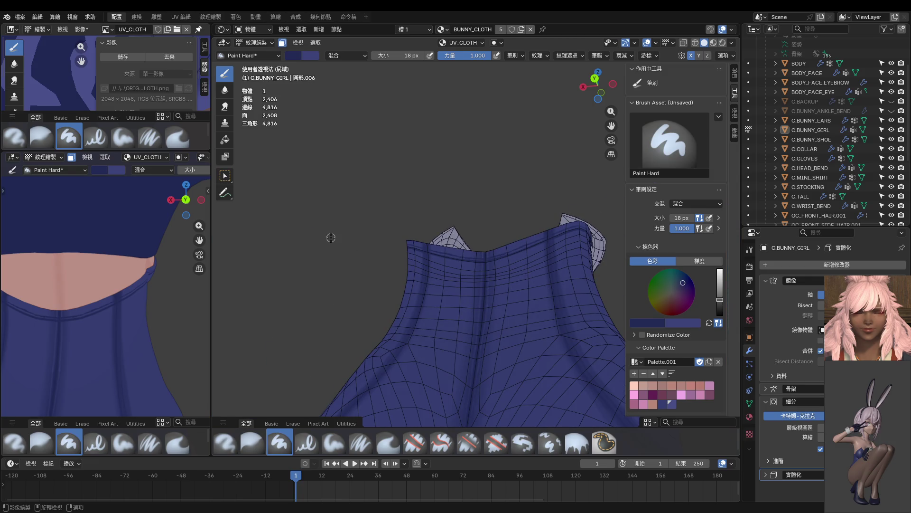
{"action": "scroll", "coordinate": [121, 318], "scroll_direction": "up", "scroll_amount": 3}
{"action": "scroll", "coordinate": [129, 272], "scroll_direction": "up", "scroll_amount": 1}
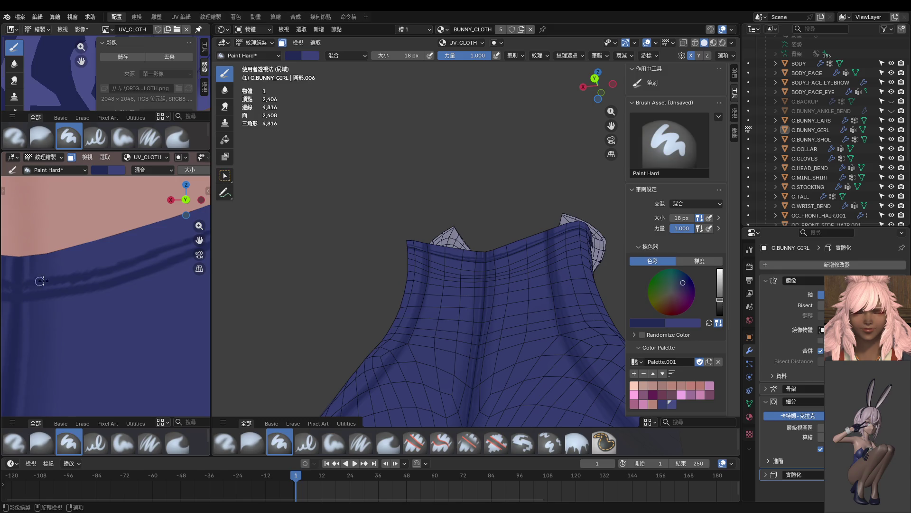
{"action": "left_click_drag", "start_coordinate": [209, 304], "coordinate": [355, 304]}
{"action": "mouse_move", "coordinate": [264, 295]}
{"action": "middle_mouse_down"}
{"action": "mouse_move", "coordinate": [224, 314]}
{"action": "mouse_move", "coordinate": [128, 307]}
{"action": "mouse_move", "coordinate": [212, 308]}
{"action": "mouse_move", "coordinate": [250, 321]}
{"action": "middle_mouse_up"}
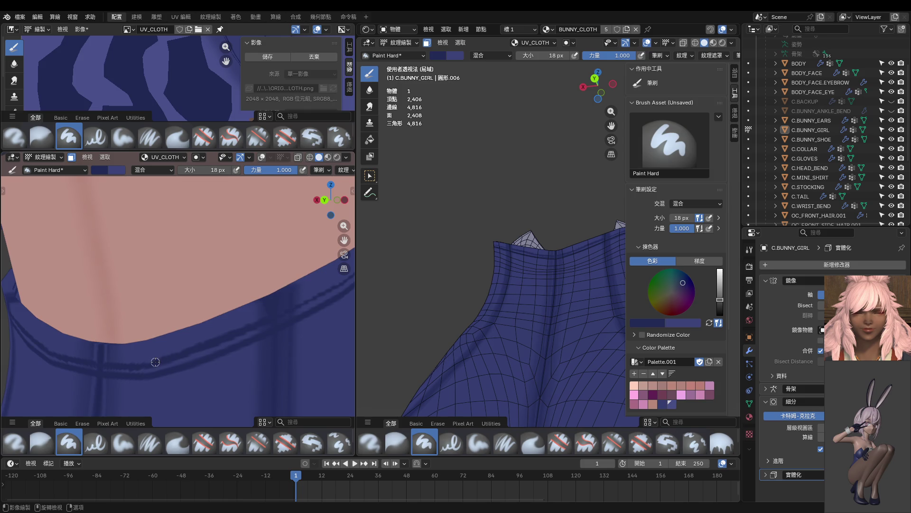
{"action": "middle_click_drag", "start_coordinate": [140, 364], "coordinate": [167, 340]}
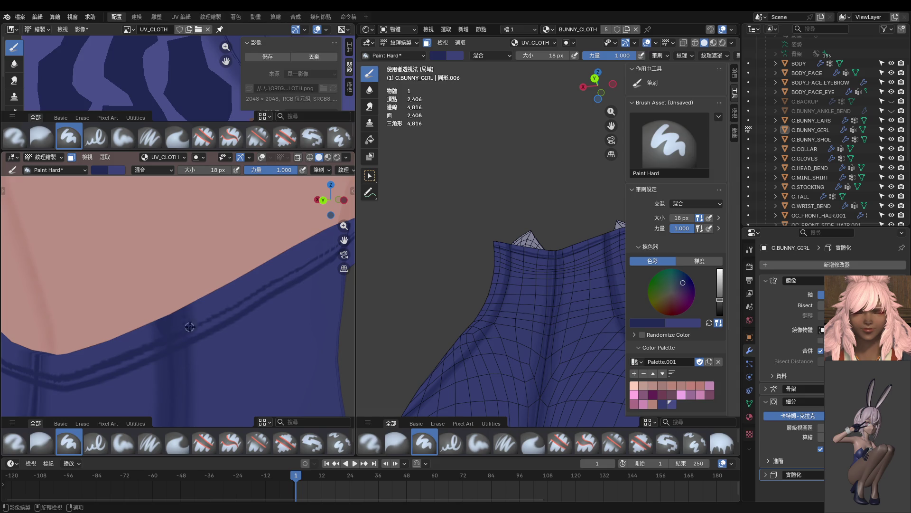
Step: Paint a darker 18 px stitch line along the band and review it from several angles
{"action": "scroll", "coordinate": [187, 328], "scroll_direction": "up", "scroll_amount": 2}
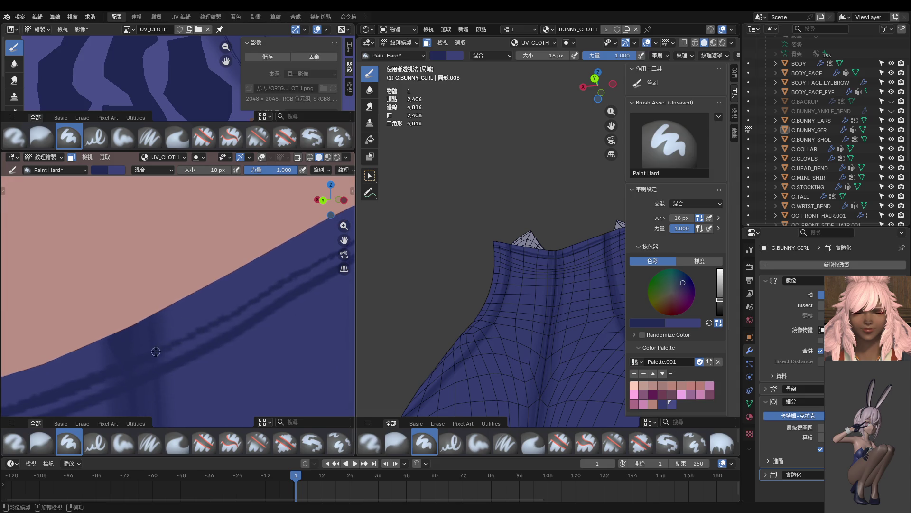
{"action": "scroll", "coordinate": [164, 345], "scroll_direction": "up", "scroll_amount": 2}
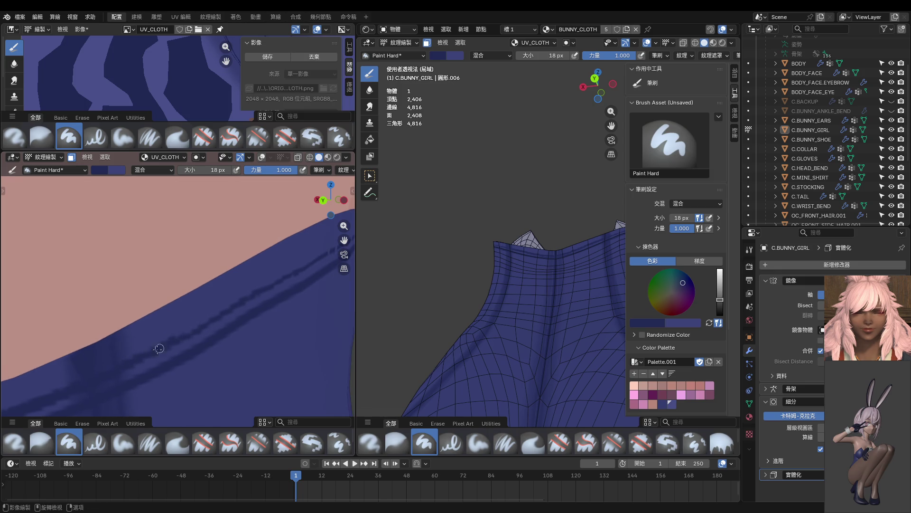
{"action": "scroll", "coordinate": [236, 305], "scroll_direction": "down", "scroll_amount": 1}
{"action": "left_click_drag", "start_coordinate": [141, 360], "coordinate": [291, 275]}
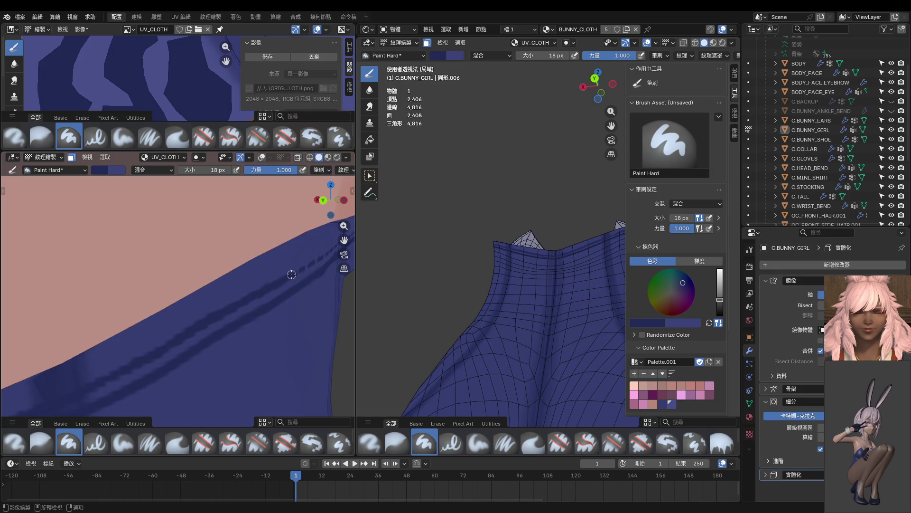
{"action": "middle_click_drag", "start_coordinate": [294, 271], "coordinate": [176, 279]}
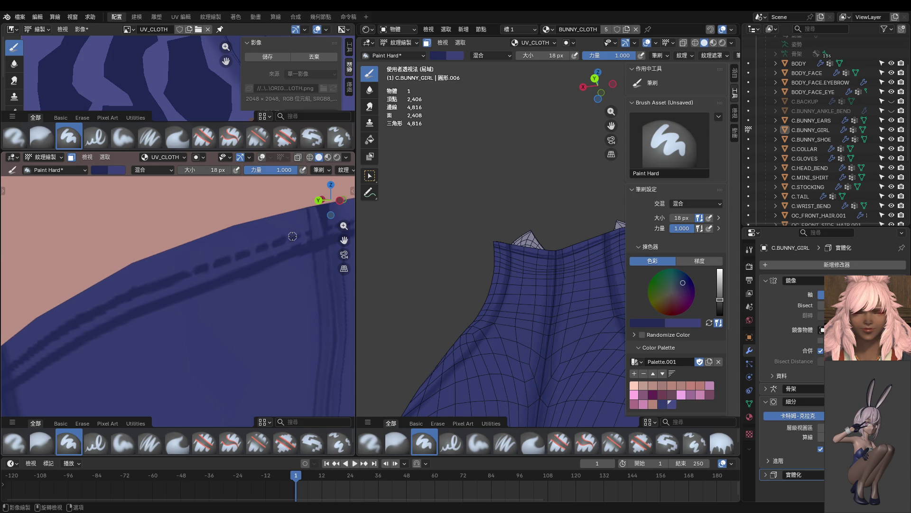
{"action": "middle_click_drag", "start_coordinate": [298, 234], "coordinate": [220, 252]}
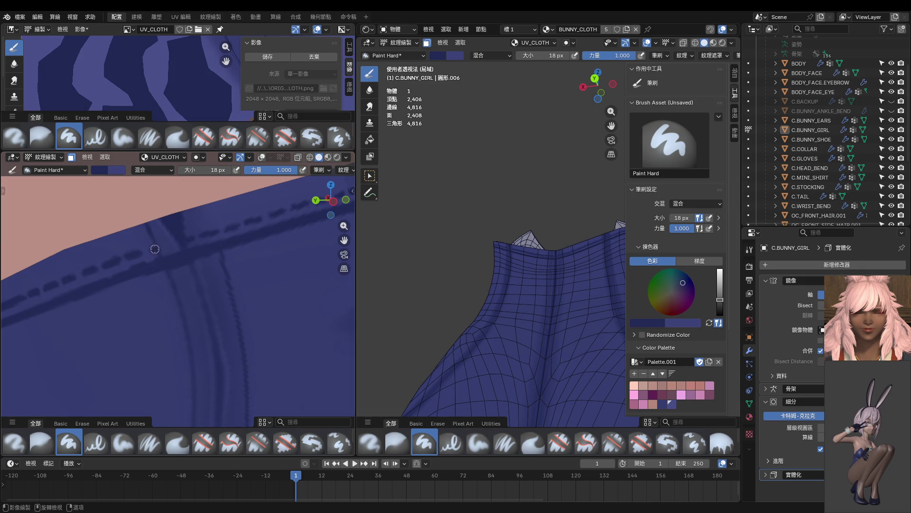
{"action": "scroll", "coordinate": [183, 258], "scroll_direction": "down", "scroll_amount": 5}
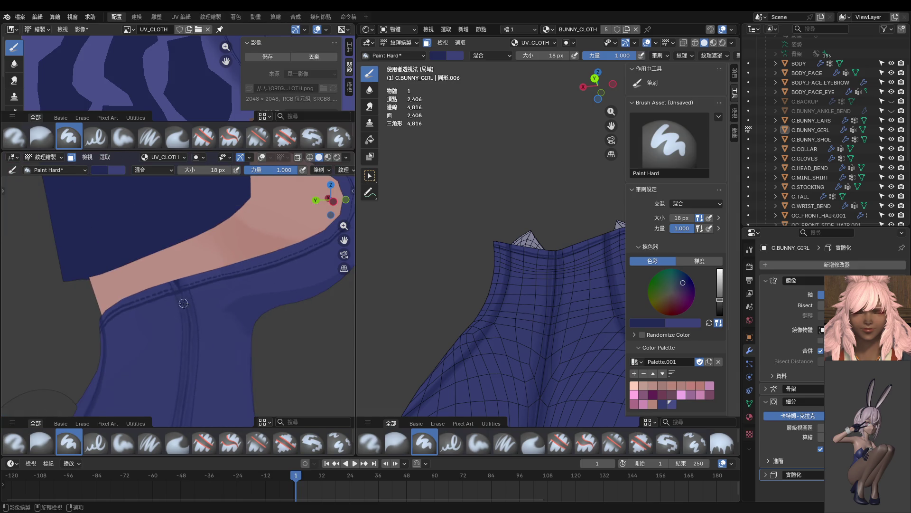
{"action": "mouse_move", "coordinate": [531, 290]}
{"action": "middle_mouse_down"}
{"action": "mouse_move", "coordinate": [498, 290]}
{"action": "mouse_move", "coordinate": [503, 313]}
{"action": "mouse_move", "coordinate": [496, 311]}
{"action": "mouse_move", "coordinate": [514, 259]}
{"action": "mouse_move", "coordinate": [493, 261]}
{"action": "middle_mouse_up"}
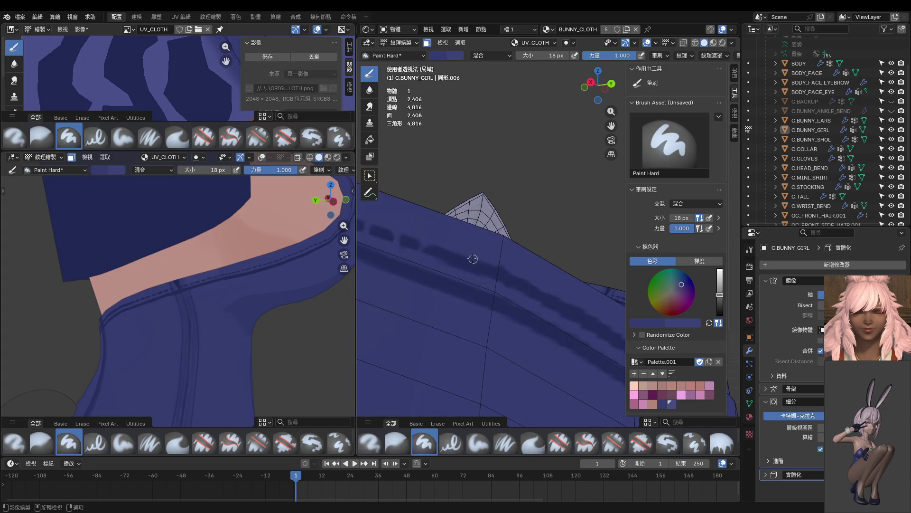
Step: Add one more dark stitch dash on the seam and follow the stitches around the band
{"action": "left_click", "coordinate": [462, 253]}
{"action": "mouse_move", "coordinate": [490, 262]}
{"action": "middle_mouse_down"}
{"action": "mouse_move", "coordinate": [463, 261]}
{"action": "mouse_move", "coordinate": [464, 250]}
{"action": "mouse_move", "coordinate": [445, 242]}
{"action": "middle_mouse_up"}
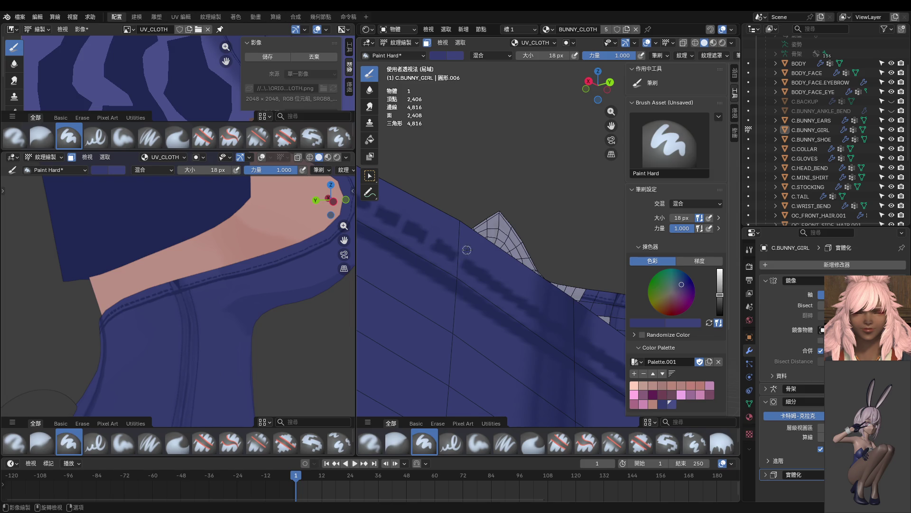
{"action": "middle_click_drag", "start_coordinate": [496, 272], "coordinate": [458, 254]}
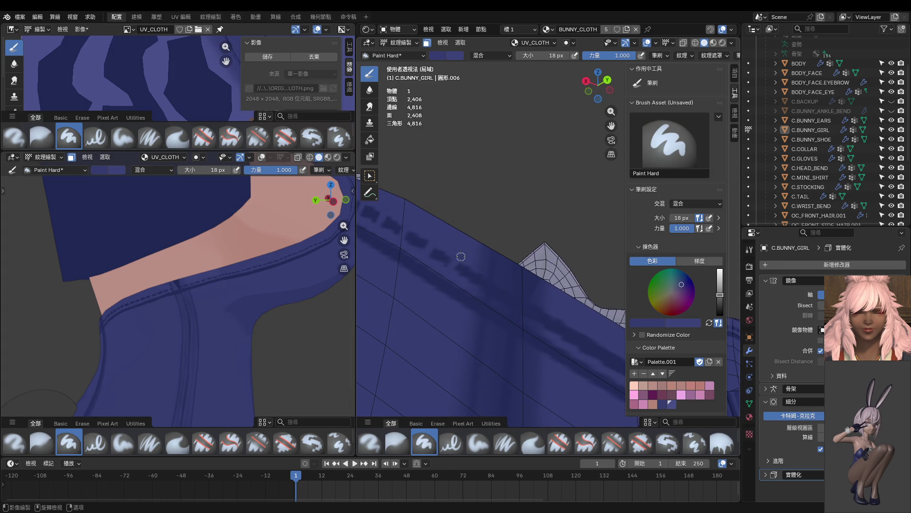
{"action": "mouse_move", "coordinate": [503, 294]}
{"action": "middle_mouse_down"}
{"action": "mouse_move", "coordinate": [488, 288]}
{"action": "mouse_move", "coordinate": [499, 291]}
{"action": "middle_mouse_up"}
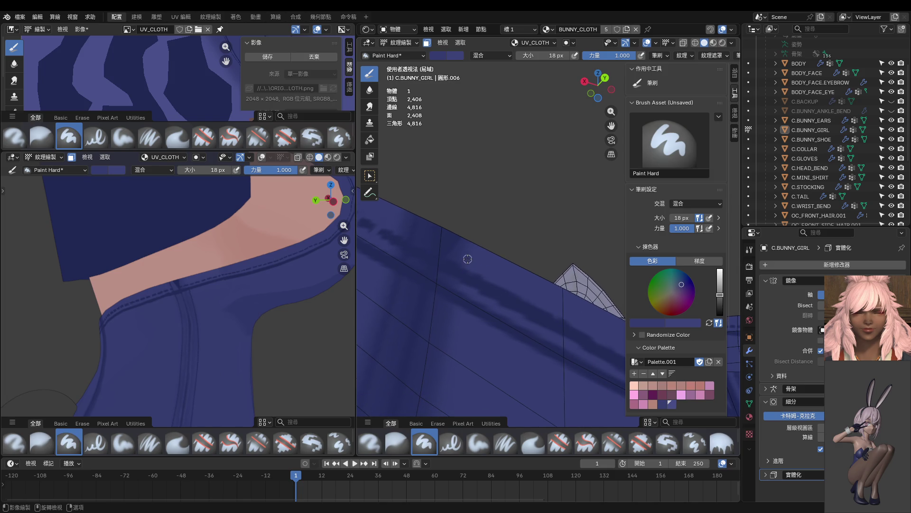
{"action": "middle_click_drag", "start_coordinate": [490, 285], "coordinate": [454, 272]}
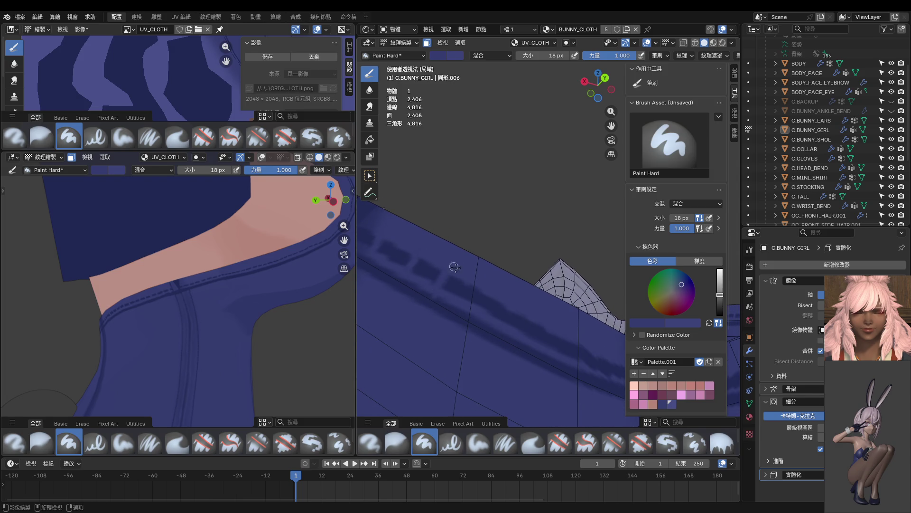
{"action": "middle_click_drag", "start_coordinate": [484, 290], "coordinate": [451, 271]}
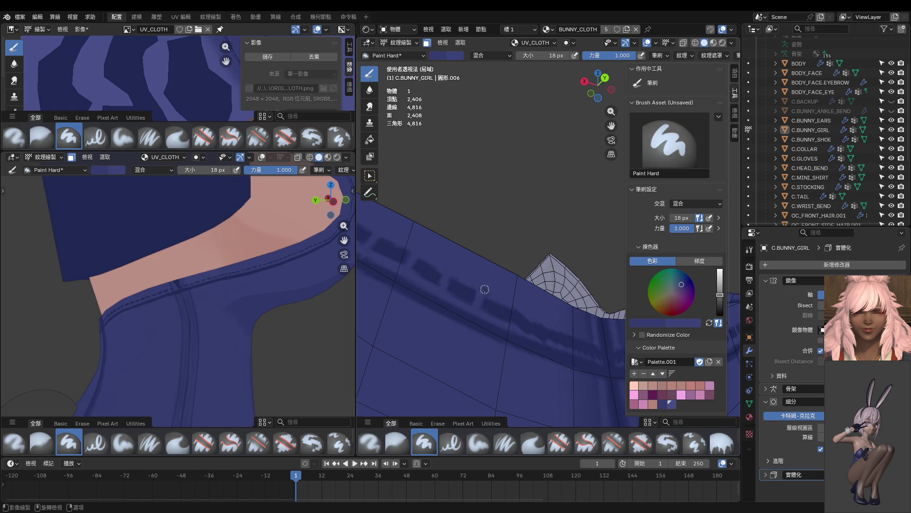
{"action": "middle_click_drag", "start_coordinate": [510, 316], "coordinate": [475, 287]}
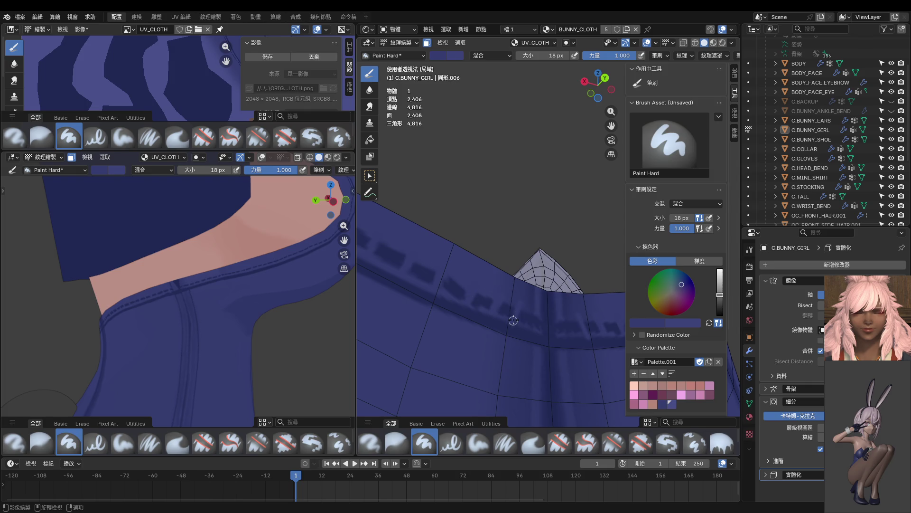
{"action": "middle_click_drag", "start_coordinate": [522, 303], "coordinate": [485, 305]}
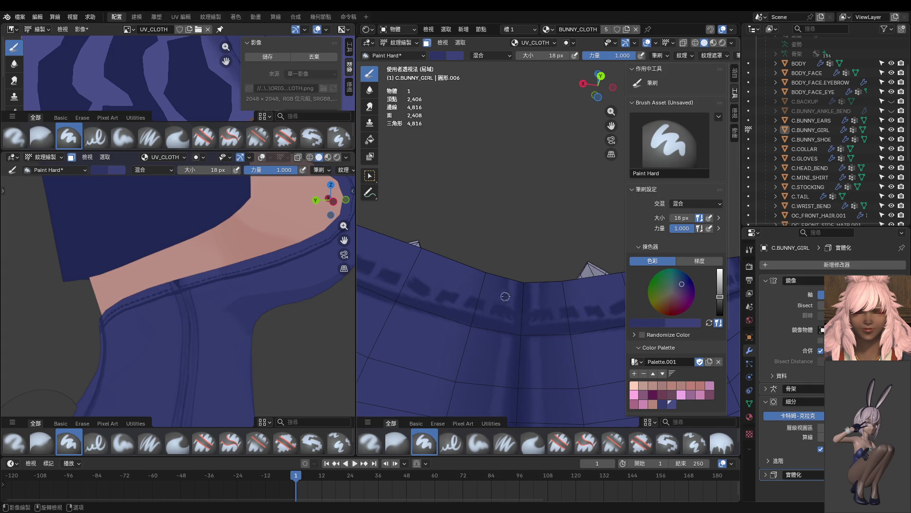
Step: Pull back and reorient both views to show the whole garment and its inner faces
{"action": "scroll", "coordinate": [503, 296], "scroll_direction": "down", "scroll_amount": 5}
{"action": "middle_click_drag", "start_coordinate": [515, 301], "coordinate": [508, 302]}
{"action": "middle_click_drag", "start_coordinate": [262, 321], "coordinate": [264, 335]}
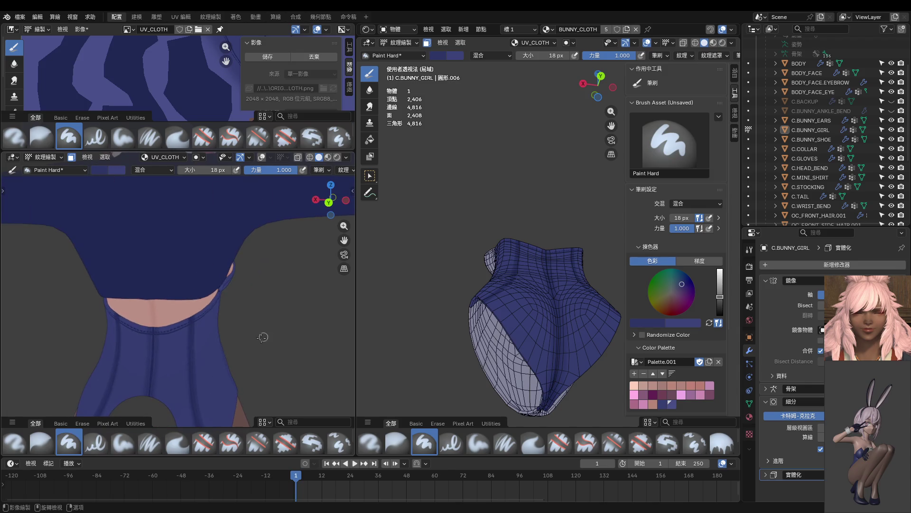
{"action": "middle_click_drag", "start_coordinate": [183, 349], "coordinate": [221, 355]}
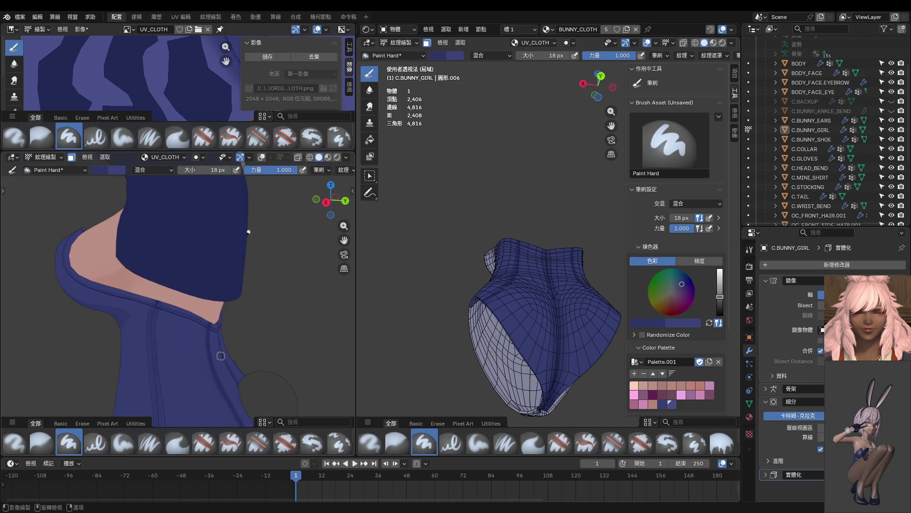
{"action": "middle_click_drag", "start_coordinate": [473, 304], "coordinate": [538, 328]}
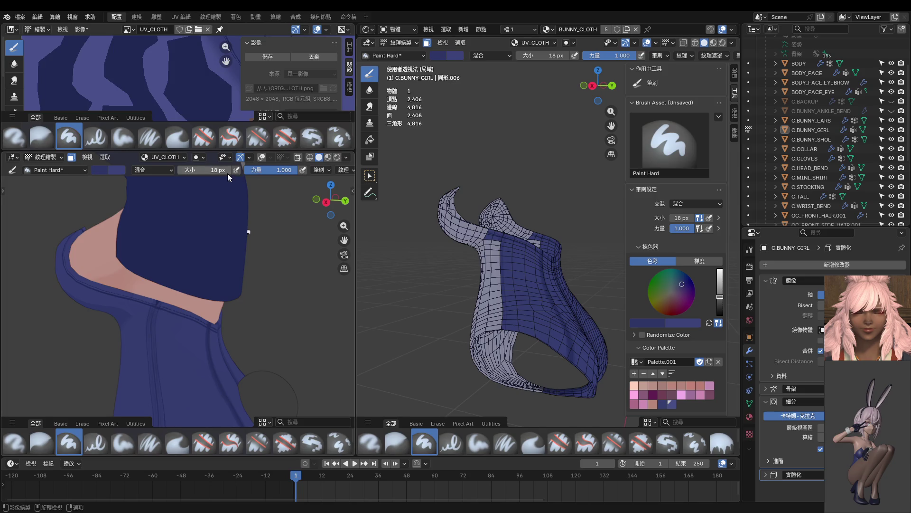
Step: Switch to the Blur brush at 30 px and soften the band's top edge
{"action": "left_click", "coordinate": [370, 93]}
{"action": "scroll", "coordinate": [418, 240], "scroll_direction": "up", "scroll_amount": 5}
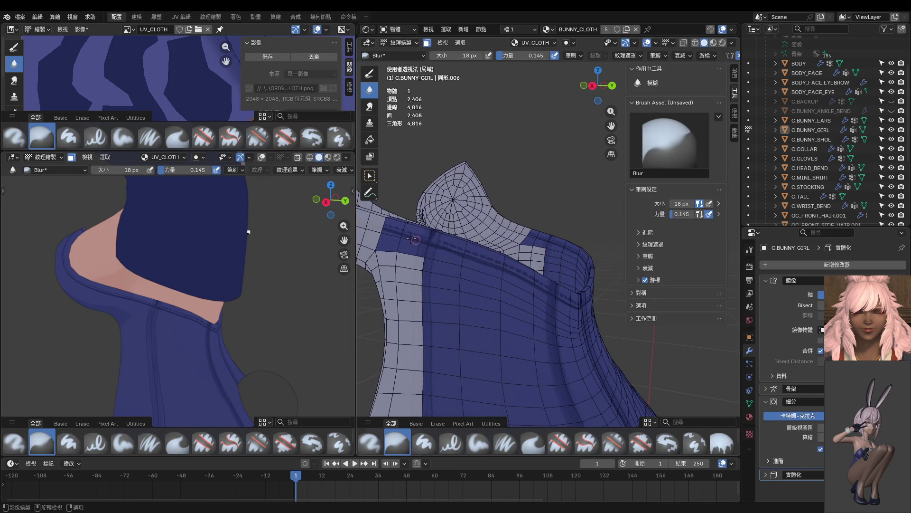
{"action": "key", "text": "bracketright"}
{"action": "key", "text": "bracketright"}
{"action": "key", "text": "bracketright"}
{"action": "mouse_move", "coordinate": [386, 231]}
{"action": "left_mouse_down"}
{"action": "mouse_move", "coordinate": [550, 286]}
{"action": "mouse_move", "coordinate": [499, 270]}
{"action": "mouse_move", "coordinate": [542, 295]}
{"action": "mouse_move", "coordinate": [532, 281]}
{"action": "mouse_move", "coordinate": [463, 247]}
{"action": "mouse_move", "coordinate": [522, 280]}
{"action": "left_mouse_up"}
Step: Enlarge the blur to 44 px, blur along the seam, and raise strength to 0.461
{"action": "middle_click_drag", "start_coordinate": [515, 281], "coordinate": [472, 275]}
{"action": "key", "text": "f"}
{"action": "left_click", "coordinate": [474, 276]}
{"action": "mouse_move", "coordinate": [542, 292]}
{"action": "left_mouse_down"}
{"action": "mouse_move", "coordinate": [401, 230]}
{"action": "mouse_move", "coordinate": [502, 272]}
{"action": "left_mouse_up"}
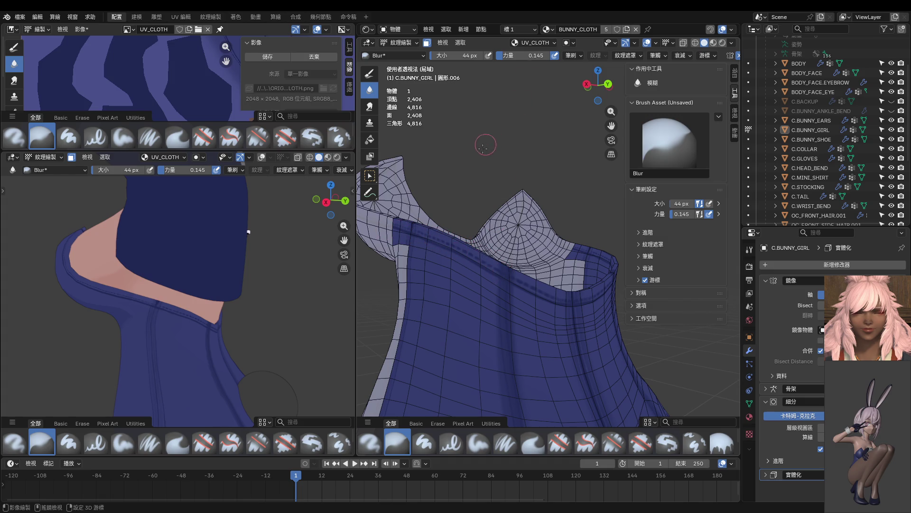
{"action": "key", "text": "shift+f"}
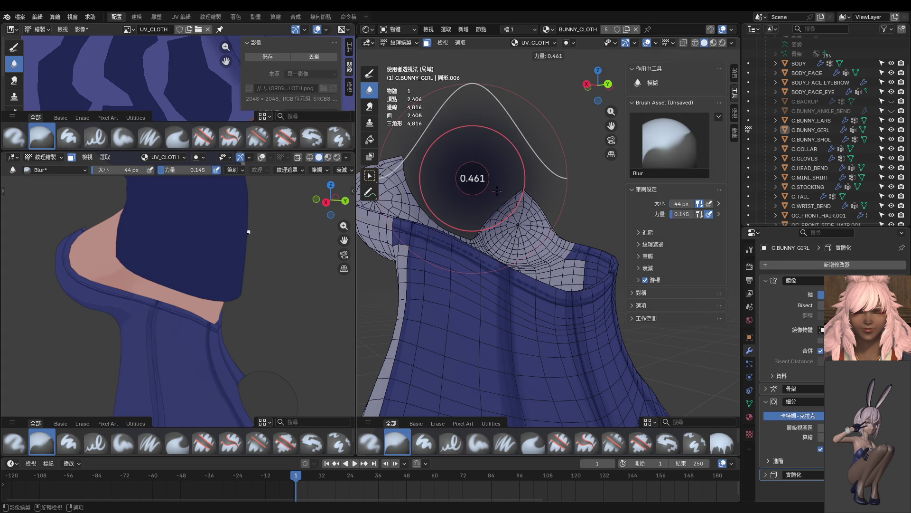
{"action": "left_click", "coordinate": [497, 191]}
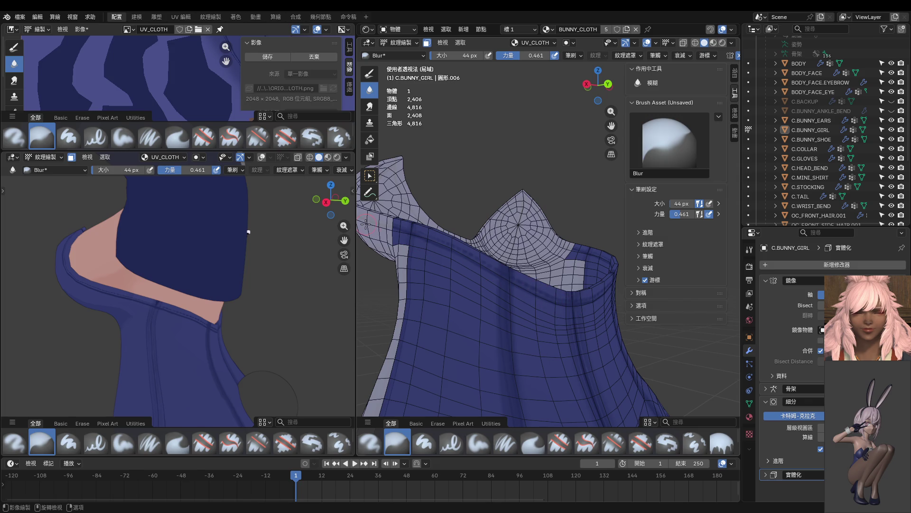
Step: Review the band, waist and back from both views, then reselect the Paint Hard brush
{"action": "middle_click_drag", "start_coordinate": [366, 223], "coordinate": [384, 256]}
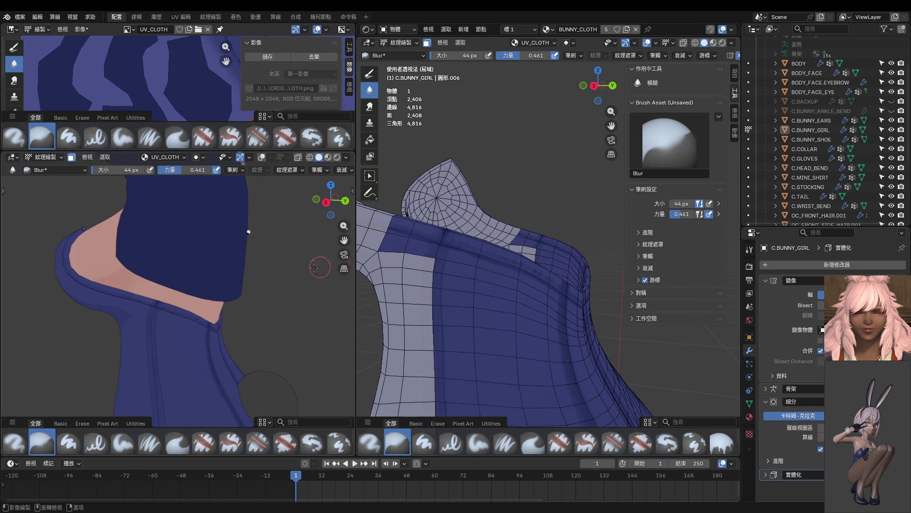
{"action": "scroll", "coordinate": [244, 285], "scroll_direction": "up", "scroll_amount": 3}
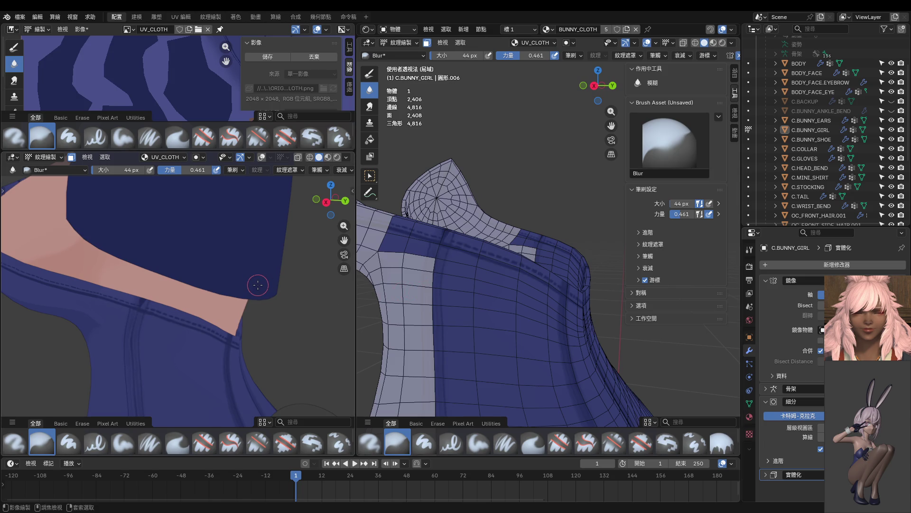
{"action": "middle_click_drag", "start_coordinate": [456, 301], "coordinate": [440, 269]}
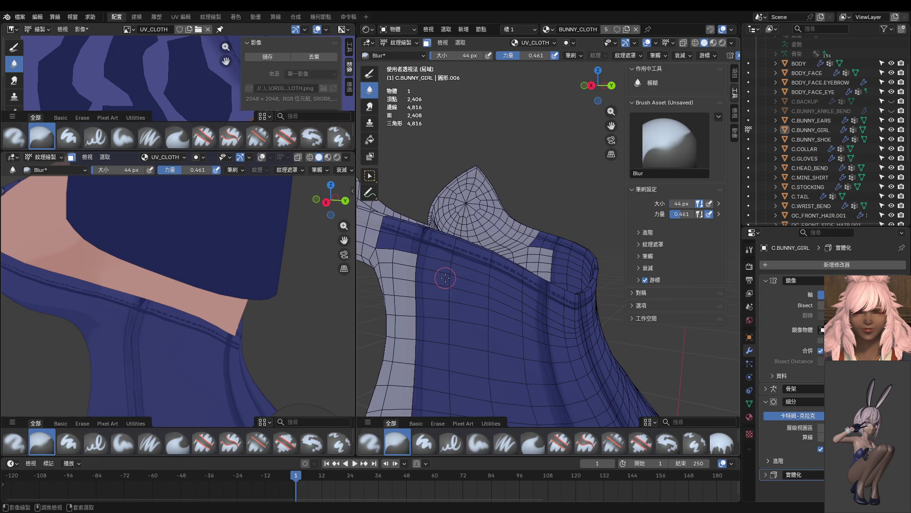
{"action": "middle_click_drag", "start_coordinate": [334, 301], "coordinate": [232, 278]}
{"action": "middle_click_drag", "start_coordinate": [527, 307], "coordinate": [491, 300]}
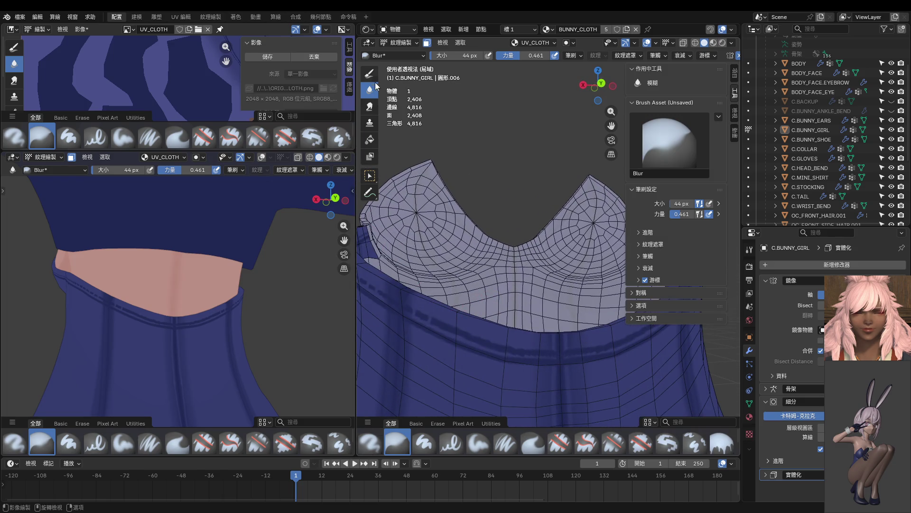
{"action": "left_click", "coordinate": [369, 73]}
Step: Zoom in on the waistband and set the brush size to 26 px
{"action": "middle_click_drag", "start_coordinate": [458, 323], "coordinate": [462, 312]}
{"action": "scroll", "coordinate": [463, 311], "scroll_direction": "up", "scroll_amount": 2}
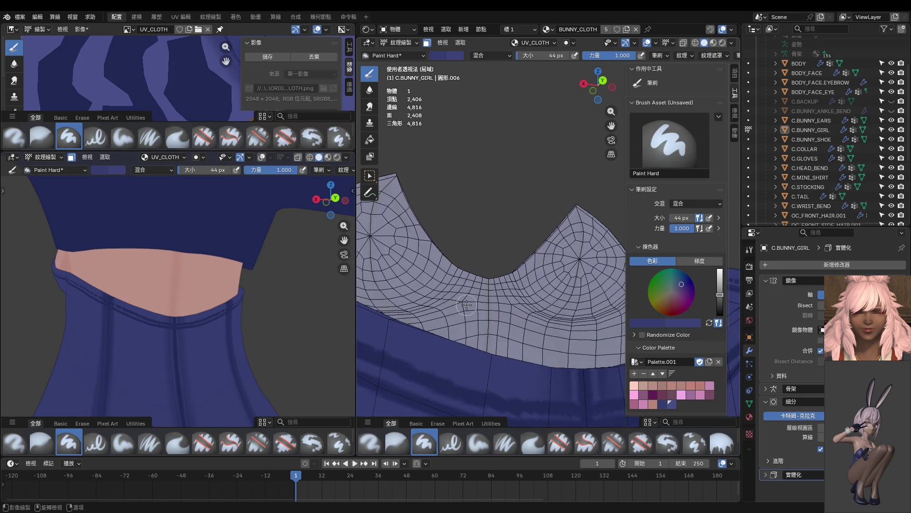
{"action": "scroll", "coordinate": [467, 306], "scroll_direction": "up", "scroll_amount": 2}
{"action": "left_click", "coordinate": [466, 279]}
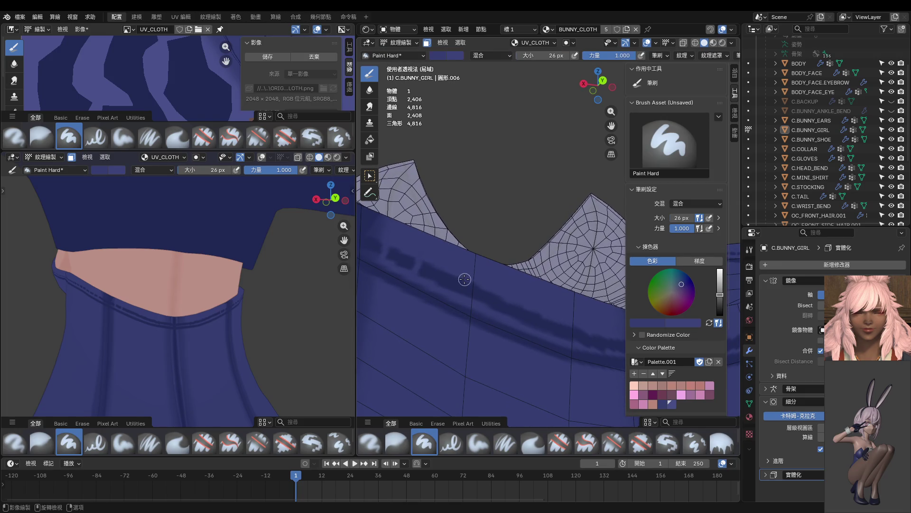
Step: Paint darker marks over the waistband's light streak, then select the Blur brush
{"action": "middle_click_drag", "start_coordinate": [495, 306], "coordinate": [418, 268]}
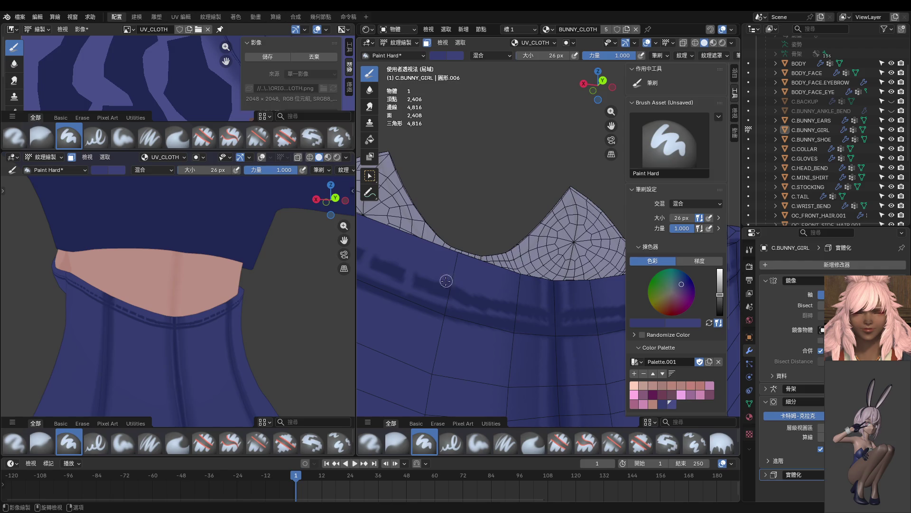
{"action": "middle_click_drag", "start_coordinate": [442, 299], "coordinate": [427, 283]}
{"action": "mouse_move", "coordinate": [427, 282]}
{"action": "left_mouse_down"}
{"action": "mouse_move", "coordinate": [457, 283]}
{"action": "mouse_move", "coordinate": [453, 296]}
{"action": "mouse_move", "coordinate": [480, 284]}
{"action": "left_mouse_up"}
{"action": "key", "text": "s"}
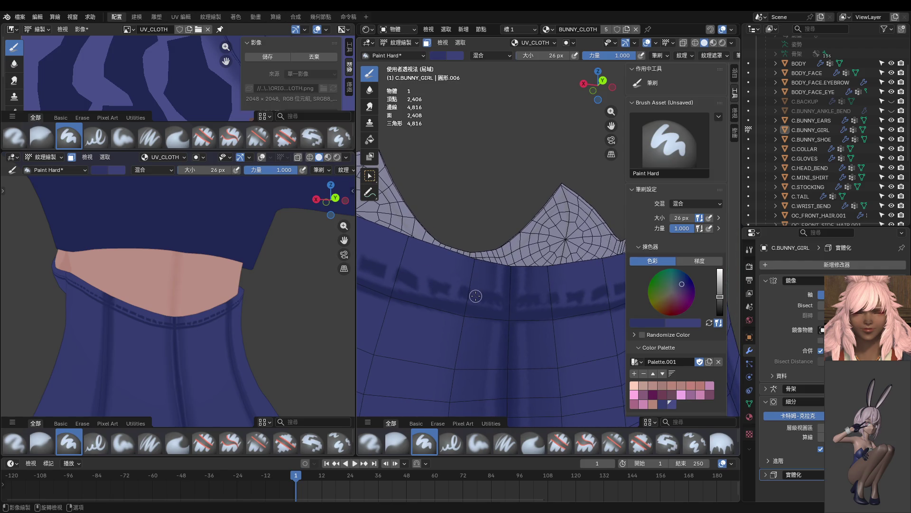
{"action": "middle_click_drag", "start_coordinate": [484, 299], "coordinate": [514, 298]}
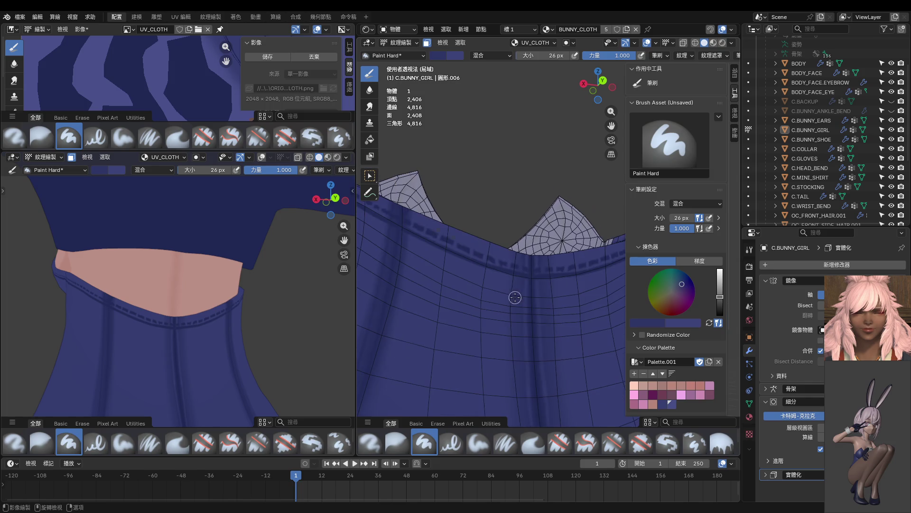
{"action": "left_click", "coordinate": [365, 94]}
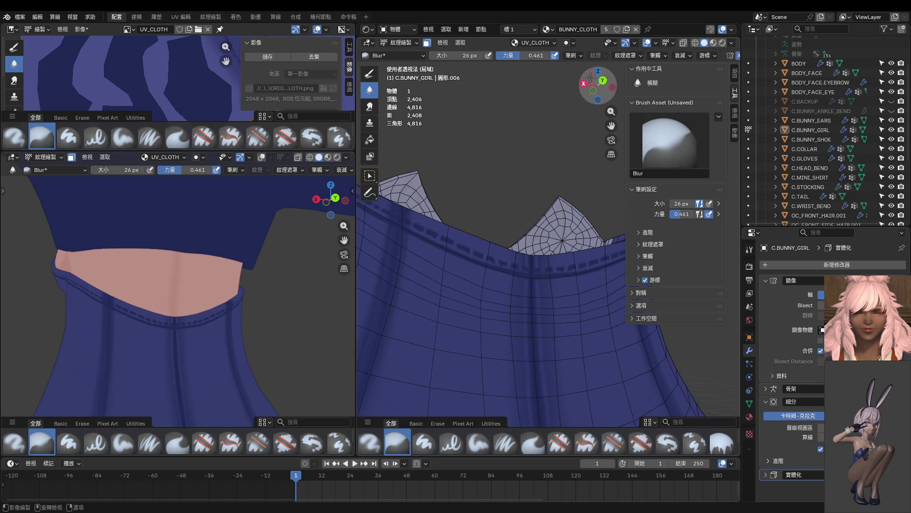
Step: Choose a smoother falloff preset and set the blur brush to 86 px
{"action": "left_click", "coordinate": [679, 55]}
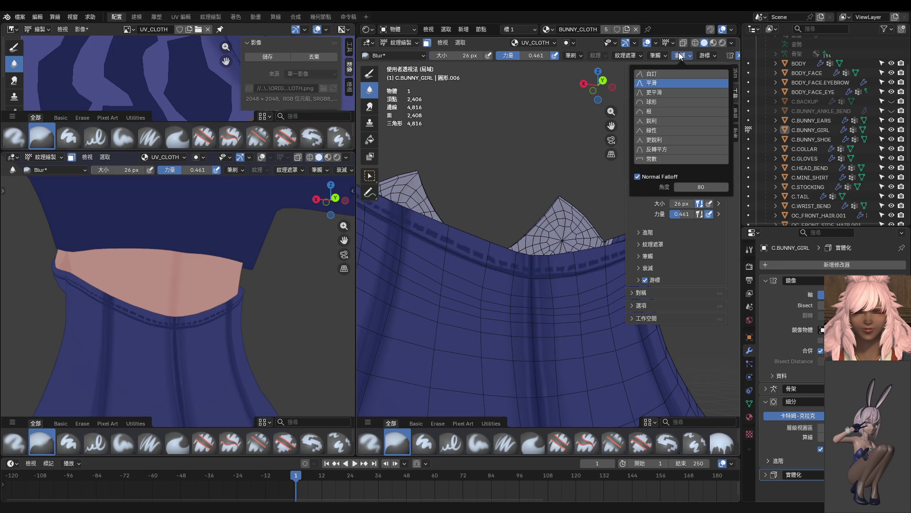
{"action": "left_click", "coordinate": [662, 94]}
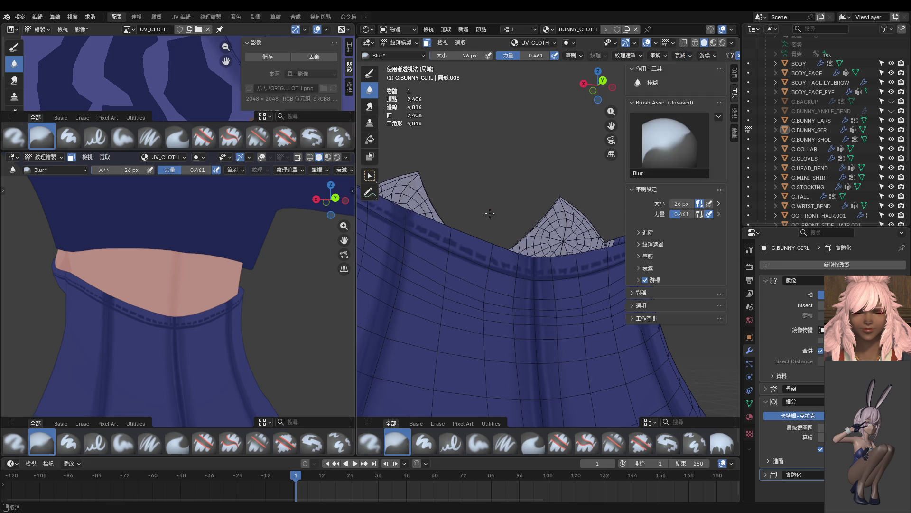
{"action": "middle_click_drag", "start_coordinate": [489, 209], "coordinate": [478, 228]}
{"action": "key", "text": "f"}
{"action": "left_click", "coordinate": [493, 249]}
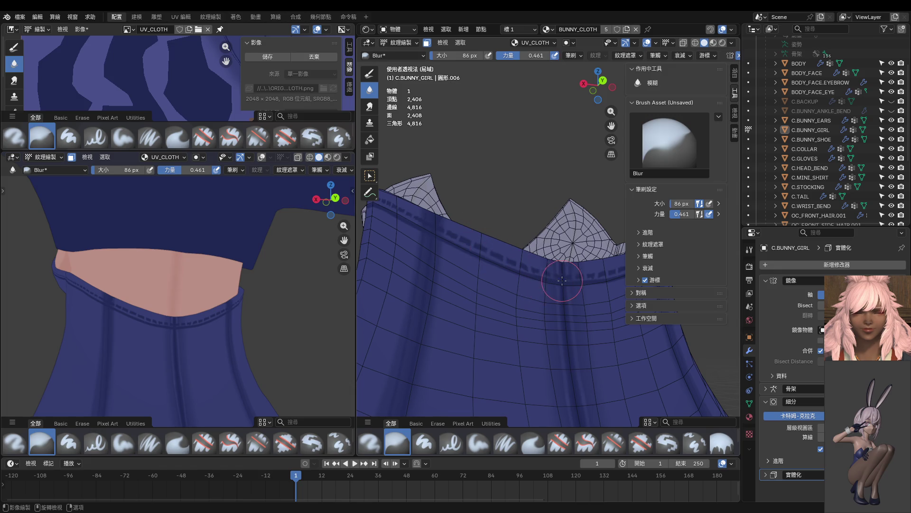
Step: Blur the shading along the stitched band, then shrink the brush to 52 px
{"action": "middle_click_drag", "start_coordinate": [385, 203], "coordinate": [488, 260]}
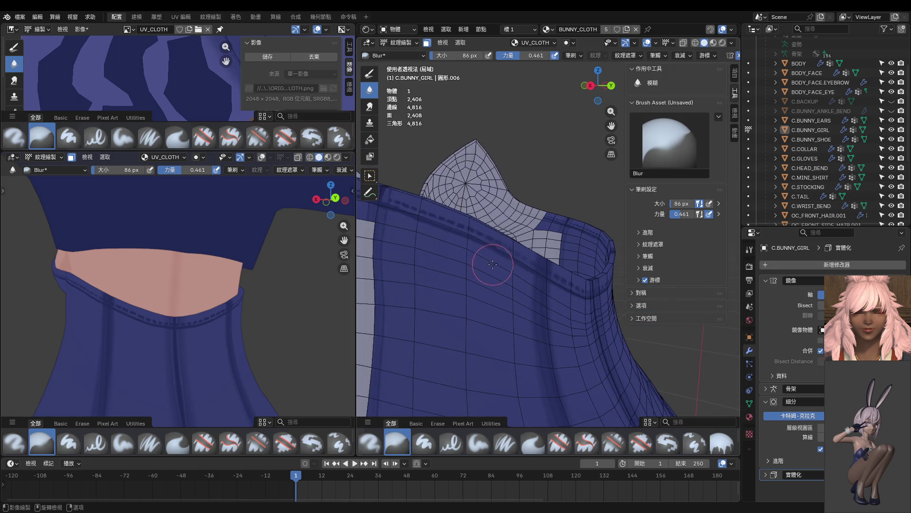
{"action": "middle_click_drag", "start_coordinate": [374, 203], "coordinate": [437, 241], "text": "shift"}
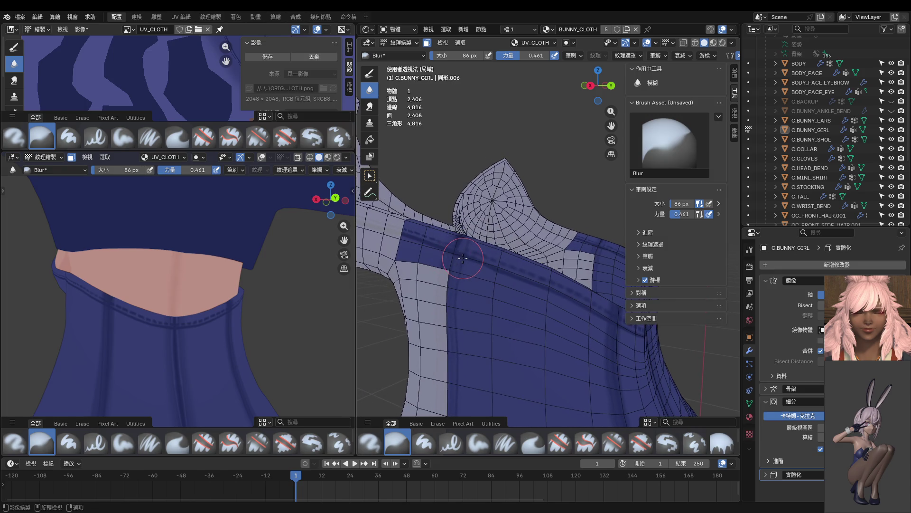
{"action": "mouse_move", "coordinate": [437, 241]}
{"action": "left_mouse_down"}
{"action": "mouse_move", "coordinate": [419, 240]}
{"action": "mouse_move", "coordinate": [417, 249]}
{"action": "mouse_move", "coordinate": [427, 284]}
{"action": "mouse_move", "coordinate": [444, 283]}
{"action": "mouse_move", "coordinate": [430, 240]}
{"action": "mouse_move", "coordinate": [412, 239]}
{"action": "mouse_move", "coordinate": [432, 246]}
{"action": "left_mouse_up"}
{"action": "key", "text": "f"}
{"action": "left_click", "coordinate": [429, 244]}
Step: Inspect the torso from back, side and front views, then switch to Object Mode
{"action": "mouse_move", "coordinate": [149, 247]}
{"action": "middle_mouse_down"}
{"action": "mouse_move", "coordinate": [294, 244]}
{"action": "mouse_move", "coordinate": [157, 265]}
{"action": "middle_mouse_up"}
{"action": "scroll", "coordinate": [186, 277], "scroll_direction": "down", "scroll_amount": 3}
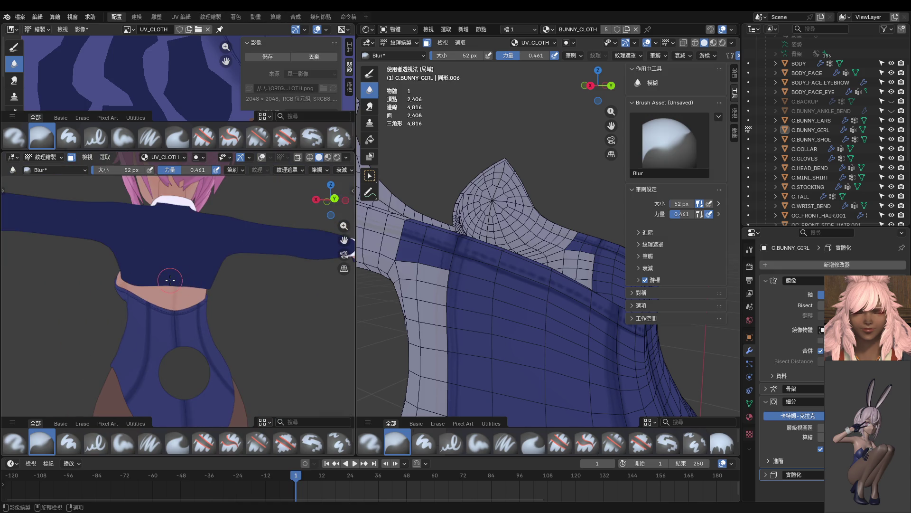
{"action": "scroll", "coordinate": [178, 288], "scroll_direction": "up", "scroll_amount": 5}
{"action": "scroll", "coordinate": [162, 296], "scroll_direction": "up", "scroll_amount": 1}
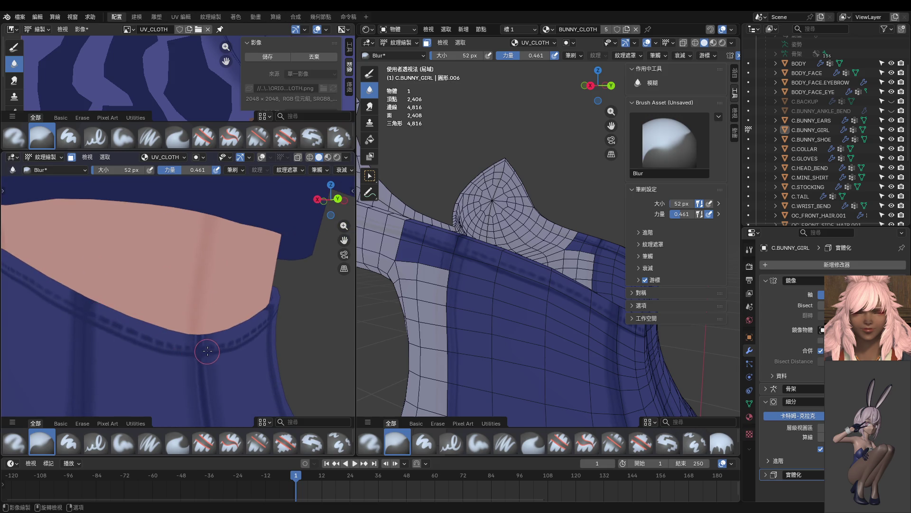
{"action": "key", "text": "ctrl+KP_1"}
{"action": "mouse_move", "coordinate": [195, 313]}
{"action": "middle_mouse_down"}
{"action": "mouse_move", "coordinate": [216, 366]}
{"action": "mouse_move", "coordinate": [285, 351]}
{"action": "middle_mouse_up"}
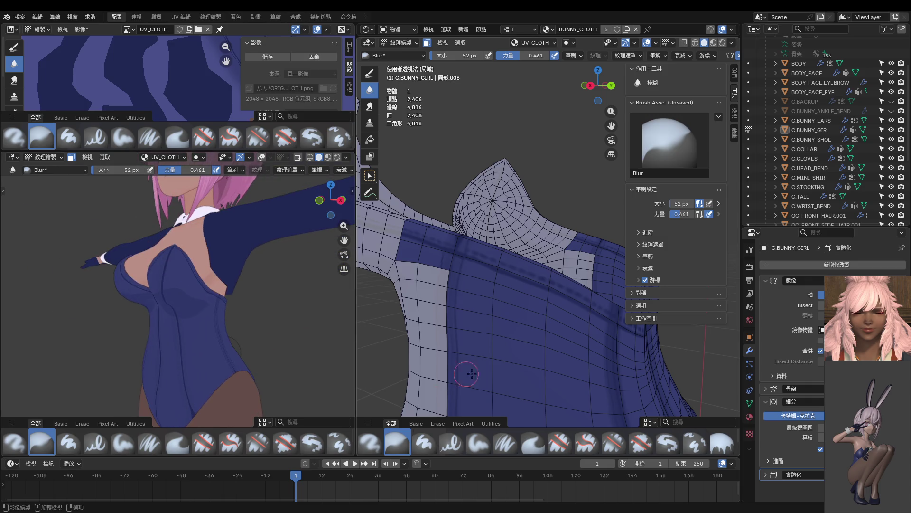
{"action": "mouse_move", "coordinate": [555, 362]}
{"action": "middle_mouse_down"}
{"action": "mouse_move", "coordinate": [558, 276]}
{"action": "mouse_move", "coordinate": [543, 314]}
{"action": "mouse_move", "coordinate": [517, 332]}
{"action": "middle_mouse_up"}
{"action": "key", "text": "ctrl+Tab"}
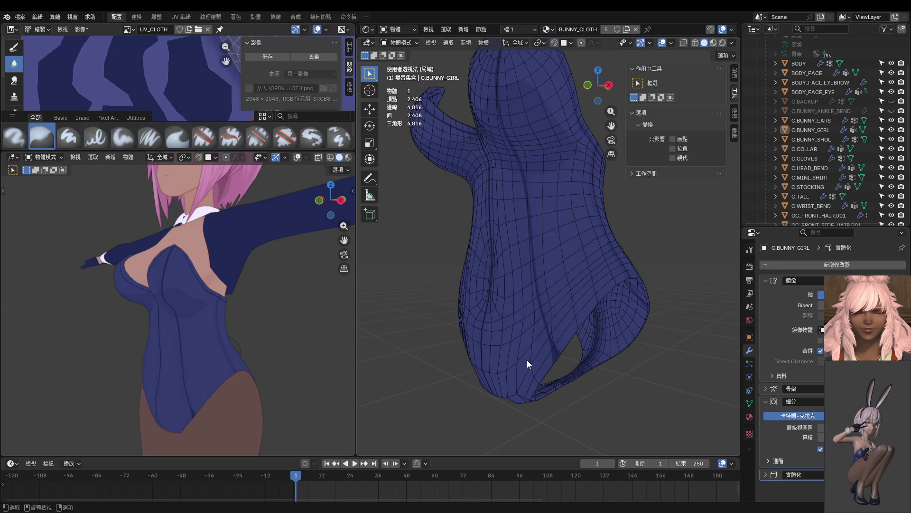
Step: Enter Edit Mode on the bodysuit, clear the selection, and pick face loops near the leg band
{"action": "left_click", "coordinate": [547, 359]}
{"action": "key", "text": "Tab"}
{"action": "left_click", "coordinate": [582, 404]}
{"action": "left_click", "coordinate": [567, 328], "text": "alt"}
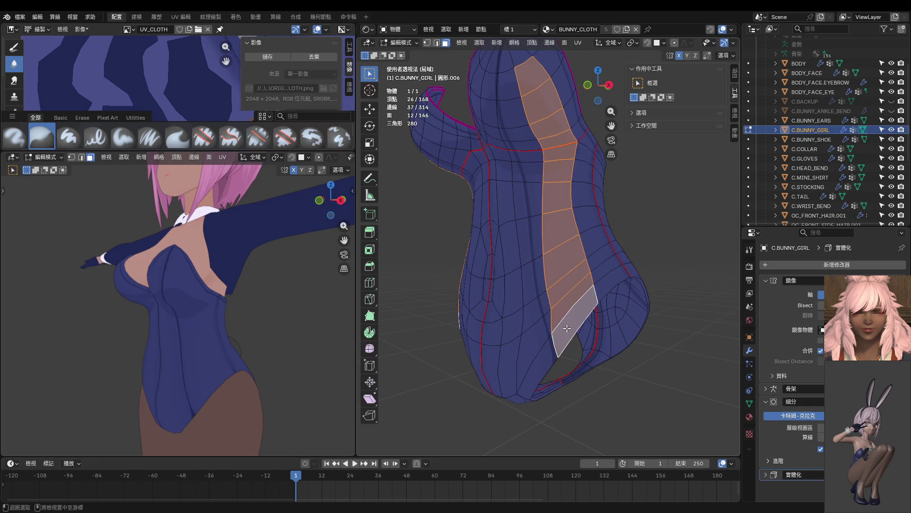
{"action": "key", "text": "alt+a"}
{"action": "left_click", "coordinate": [606, 275], "text": "alt"}
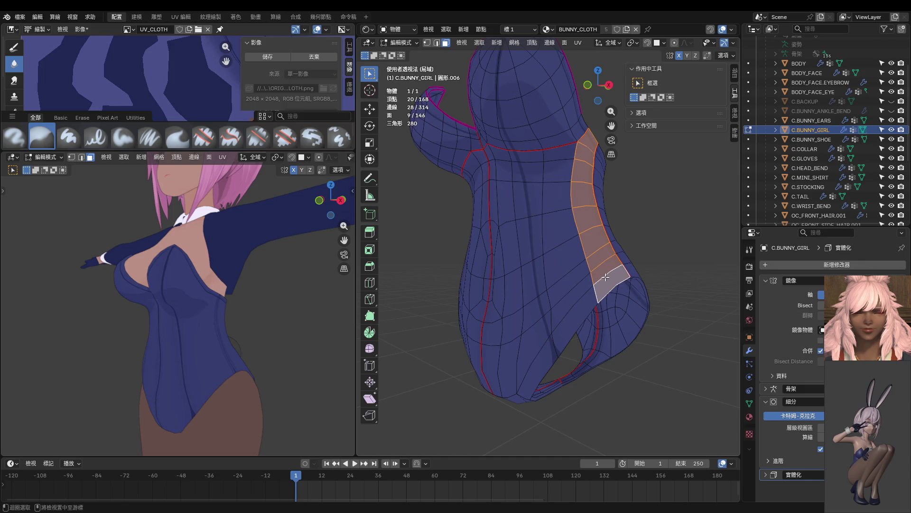
{"action": "left_click", "coordinate": [583, 307], "text": "alt"}
{"action": "scroll", "coordinate": [563, 331], "scroll_direction": "down", "scroll_amount": 3}
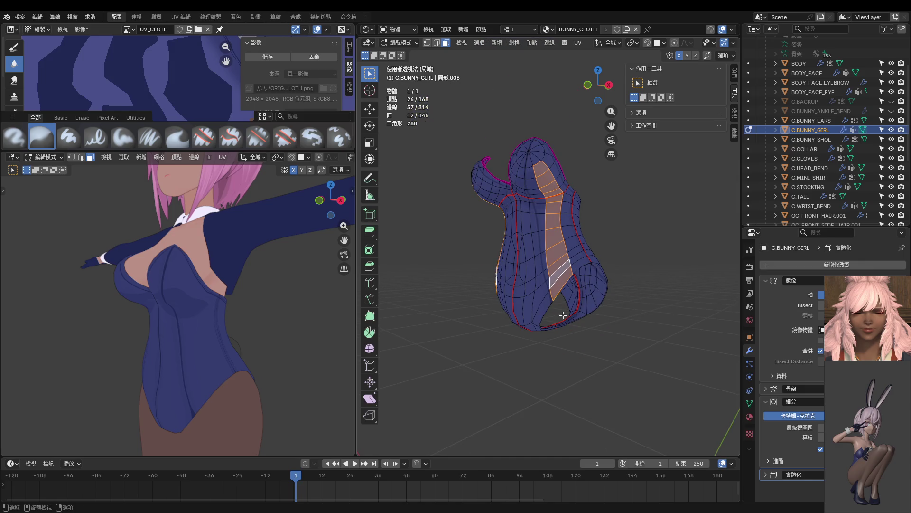
Step: Shortest-path select faces along the central strip and the strips beside the seam
{"action": "left_click", "coordinate": [545, 306]}
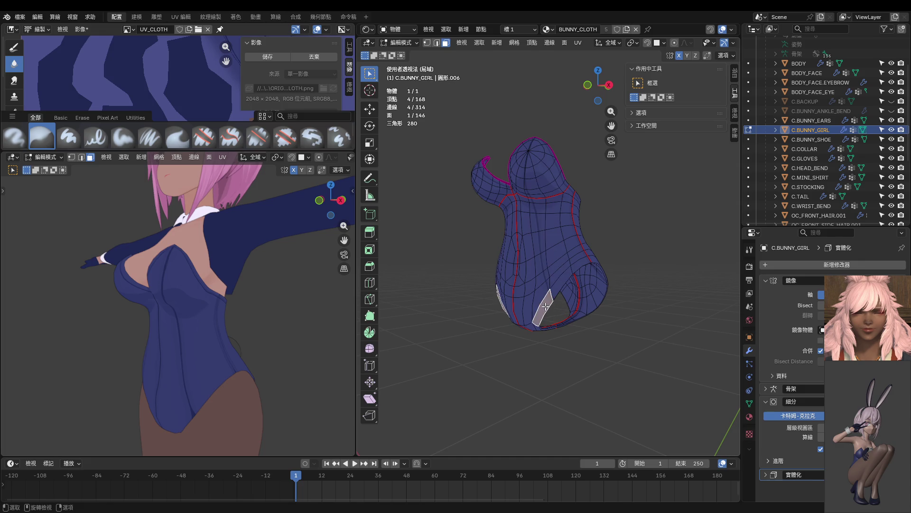
{"action": "left_click", "coordinate": [588, 262], "text": "ctrl"}
{"action": "middle_click_drag", "start_coordinate": [589, 262], "coordinate": [479, 280]}
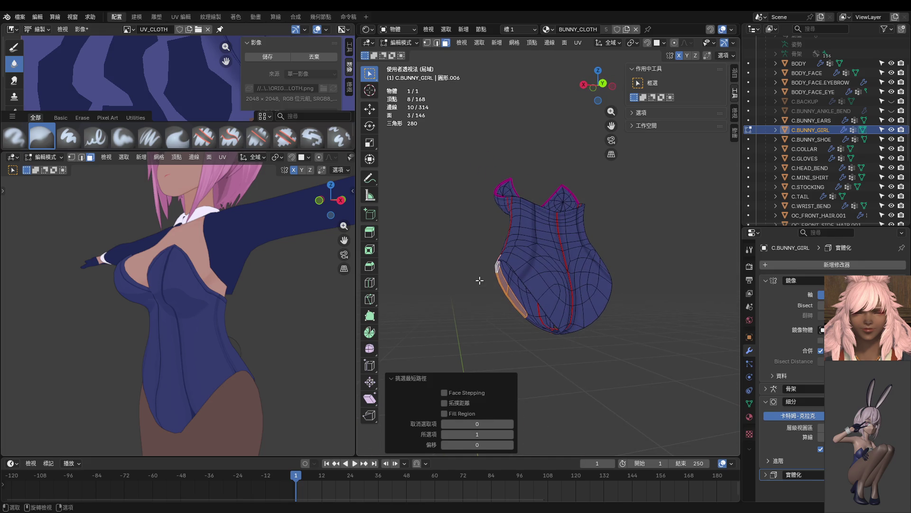
{"action": "left_click", "coordinate": [565, 321], "text": "ctrl"}
{"action": "middle_click_drag", "start_coordinate": [564, 321], "coordinate": [555, 210]}
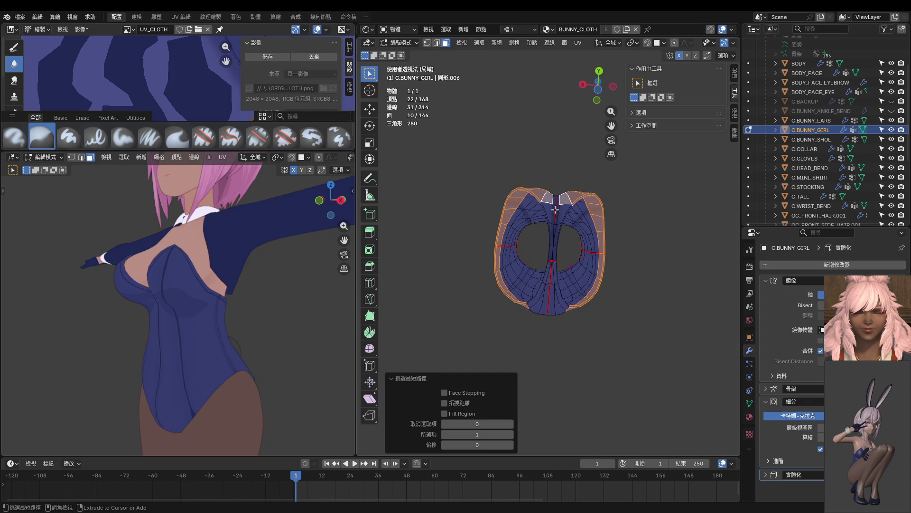
{"action": "scroll", "coordinate": [551, 209], "scroll_direction": "up", "scroll_amount": 3}
{"action": "left_click", "coordinate": [557, 213], "text": "ctrl"}
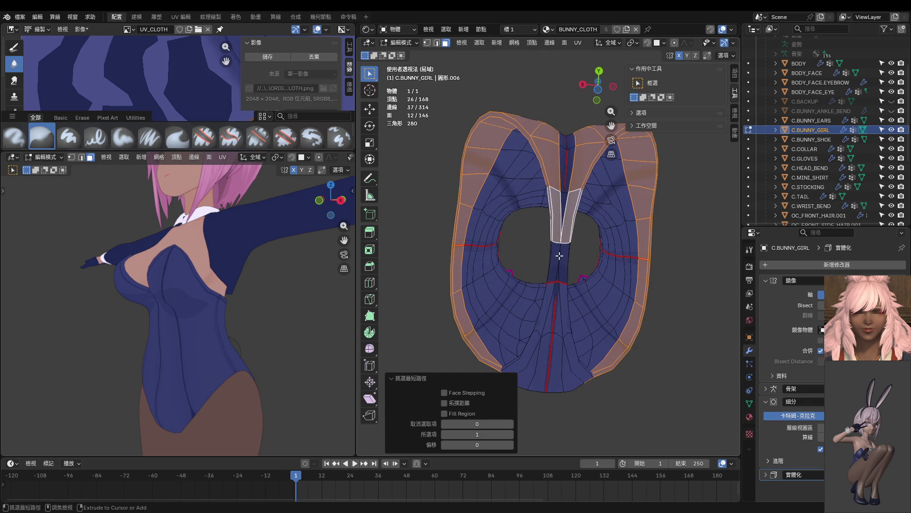
{"action": "left_click", "coordinate": [556, 270], "text": "ctrl"}
{"action": "left_click", "coordinate": [539, 360], "text": "ctrl"}
{"action": "left_click", "coordinate": [577, 361], "text": "ctrl"}
{"action": "left_click", "coordinate": [563, 197], "text": "ctrl"}
Step: Add the remaining leg-opening band faces, including the left edge, then return to Texture Paint
{"action": "middle_click_drag", "start_coordinate": [563, 197], "coordinate": [559, 266]}
{"action": "left_click", "coordinate": [559, 331], "text": "ctrl"}
{"action": "mouse_move", "coordinate": [559, 332]}
{"action": "middle_mouse_down"}
{"action": "mouse_move", "coordinate": [531, 277]}
{"action": "mouse_move", "coordinate": [498, 266]}
{"action": "mouse_move", "coordinate": [465, 294]}
{"action": "mouse_move", "coordinate": [401, 315]}
{"action": "mouse_move", "coordinate": [415, 350]}
{"action": "mouse_move", "coordinate": [550, 330]}
{"action": "mouse_move", "coordinate": [532, 312]}
{"action": "mouse_move", "coordinate": [557, 302]}
{"action": "middle_mouse_up"}
{"action": "left_click", "coordinate": [520, 281], "text": "ctrl"}
{"action": "left_click", "coordinate": [506, 284], "text": "ctrl"}
{"action": "left_click", "coordinate": [521, 352], "text": "ctrl"}
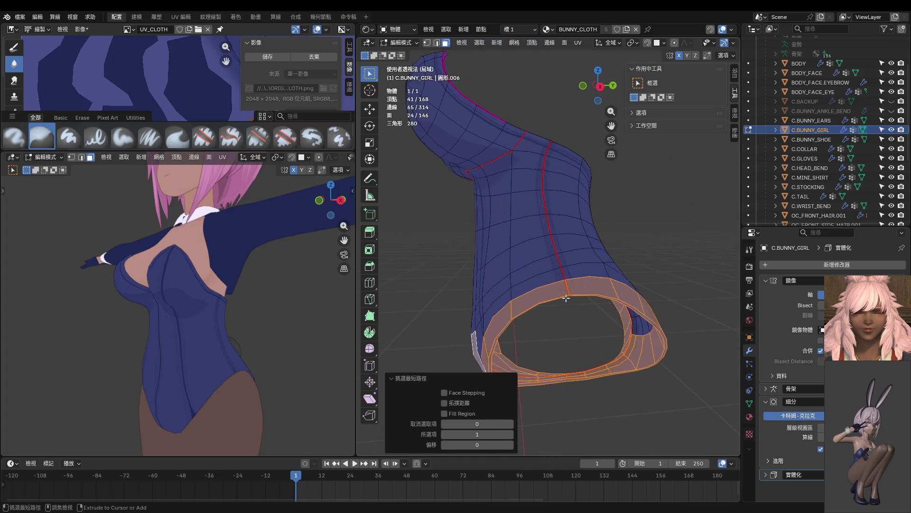
{"action": "middle_click_drag", "start_coordinate": [626, 283], "coordinate": [565, 306]}
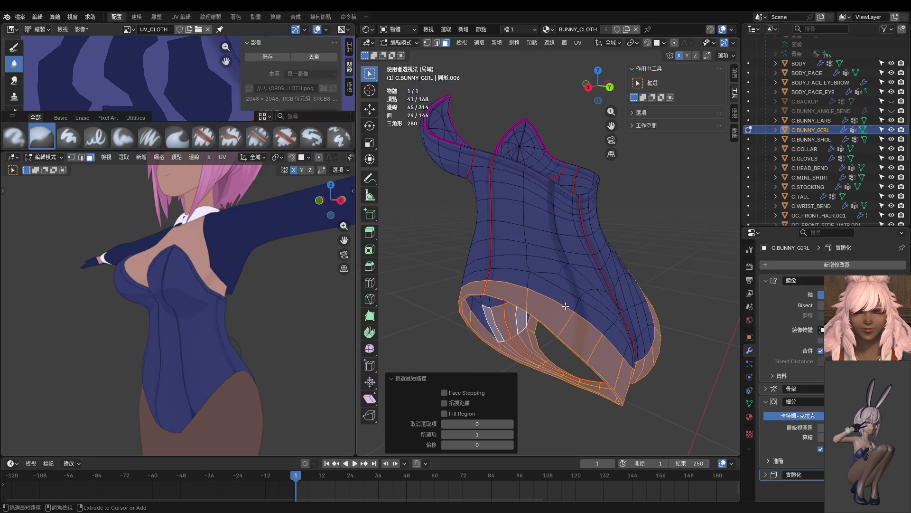
{"action": "left_click", "coordinate": [626, 354], "text": "ctrl"}
{"action": "middle_click_drag", "start_coordinate": [593, 348], "coordinate": [545, 327]}
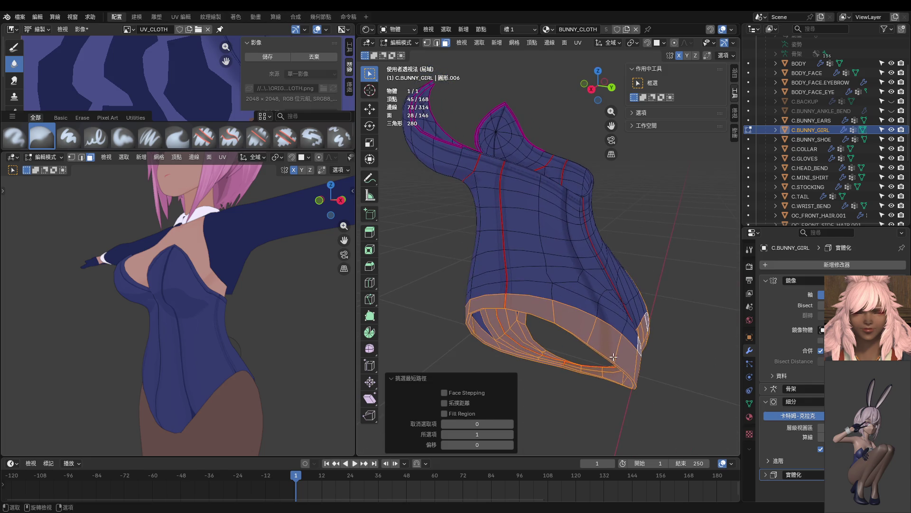
{"action": "left_click", "coordinate": [504, 302], "text": "ctrl"}
{"action": "mouse_move", "coordinate": [505, 302]}
{"action": "middle_mouse_down"}
{"action": "mouse_move", "coordinate": [510, 296]}
{"action": "mouse_move", "coordinate": [493, 304]}
{"action": "mouse_move", "coordinate": [518, 287]}
{"action": "mouse_move", "coordinate": [525, 236]}
{"action": "mouse_move", "coordinate": [525, 355]}
{"action": "middle_mouse_up"}
{"action": "left_click", "coordinate": [493, 304], "text": "ctrl"}
{"action": "left_click", "coordinate": [555, 327]}
{"action": "middle_click_drag", "start_coordinate": [556, 327], "coordinate": [475, 303]}
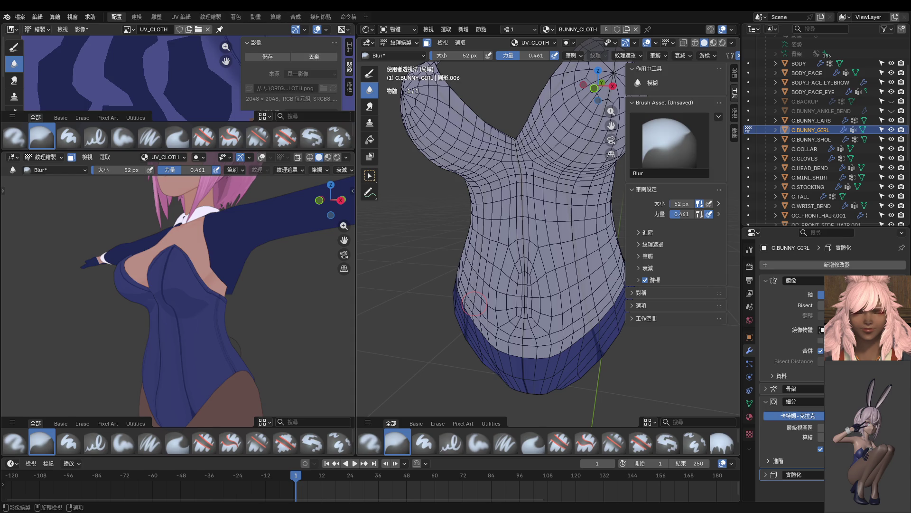
Step: Turn on the face-selection paint mask so only the selected leg-band faces take paint
{"action": "scroll", "coordinate": [189, 289], "scroll_direction": "up", "scroll_amount": 4}
Step: Switch to the Paint Hard brush and review its brush and stroke settings
{"action": "scroll", "coordinate": [206, 267], "scroll_direction": "up", "scroll_amount": 1}
{"action": "middle_click_drag", "start_coordinate": [475, 295], "coordinate": [524, 297]}
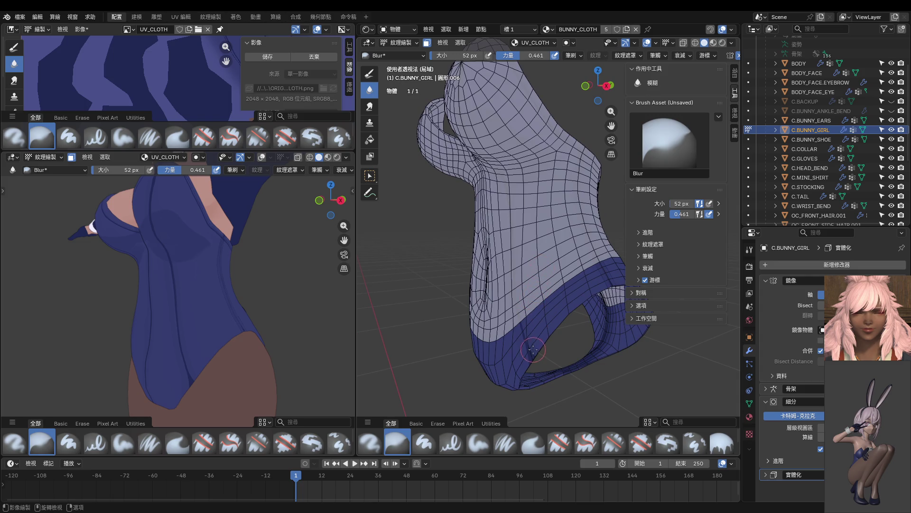
{"action": "mouse_move", "coordinate": [553, 332]}
{"action": "middle_mouse_down"}
{"action": "mouse_move", "coordinate": [560, 313]}
{"action": "mouse_move", "coordinate": [502, 247]}
{"action": "middle_mouse_up"}
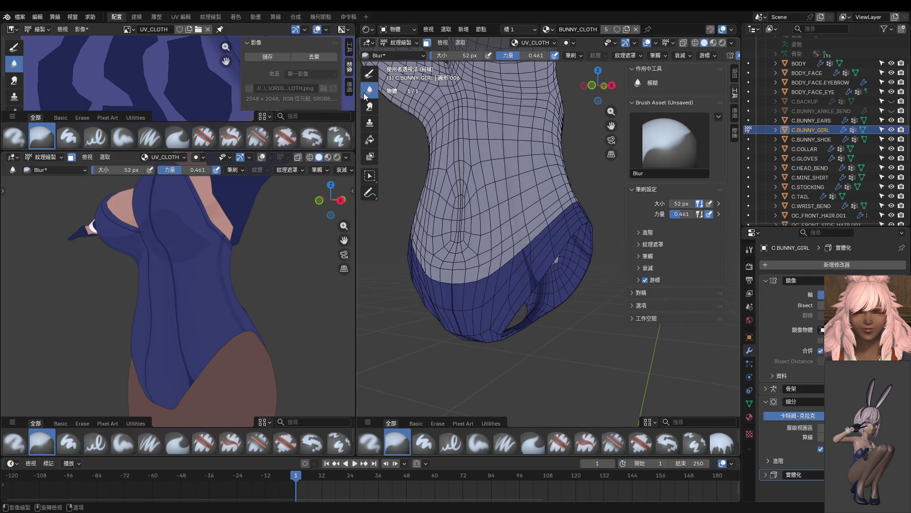
{"action": "key", "text": "1"}
{"action": "scroll", "coordinate": [526, 250], "scroll_direction": "up", "scroll_amount": 3}
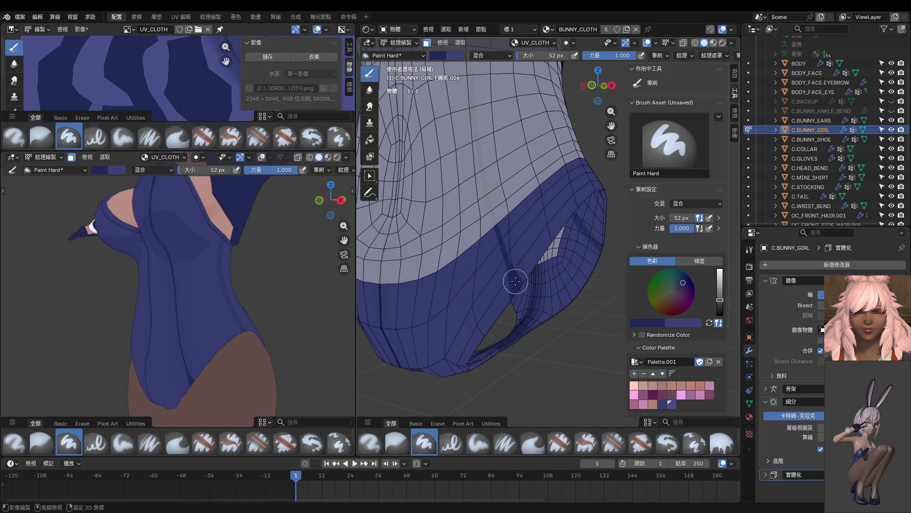
{"action": "scroll", "coordinate": [515, 273], "scroll_direction": "down", "scroll_amount": 2}
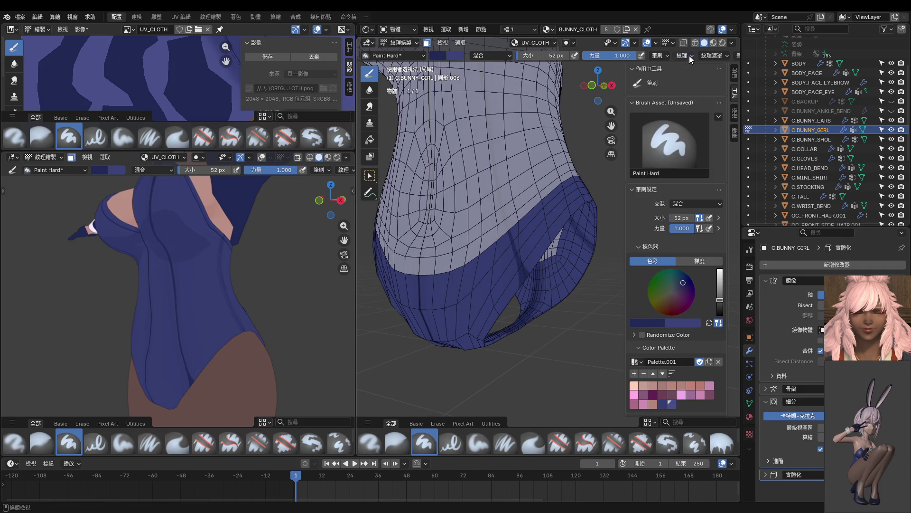
{"action": "left_click", "coordinate": [661, 55]}
{"action": "scroll", "coordinate": [720, 56], "scroll_direction": "down", "scroll_amount": 3}
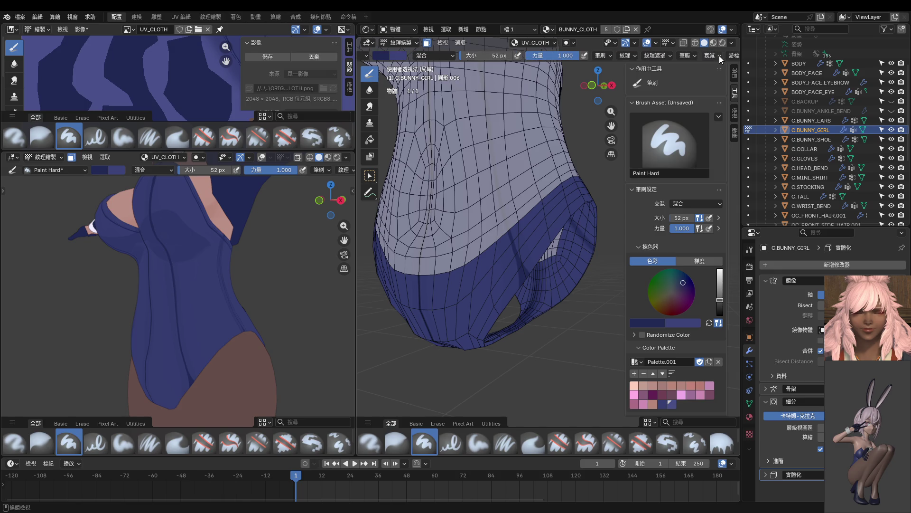
{"action": "left_click", "coordinate": [686, 55]}
Step: Shrink the brush to 4 px and paint a thin dark crease down the crotch fold
{"action": "middle_click_drag", "start_coordinate": [549, 376], "coordinate": [549, 250]}
{"action": "key", "text": "f"}
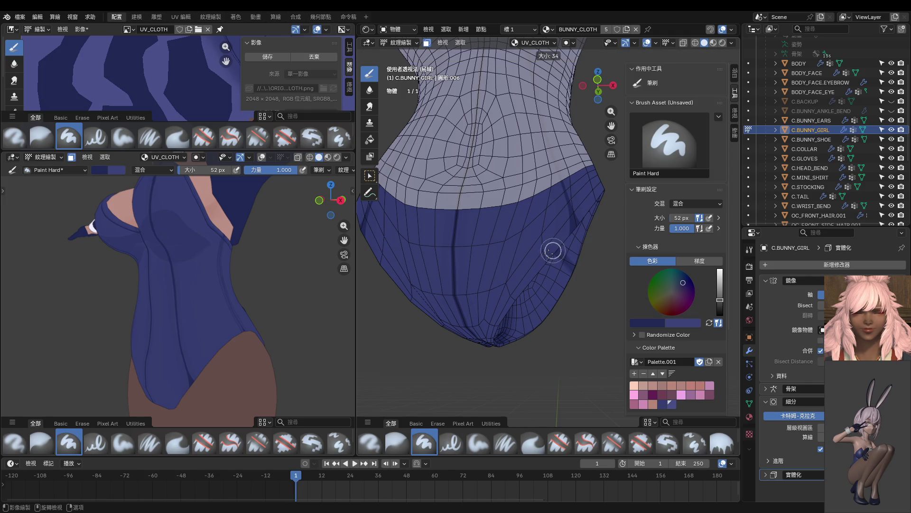
{"action": "left_click", "coordinate": [549, 255]}
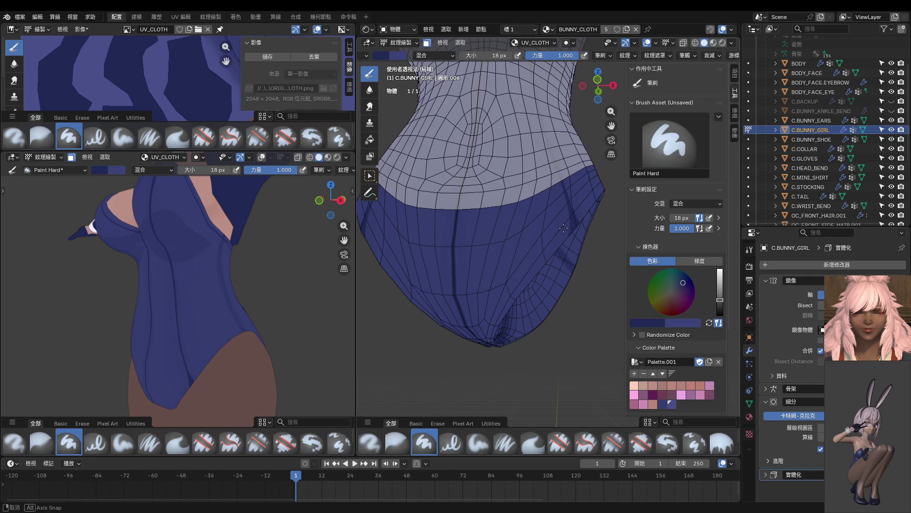
{"action": "middle_click_drag", "start_coordinate": [565, 227], "coordinate": [559, 234]}
{"action": "key", "text": "f"}
{"action": "left_click", "coordinate": [561, 232]}
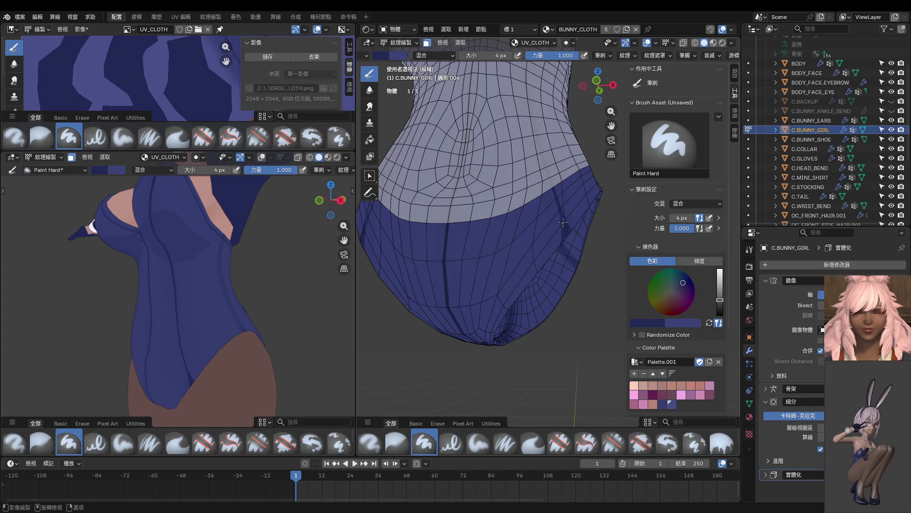
{"action": "left_click_drag", "start_coordinate": [498, 311], "coordinate": [480, 338]}
{"action": "middle_click_drag", "start_coordinate": [466, 364], "coordinate": [513, 277]}
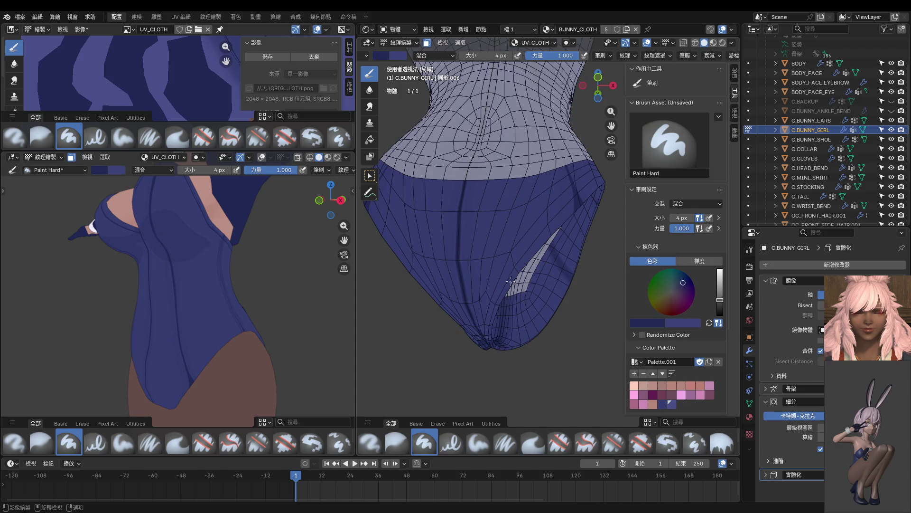
{"action": "scroll", "coordinate": [513, 278], "scroll_direction": "up", "scroll_amount": 2}
{"action": "left_click_drag", "start_coordinate": [545, 211], "coordinate": [511, 253]}
{"action": "left_click_drag", "start_coordinate": [475, 303], "coordinate": [455, 349]}
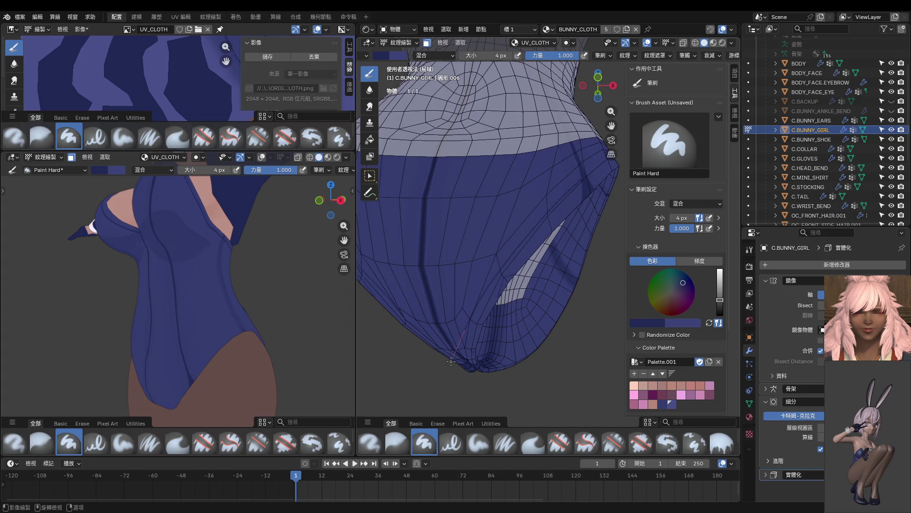
Step: Put body and cloth in front view, sample the cloth colour, and set an 8 px brush
{"action": "middle_click_drag", "start_coordinate": [479, 306], "coordinate": [428, 294]}
{"action": "middle_click_drag", "start_coordinate": [304, 296], "coordinate": [270, 298]}
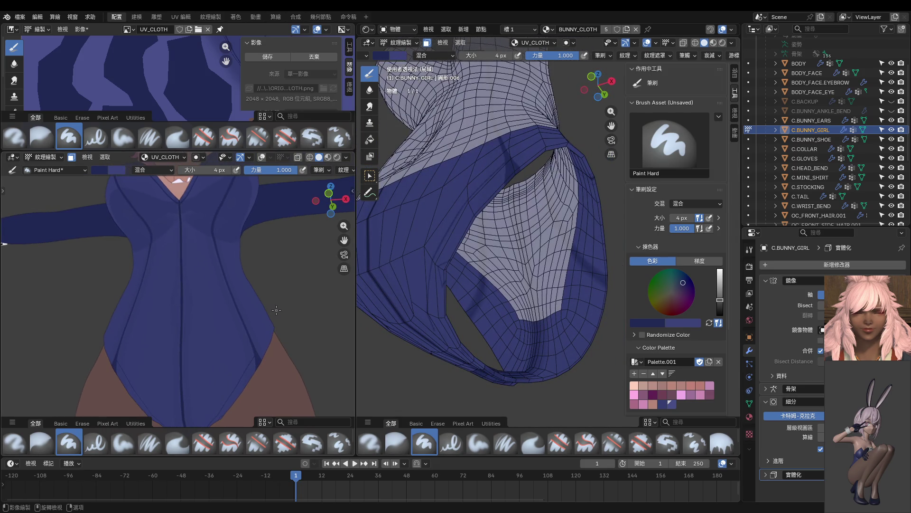
{"action": "key", "text": "KP_1"}
{"action": "scroll", "coordinate": [277, 314], "scroll_direction": "up", "scroll_amount": 2}
{"action": "middle_click_drag", "start_coordinate": [434, 236], "coordinate": [462, 279]}
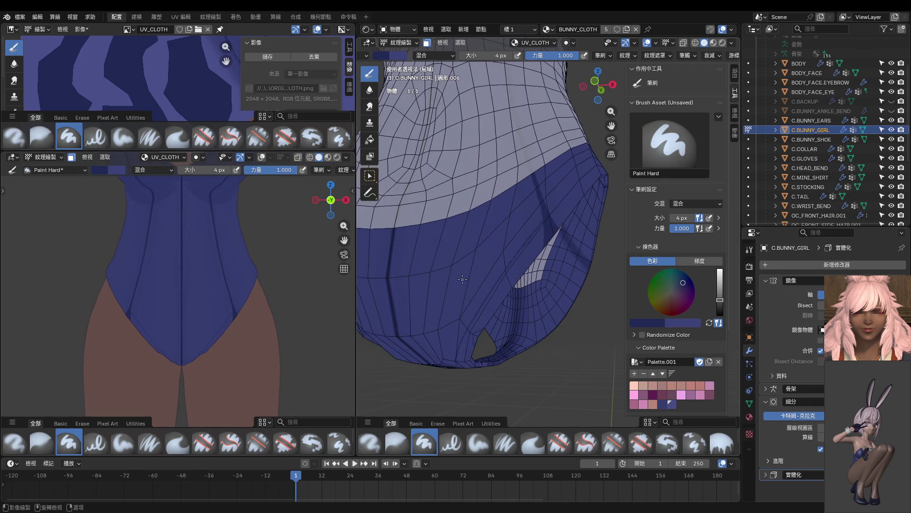
{"action": "key", "text": "KP_1"}
{"action": "scroll", "coordinate": [482, 214], "scroll_direction": "up", "scroll_amount": 3}
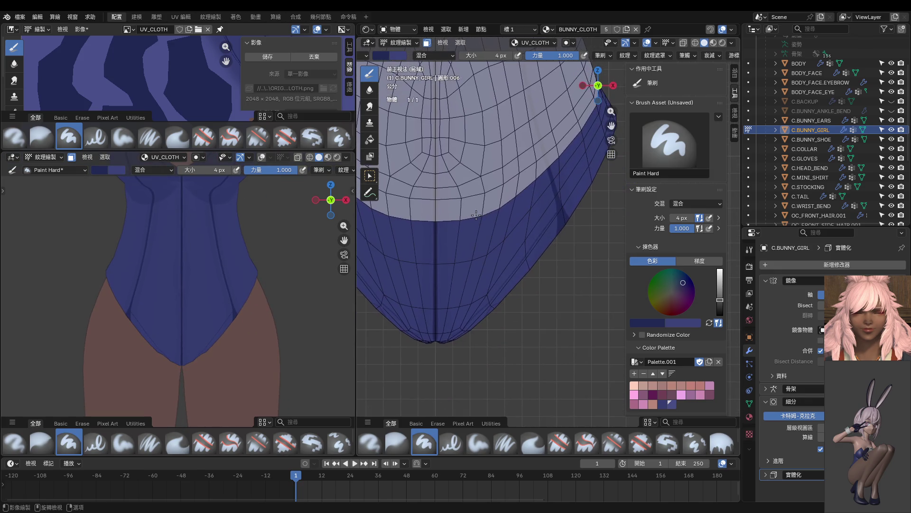
{"action": "key", "text": "shift+f"}
{"action": "key", "text": "Escape"}
{"action": "key", "text": "s"}
{"action": "key", "text": "f"}
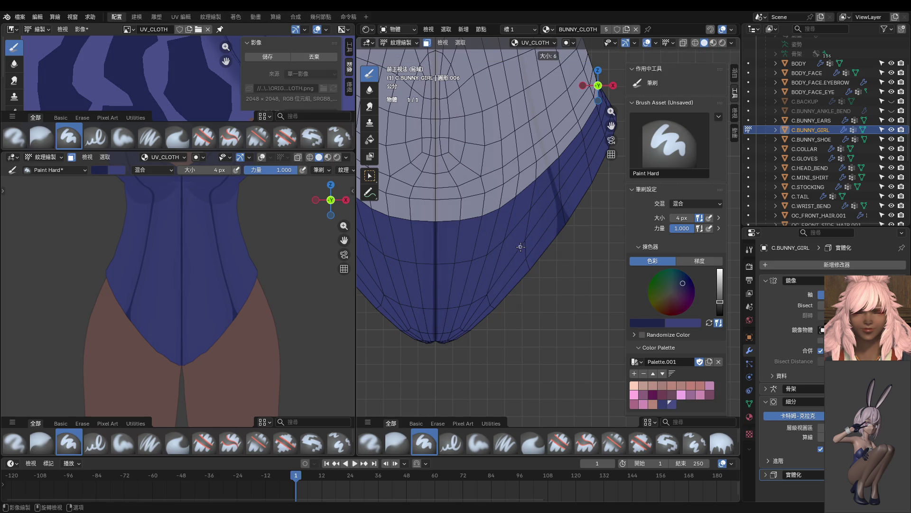
{"action": "left_click", "coordinate": [521, 247]}
{"action": "scroll", "coordinate": [522, 237], "scroll_direction": "down", "scroll_amount": 1}
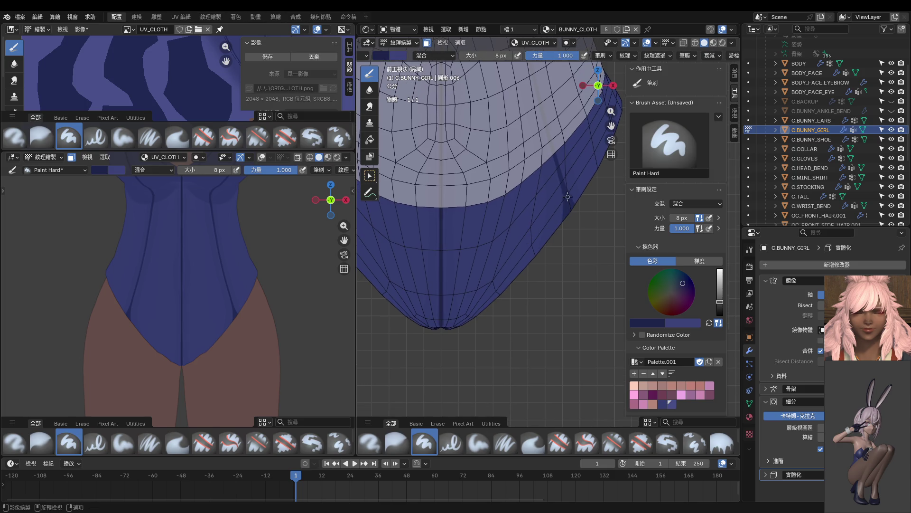
Step: Paint a dark line along the band's lower edge, undoing a misplaced stroke up the band
{"action": "mouse_move", "coordinate": [521, 257]}
{"action": "left_mouse_down"}
{"action": "mouse_move", "coordinate": [445, 339]}
{"action": "mouse_move", "coordinate": [419, 353]}
{"action": "left_mouse_up"}
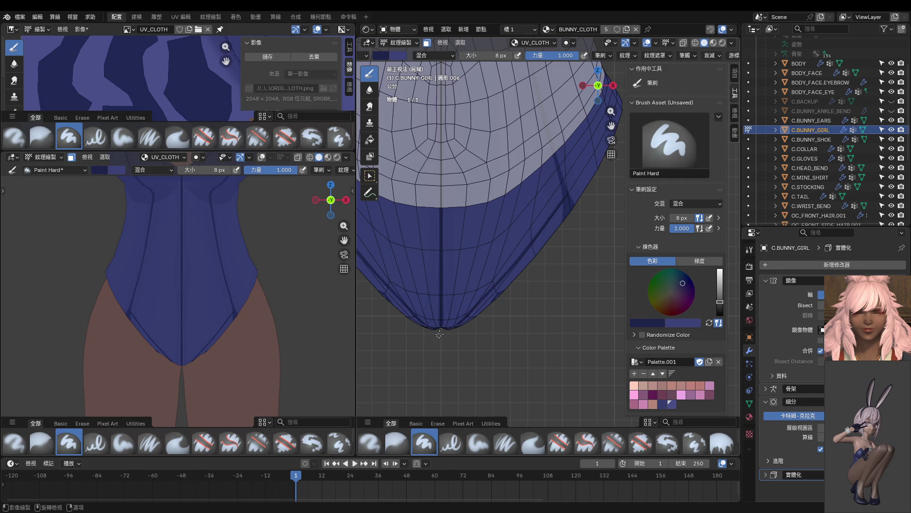
{"action": "middle_click_drag", "start_coordinate": [521, 290], "coordinate": [398, 399], "text": "shift"}
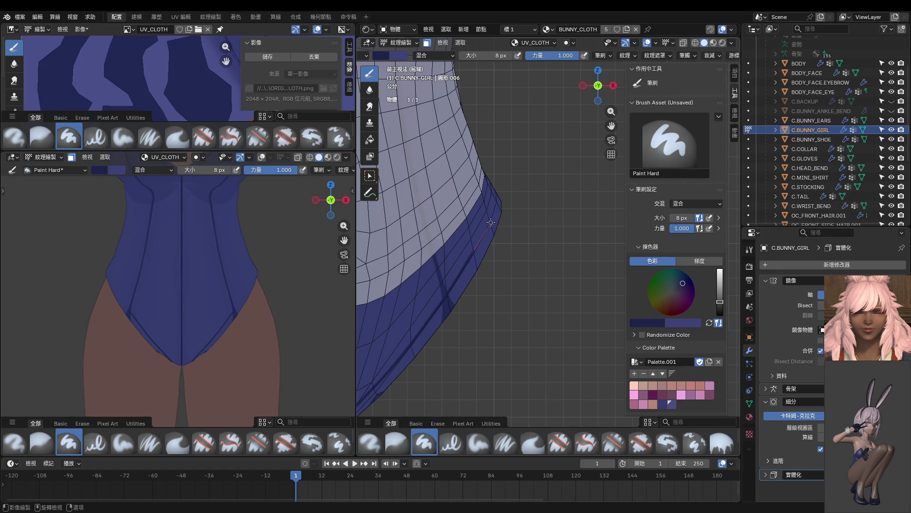
{"action": "mouse_move", "coordinate": [508, 189]}
{"action": "middle_mouse_down"}
{"action": "mouse_move", "coordinate": [396, 264]}
{"action": "mouse_move", "coordinate": [399, 280]}
{"action": "middle_mouse_up"}
{"action": "scroll", "coordinate": [418, 289], "scroll_direction": "up", "scroll_amount": 5}
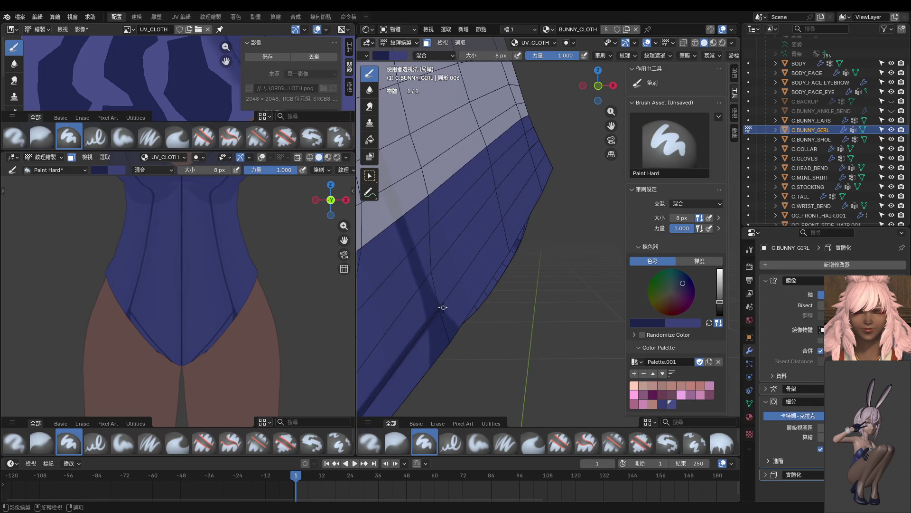
{"action": "left_click_drag", "start_coordinate": [431, 317], "coordinate": [544, 154]}
{"action": "key", "text": "ctrl+z"}
Step: Trace seam lines along the leg-opening band from several angles
{"action": "mouse_move", "coordinate": [505, 203]}
{"action": "middle_mouse_down"}
{"action": "mouse_move", "coordinate": [445, 240]}
{"action": "mouse_move", "coordinate": [452, 252]}
{"action": "middle_mouse_up"}
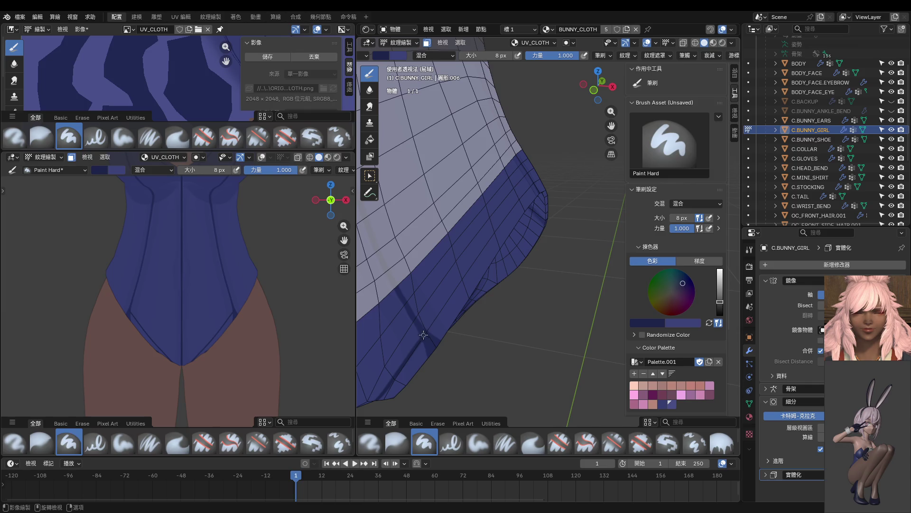
{"action": "left_click_drag", "start_coordinate": [481, 244], "coordinate": [434, 312]}
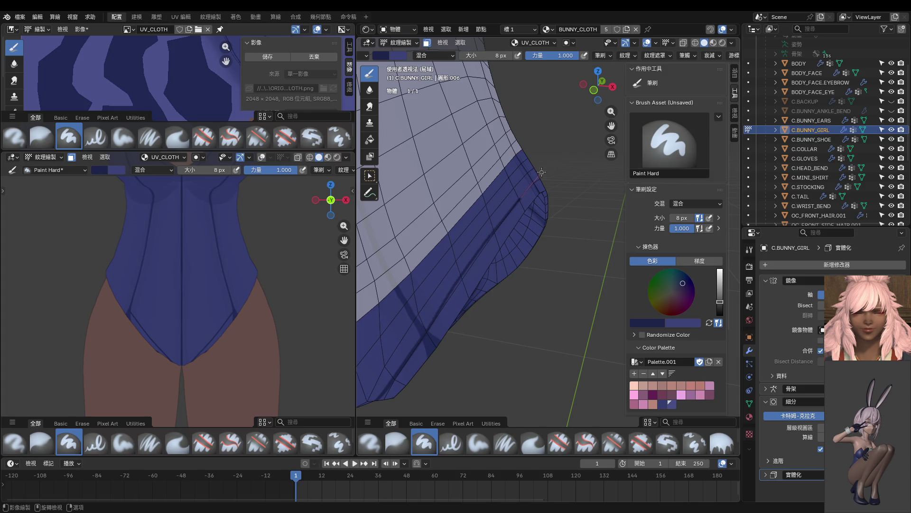
{"action": "middle_click_drag", "start_coordinate": [526, 188], "coordinate": [500, 223]}
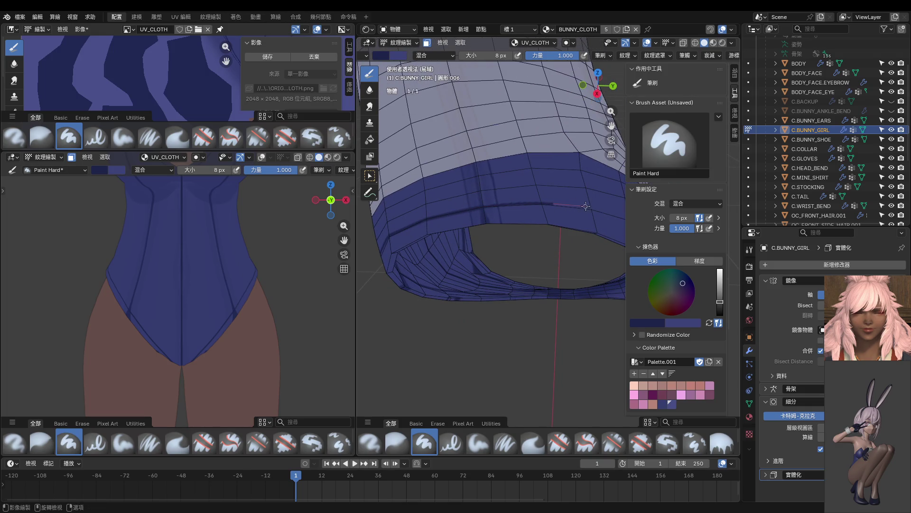
{"action": "middle_click_drag", "start_coordinate": [624, 217], "coordinate": [416, 194]}
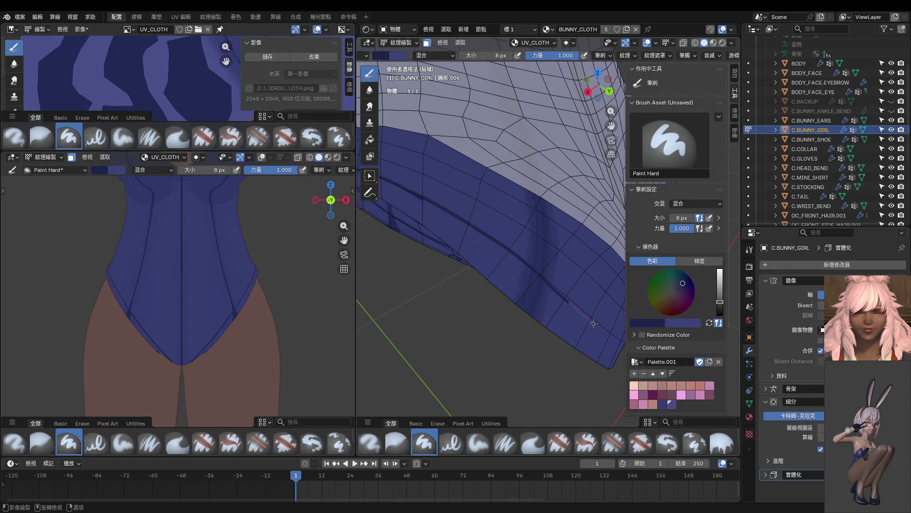
{"action": "mouse_move", "coordinate": [602, 330]}
{"action": "middle_mouse_down"}
{"action": "mouse_move", "coordinate": [517, 257]}
{"action": "mouse_move", "coordinate": [537, 287]}
{"action": "mouse_move", "coordinate": [448, 181]}
{"action": "mouse_move", "coordinate": [525, 246]}
{"action": "middle_mouse_up"}
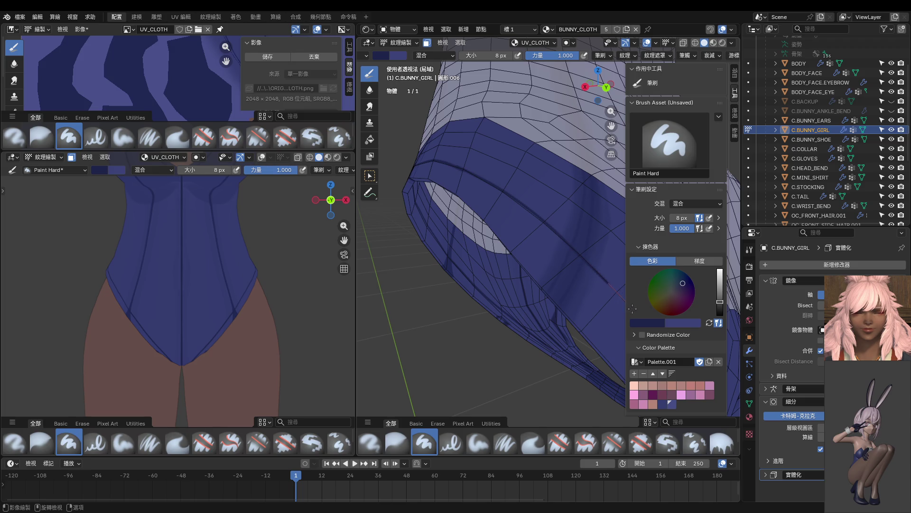
{"action": "middle_click_drag", "start_coordinate": [603, 319], "coordinate": [445, 256]}
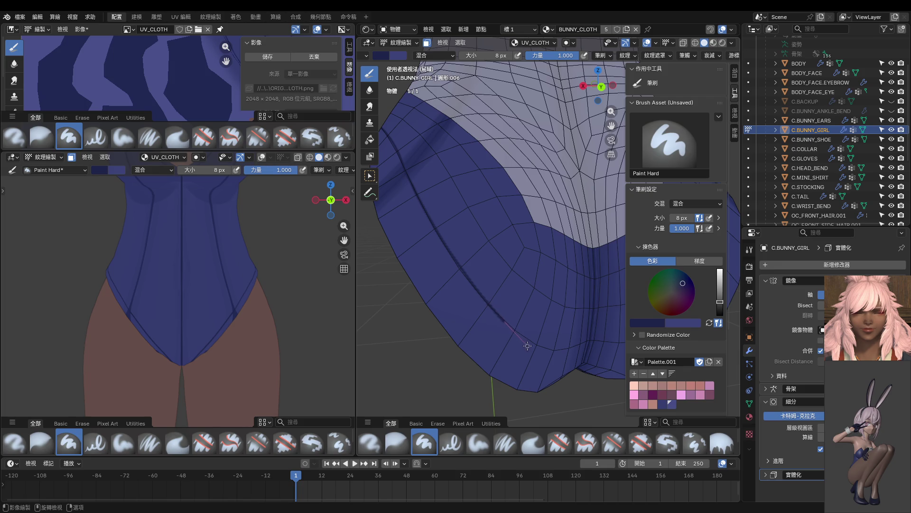
{"action": "middle_click_drag", "start_coordinate": [572, 361], "coordinate": [524, 321]}
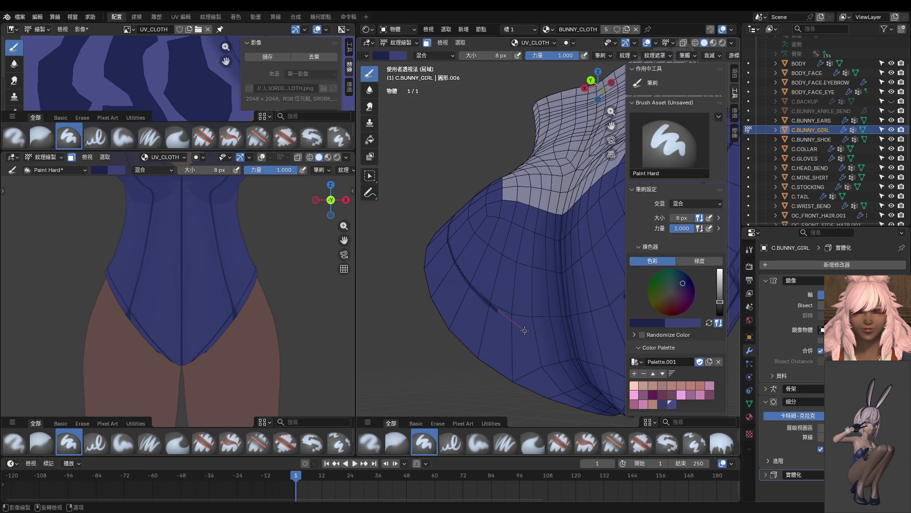
{"action": "left_click_drag", "start_coordinate": [540, 339], "coordinate": [546, 349]}
{"action": "middle_click_drag", "start_coordinate": [556, 374], "coordinate": [553, 354]}
Step: Turn both views to the back and shade the strap with a 36 px brush
{"action": "mouse_move", "coordinate": [259, 304]}
{"action": "middle_mouse_down"}
{"action": "mouse_move", "coordinate": [19, 309]}
{"action": "mouse_move", "coordinate": [185, 314]}
{"action": "middle_mouse_up"}
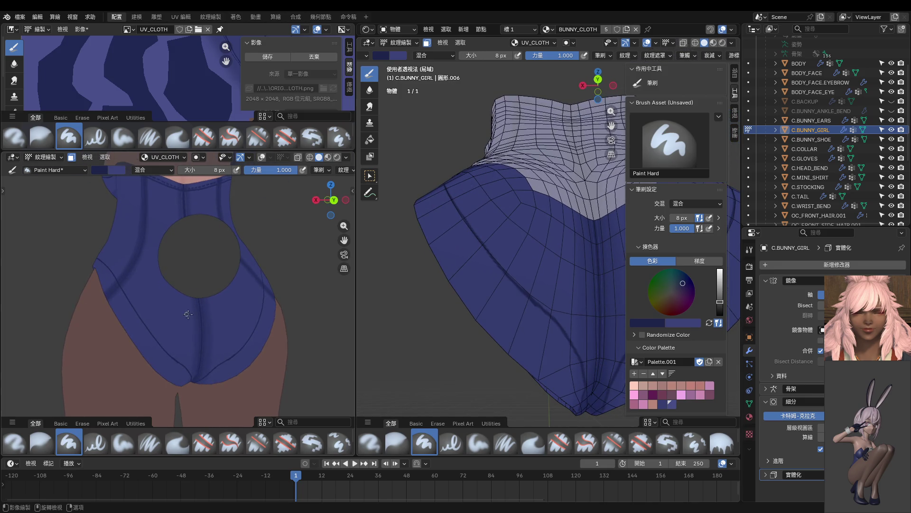
{"action": "middle_click_drag", "start_coordinate": [528, 336], "coordinate": [518, 323]}
{"action": "mouse_move", "coordinate": [200, 327]}
{"action": "middle_mouse_down"}
{"action": "mouse_move", "coordinate": [189, 328]}
{"action": "mouse_move", "coordinate": [204, 322]}
{"action": "mouse_move", "coordinate": [180, 312]}
{"action": "mouse_move", "coordinate": [231, 309]}
{"action": "middle_mouse_up"}
{"action": "middle_click_drag", "start_coordinate": [488, 306], "coordinate": [545, 276]}
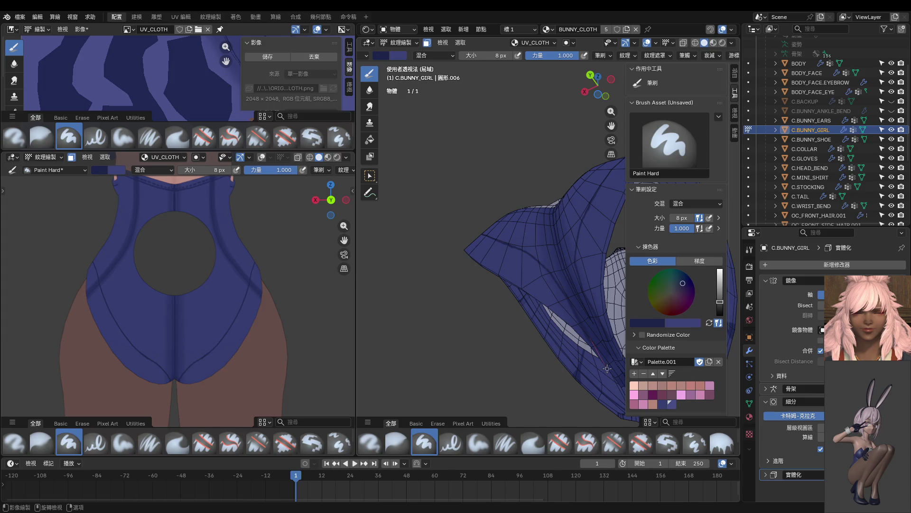
{"action": "middle_click_drag", "start_coordinate": [543, 329], "coordinate": [539, 244]}
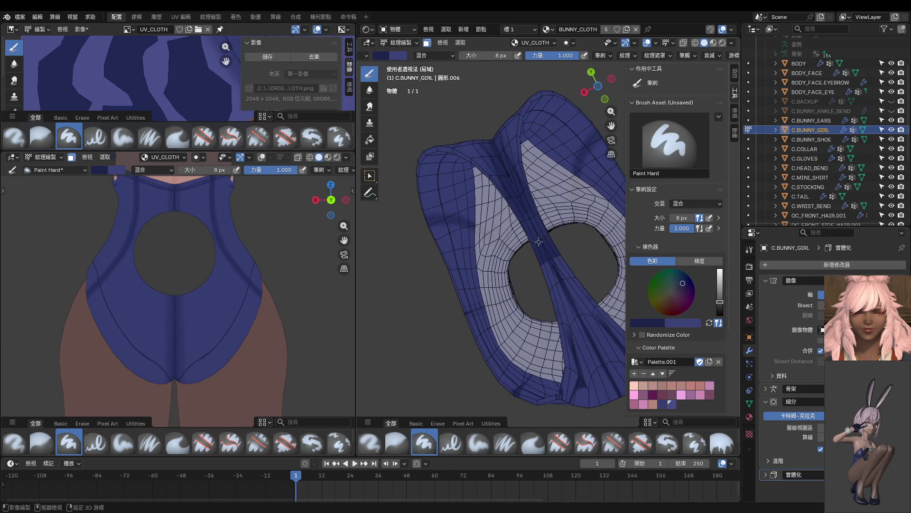
{"action": "key", "text": "f"}
{"action": "left_click", "coordinate": [521, 202]}
{"action": "mouse_move", "coordinate": [521, 204]}
{"action": "left_mouse_down"}
{"action": "mouse_move", "coordinate": [548, 264]}
{"action": "mouse_move", "coordinate": [536, 225]}
{"action": "mouse_move", "coordinate": [568, 268]}
{"action": "left_mouse_up"}
Step: Darken the strap further up with broad strokes, undoing one bad stroke
{"action": "mouse_move", "coordinate": [539, 268]}
{"action": "middle_mouse_down"}
{"action": "mouse_move", "coordinate": [535, 258]}
{"action": "mouse_move", "coordinate": [555, 261]}
{"action": "middle_mouse_up"}
{"action": "scroll", "coordinate": [556, 261], "scroll_direction": "up", "scroll_amount": 5}
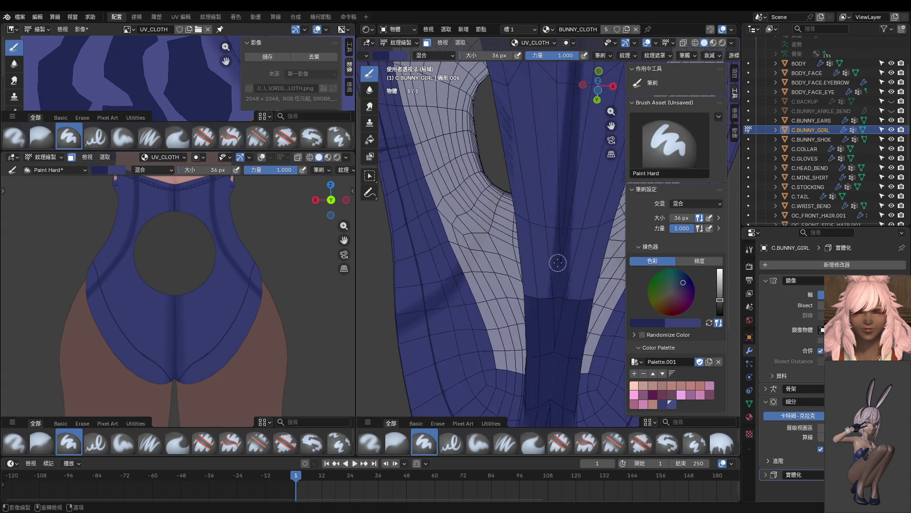
{"action": "mouse_move", "coordinate": [562, 258]}
{"action": "left_mouse_down"}
{"action": "mouse_move", "coordinate": [550, 315]}
{"action": "mouse_move", "coordinate": [549, 305]}
{"action": "mouse_move", "coordinate": [456, 393]}
{"action": "left_mouse_up"}
{"action": "key", "text": "ctrl+z"}
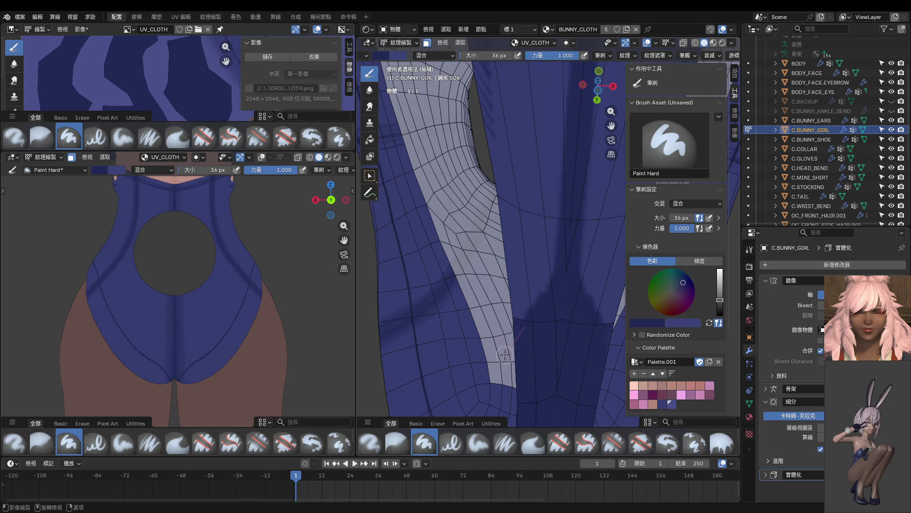
{"action": "mouse_move", "coordinate": [562, 275]}
{"action": "left_mouse_down"}
{"action": "mouse_move", "coordinate": [567, 211]}
{"action": "mouse_move", "coordinate": [546, 285]}
{"action": "mouse_move", "coordinate": [565, 249]}
{"action": "mouse_move", "coordinate": [565, 187]}
{"action": "mouse_move", "coordinate": [538, 306]}
{"action": "mouse_move", "coordinate": [509, 361]}
{"action": "mouse_move", "coordinate": [570, 167]}
{"action": "mouse_move", "coordinate": [508, 319]}
{"action": "mouse_move", "coordinate": [533, 301]}
{"action": "mouse_move", "coordinate": [571, 138]}
{"action": "mouse_move", "coordinate": [561, 227]}
{"action": "mouse_move", "coordinate": [572, 135]}
{"action": "mouse_move", "coordinate": [539, 324]}
{"action": "left_mouse_up"}
{"action": "scroll", "coordinate": [547, 293], "scroll_direction": "down", "scroll_amount": 3}
Step: Switch to an 8 px brush and paint a thin crease along the crotch edge
{"action": "middle_click_drag", "start_coordinate": [581, 225], "coordinate": [528, 212]}
{"action": "mouse_move", "coordinate": [549, 155]}
{"action": "middle_mouse_down"}
{"action": "mouse_move", "coordinate": [559, 201]}
{"action": "mouse_move", "coordinate": [549, 184]}
{"action": "middle_mouse_up"}
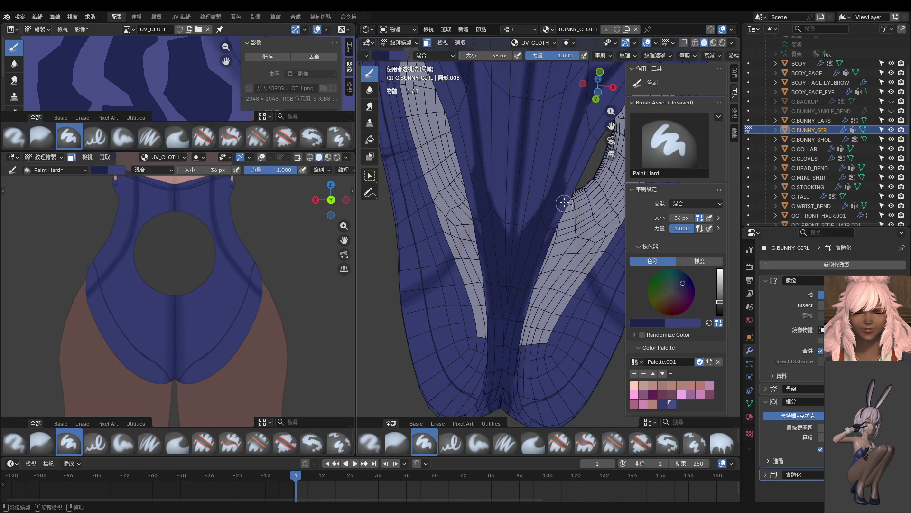
{"action": "mouse_move", "coordinate": [547, 272]}
{"action": "middle_mouse_down"}
{"action": "mouse_move", "coordinate": [543, 287]}
{"action": "mouse_move", "coordinate": [528, 252]}
{"action": "middle_mouse_up"}
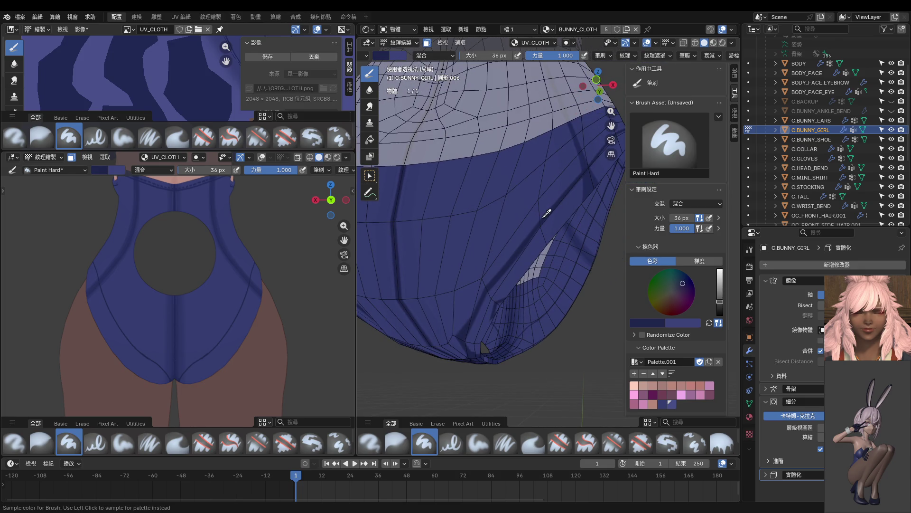
{"action": "key", "text": "f"}
{"action": "left_click", "coordinate": [573, 204]}
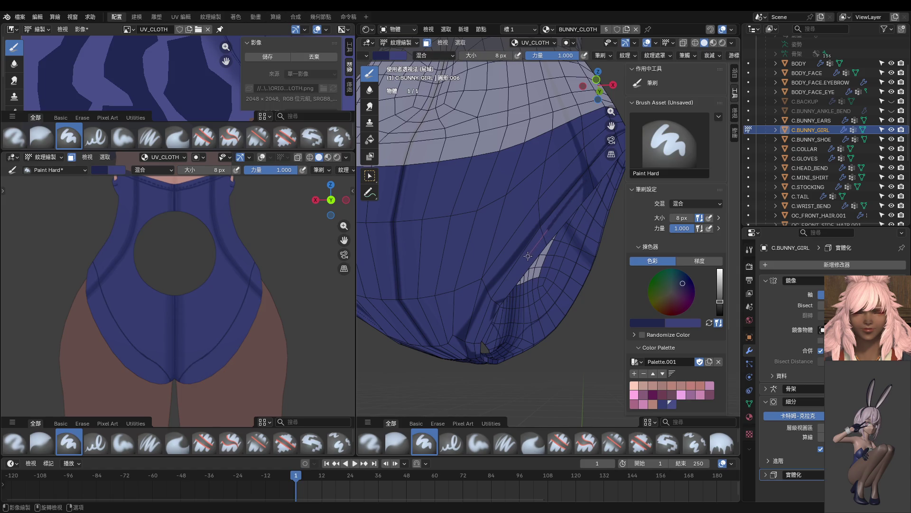
{"action": "left_click_drag", "start_coordinate": [486, 312], "coordinate": [469, 337]}
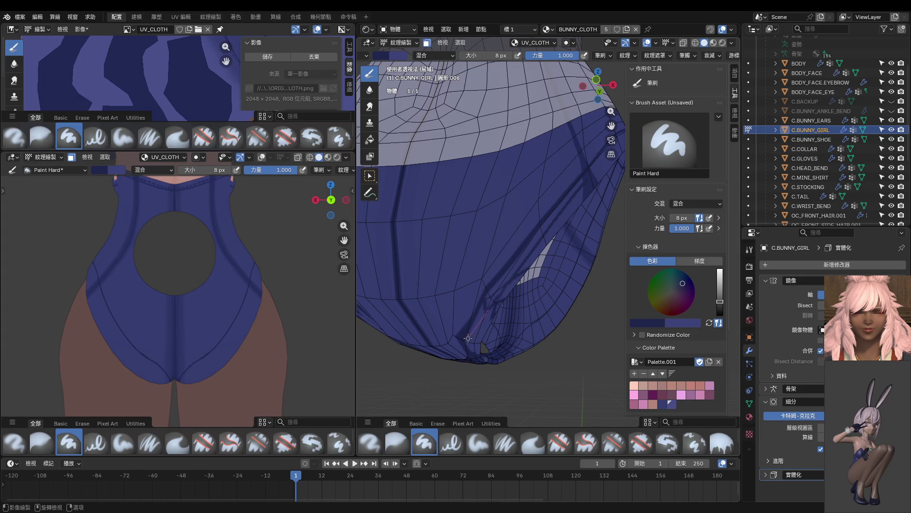
{"action": "middle_click_drag", "start_coordinate": [461, 352], "coordinate": [511, 240]}
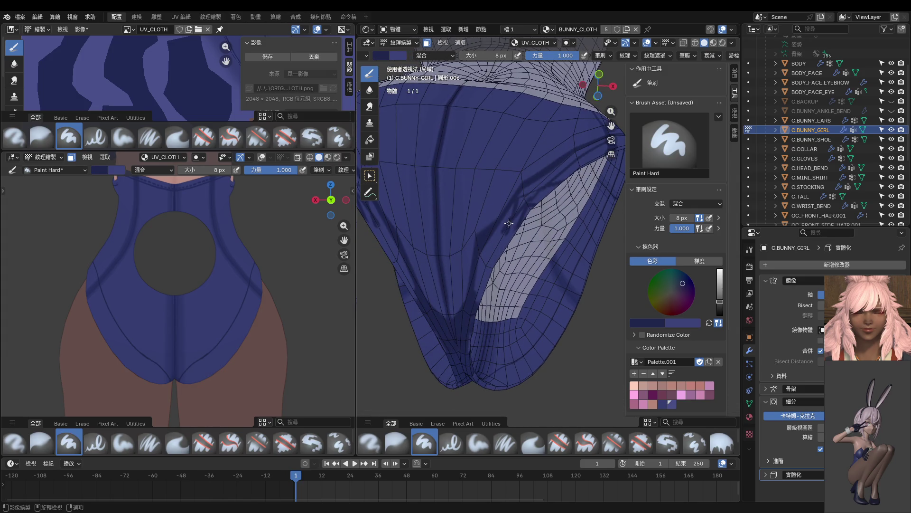
{"action": "left_click_drag", "start_coordinate": [483, 256], "coordinate": [474, 293]}
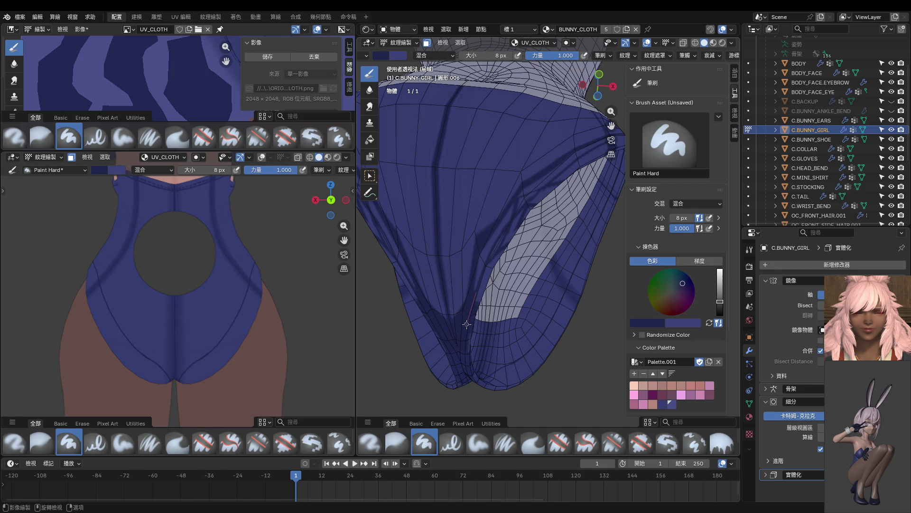
Step: Enlarge the texture image area and zoom in on the UV_CLOTH image
{"action": "middle_click_drag", "start_coordinate": [199, 304], "coordinate": [38, 295]}
{"action": "left_click_drag", "start_coordinate": [232, 151], "coordinate": [226, 385]}
{"action": "middle_click_drag", "start_coordinate": [286, 287], "coordinate": [153, 208]}
{"action": "scroll", "coordinate": [183, 190], "scroll_direction": "up", "scroll_amount": 5}
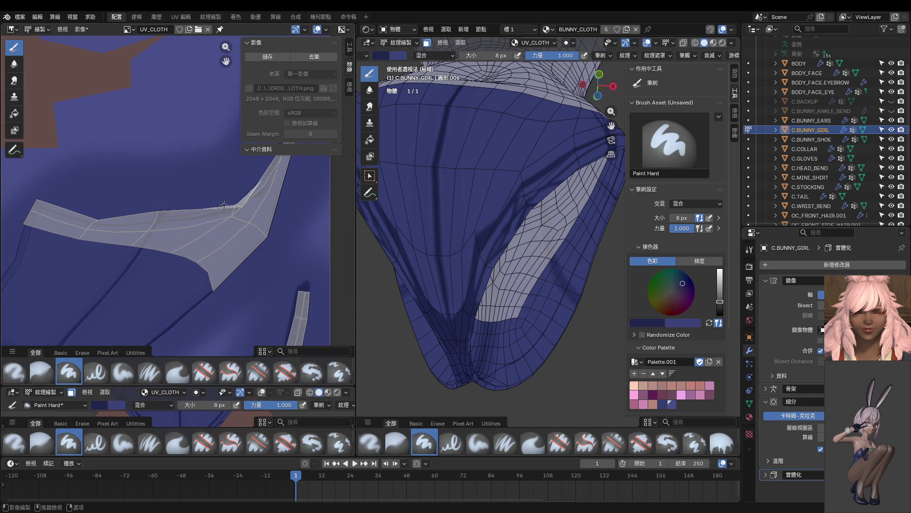
Step: Show the UV Editor on the left and enter Edit Mode to see the band's UVs
{"action": "scroll", "coordinate": [225, 205], "scroll_direction": "up", "scroll_amount": 2}
{"action": "scroll", "coordinate": [220, 229], "scroll_direction": "up", "scroll_amount": 2}
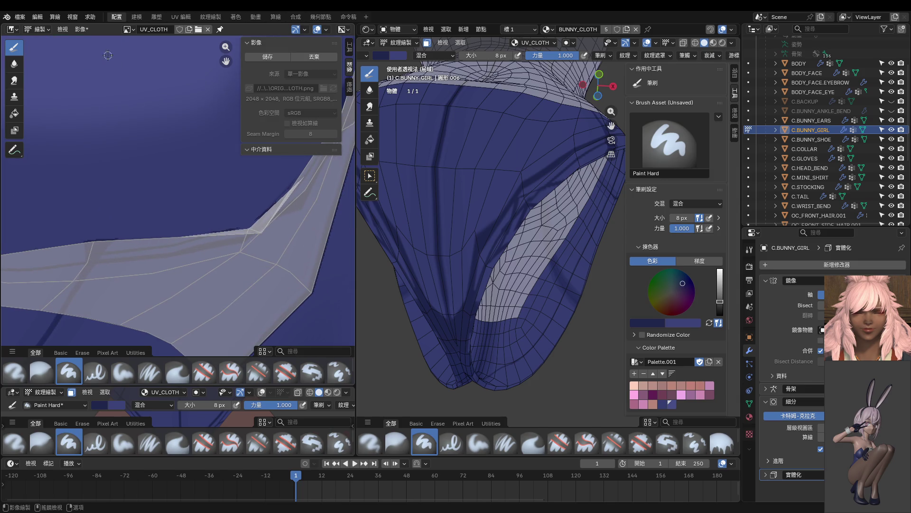
{"action": "left_click", "coordinate": [11, 29]}
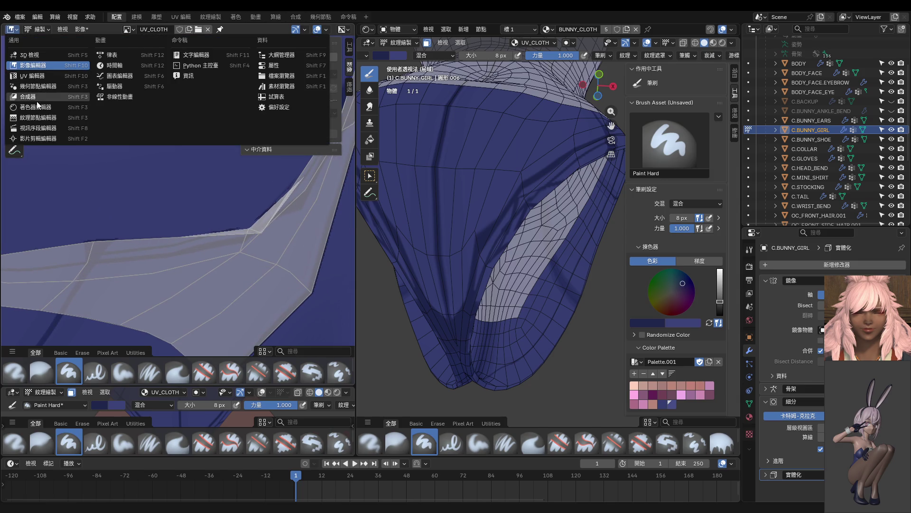
{"action": "left_click", "coordinate": [32, 76]}
{"action": "key", "text": "Tab"}
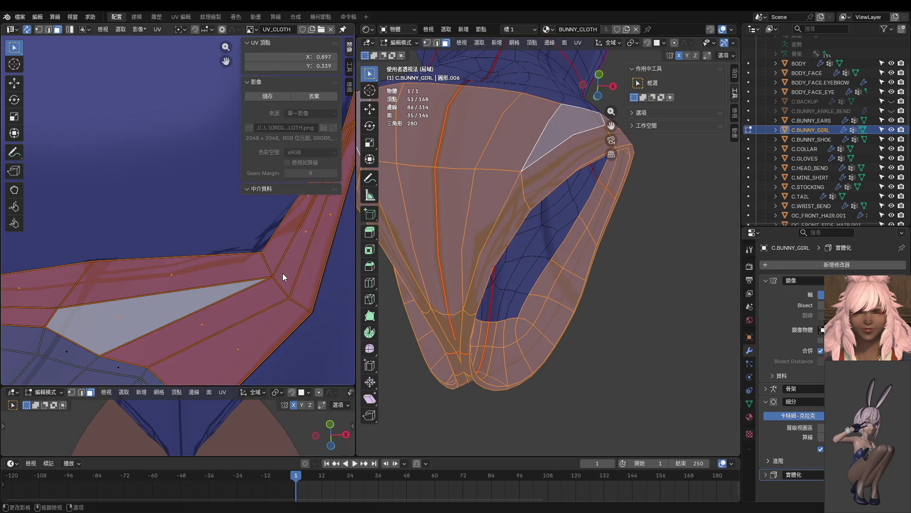
{"action": "scroll", "coordinate": [272, 264], "scroll_direction": "down", "scroll_amount": 2}
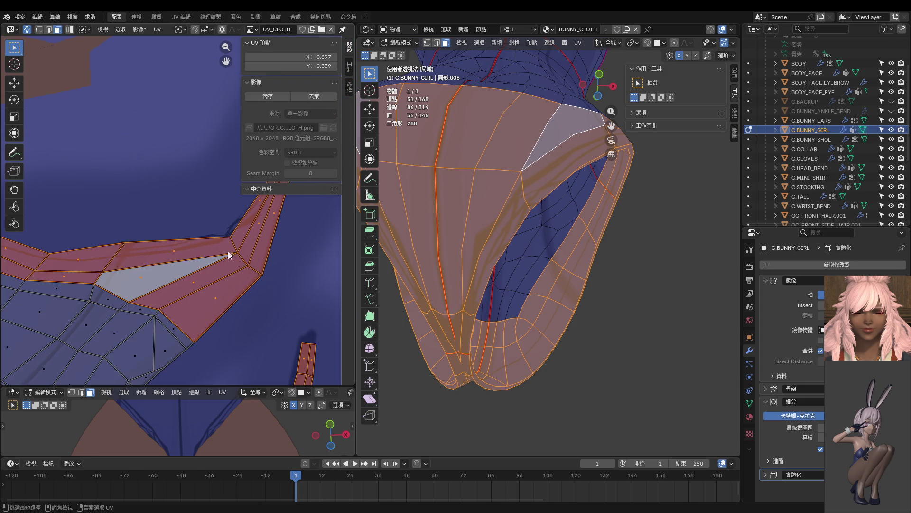
Step: Switch the left editor back to Image Paint and the cloth back to Texture Paint
{"action": "left_click", "coordinate": [11, 28]}
{"action": "left_click", "coordinate": [33, 66]}
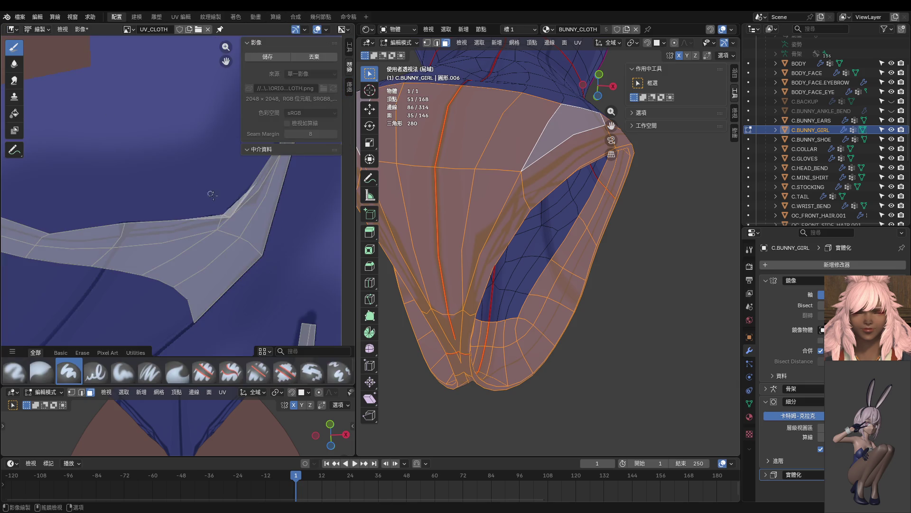
{"action": "scroll", "coordinate": [239, 221], "scroll_direction": "down", "scroll_amount": 2}
{"action": "middle_click_drag", "start_coordinate": [522, 213], "coordinate": [526, 192]}
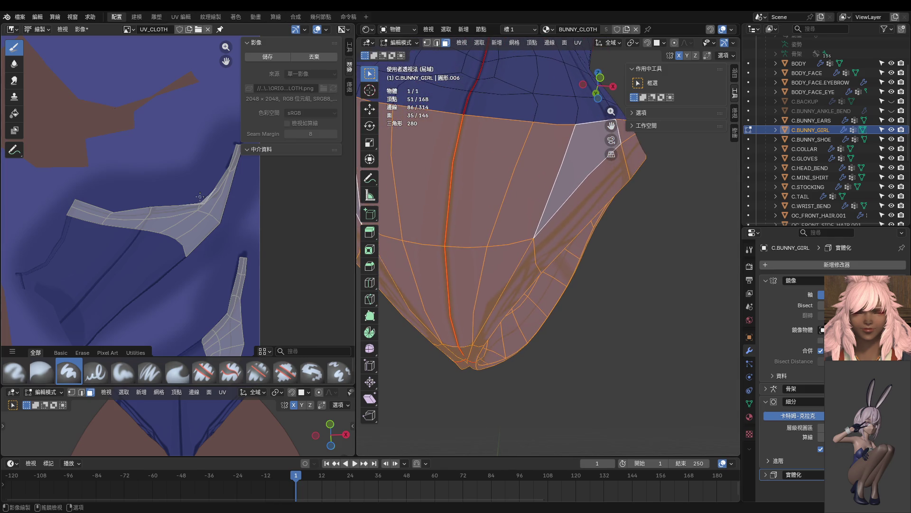
{"action": "key", "text": "ctrl+Tab"}
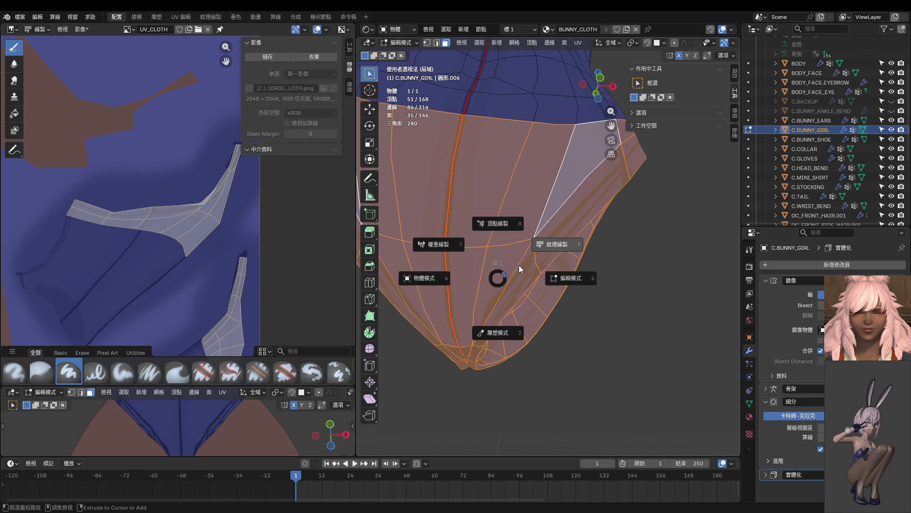
{"action": "left_click", "coordinate": [552, 254]}
{"action": "mouse_move", "coordinate": [552, 255]}
{"action": "middle_mouse_down"}
{"action": "mouse_move", "coordinate": [511, 264]}
{"action": "mouse_move", "coordinate": [522, 237]}
{"action": "mouse_move", "coordinate": [494, 214]}
{"action": "mouse_move", "coordinate": [455, 208]}
{"action": "mouse_move", "coordinate": [492, 225]}
{"action": "middle_mouse_up"}
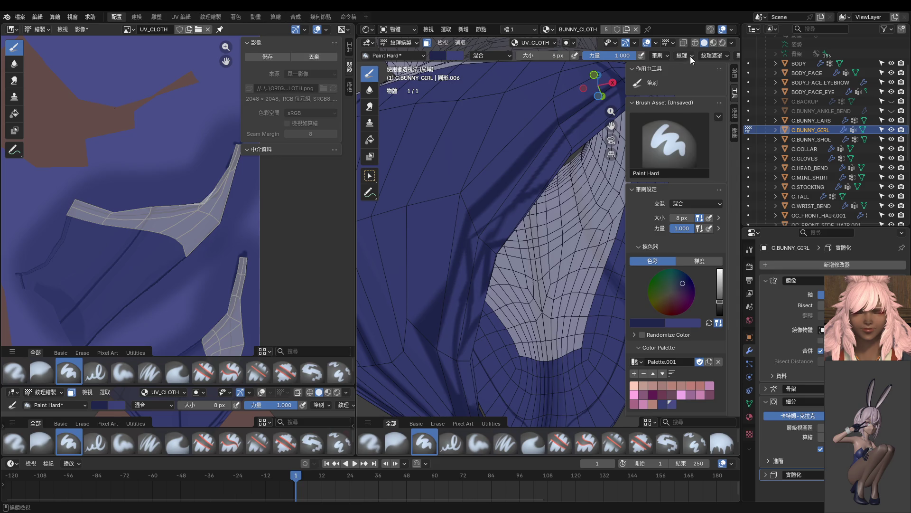
Step: Check the brush texture settings and paint a dark stroke across the blue cloth
{"action": "left_click", "coordinate": [682, 56]}
{"action": "mouse_move", "coordinate": [716, 57]}
{"action": "middle_click_drag", "start_coordinate": [480, 257], "coordinate": [529, 231]}
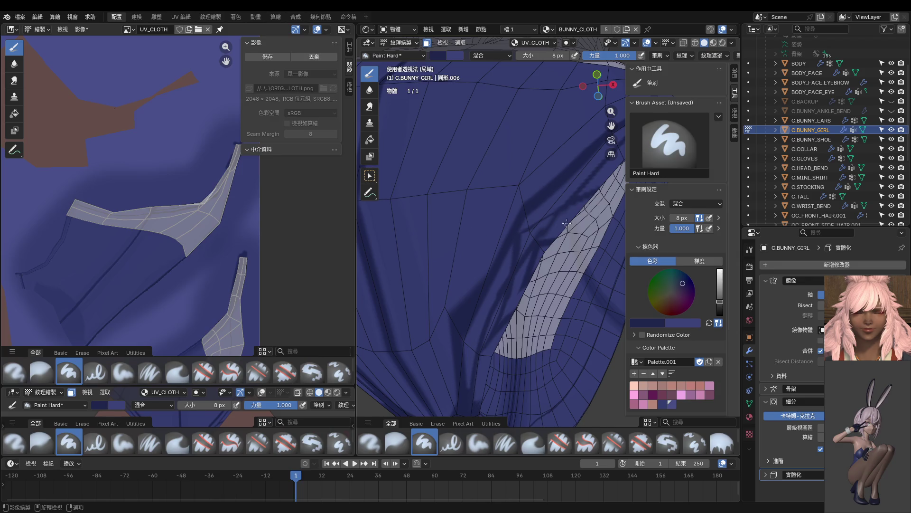
{"action": "scroll", "coordinate": [226, 270], "scroll_direction": "down", "scroll_amount": 3}
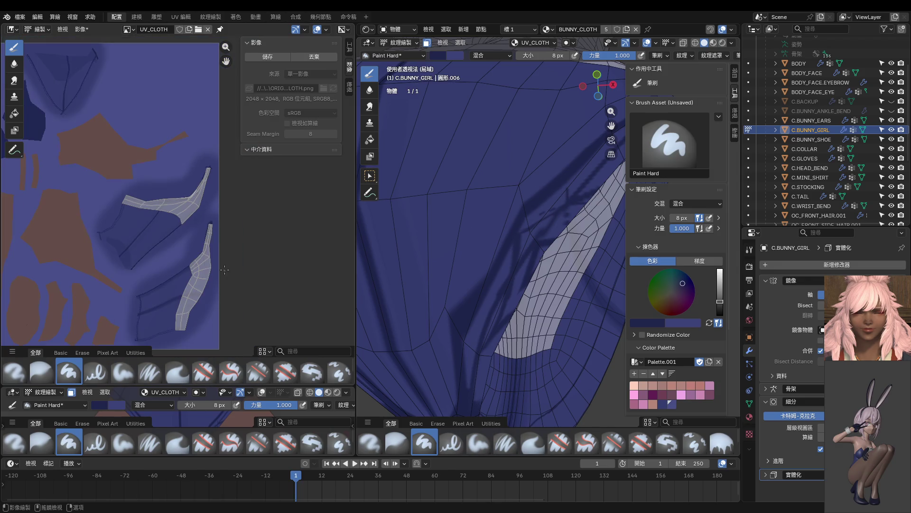
{"action": "scroll", "coordinate": [514, 265], "scroll_direction": "down", "scroll_amount": 5}
{"action": "left_click_drag", "start_coordinate": [463, 256], "coordinate": [536, 257]}
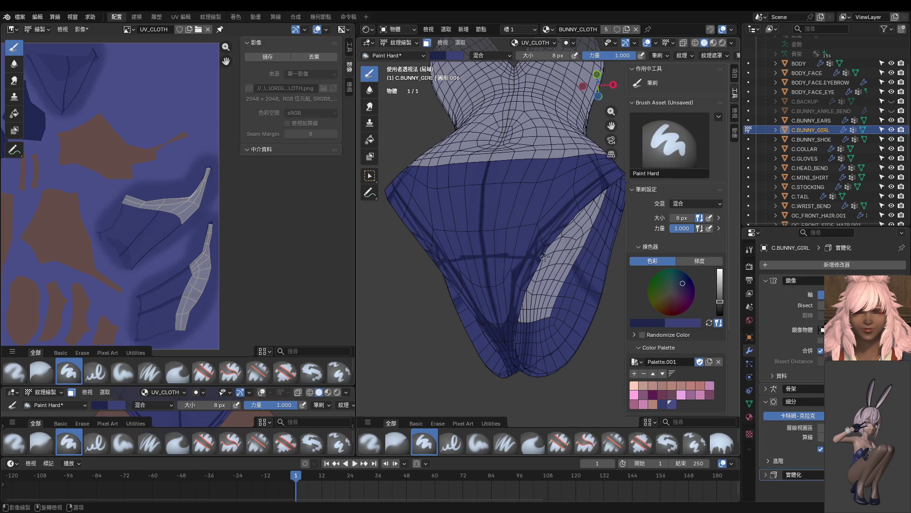
Step: Zoom and pan the image editor onto the leg band's light UV island, then front view
{"action": "scroll", "coordinate": [187, 202], "scroll_direction": "up", "scroll_amount": 8}
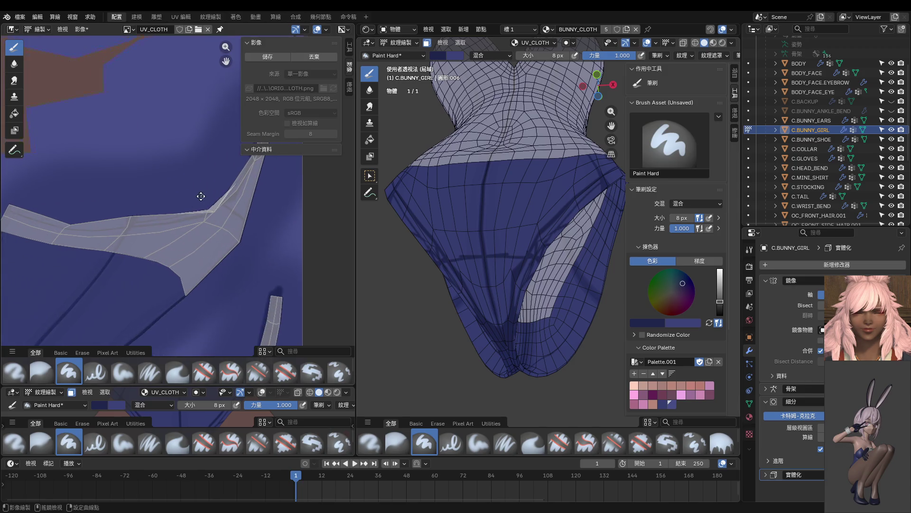
{"action": "scroll", "coordinate": [163, 214], "scroll_direction": "up", "scroll_amount": 1}
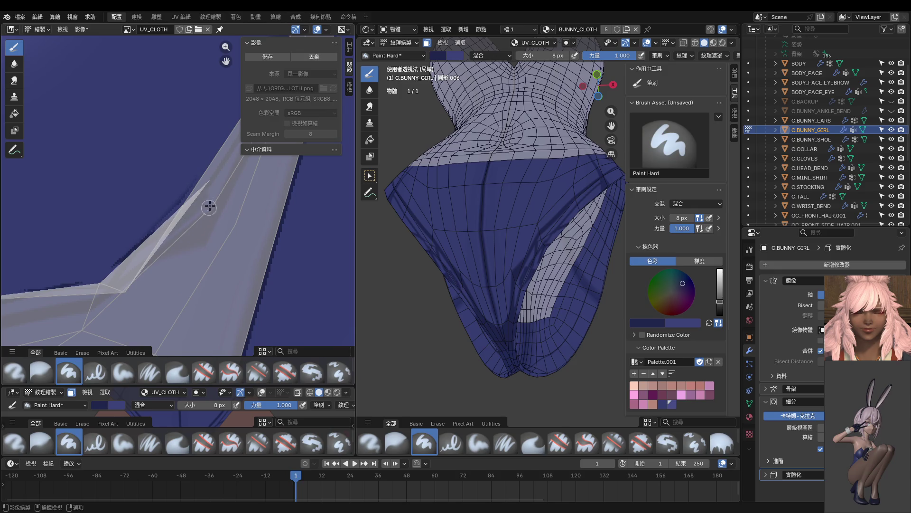
{"action": "middle_click_drag", "start_coordinate": [215, 196], "coordinate": [185, 227]}
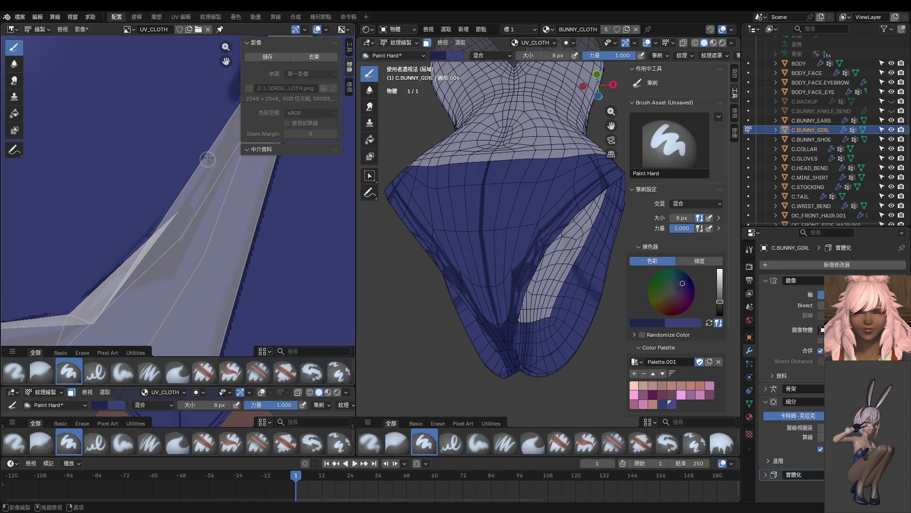
{"action": "middle_click_drag", "start_coordinate": [156, 255], "coordinate": [192, 217]}
{"action": "mouse_move", "coordinate": [128, 266]}
{"action": "middle_mouse_down"}
{"action": "mouse_move", "coordinate": [137, 253]}
{"action": "mouse_move", "coordinate": [102, 264]}
{"action": "mouse_move", "coordinate": [180, 255]}
{"action": "middle_mouse_up"}
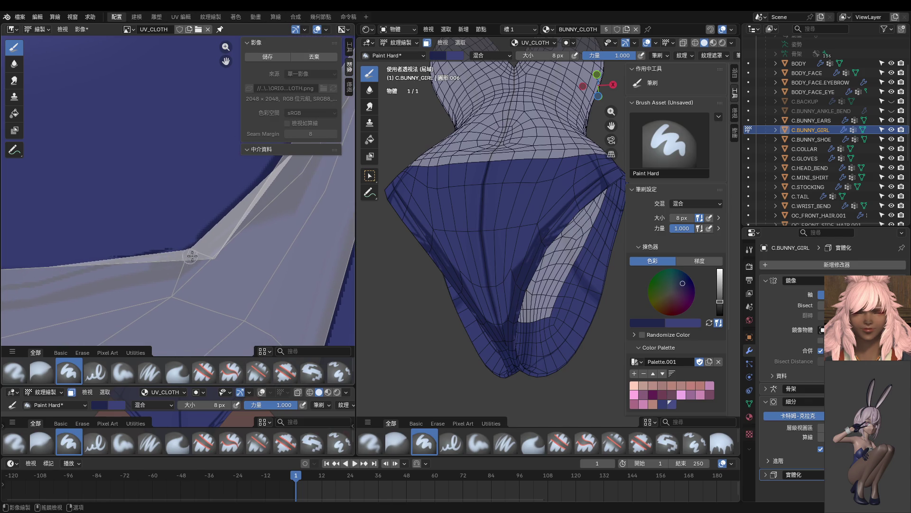
{"action": "key", "text": "KP_1"}
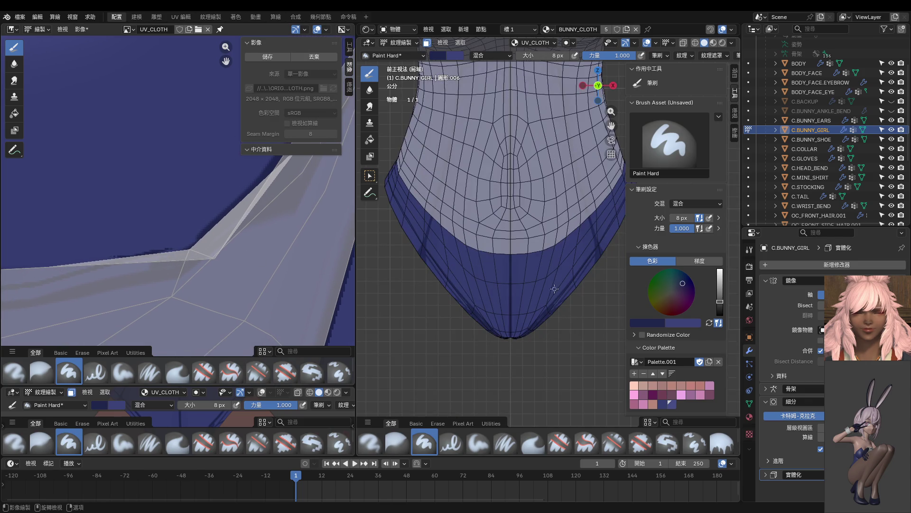
Step: Set the brush to 32 px and paint a darker shadow patch on the lower band
{"action": "scroll", "coordinate": [554, 288], "scroll_direction": "up", "scroll_amount": 5}
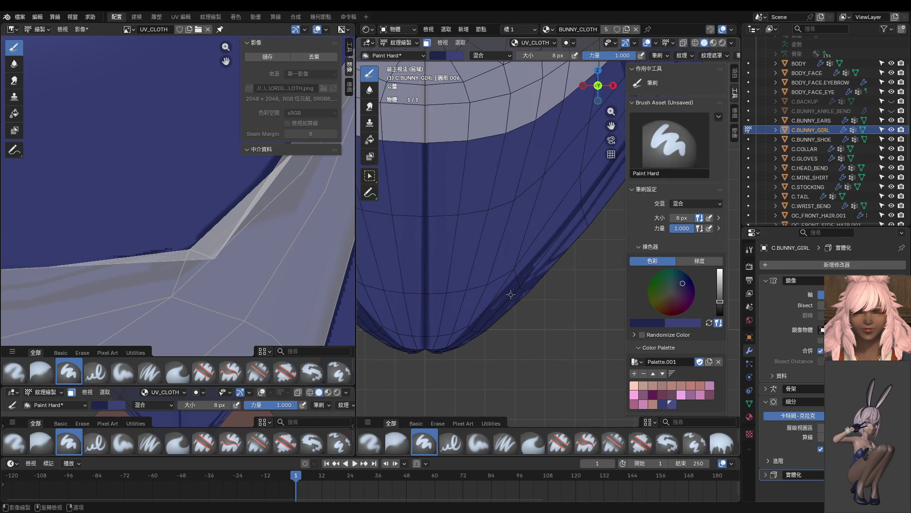
{"action": "middle_click_drag", "start_coordinate": [475, 350], "coordinate": [533, 161]}
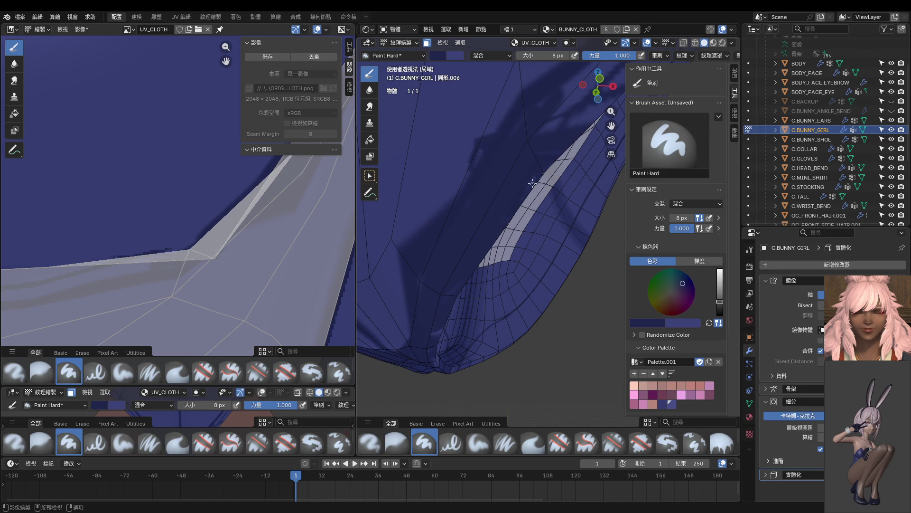
{"action": "left_click_drag", "start_coordinate": [468, 182], "coordinate": [424, 226]}
{"action": "key", "text": "f"}
{"action": "left_click", "coordinate": [486, 154]}
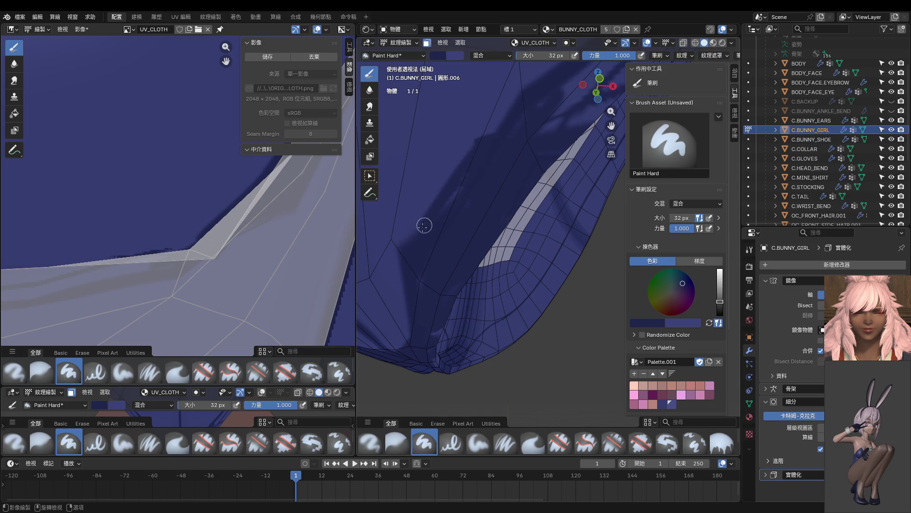
{"action": "left_click_drag", "start_coordinate": [407, 246], "coordinate": [428, 208]}
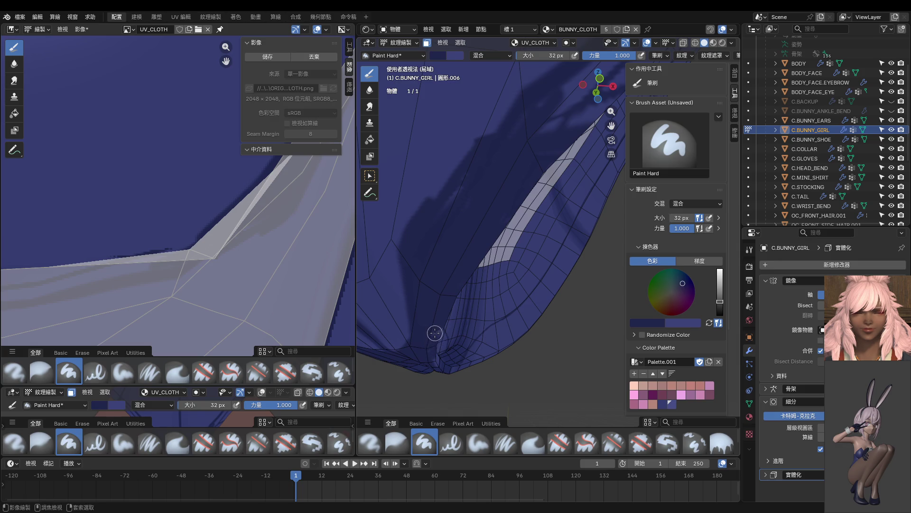
Step: Paint dark blue shading along the mesh ridge, seen from below the cloth
{"action": "mouse_move", "coordinate": [432, 326]}
{"action": "middle_mouse_down"}
{"action": "mouse_move", "coordinate": [398, 304]}
{"action": "mouse_move", "coordinate": [422, 300]}
{"action": "middle_mouse_up"}
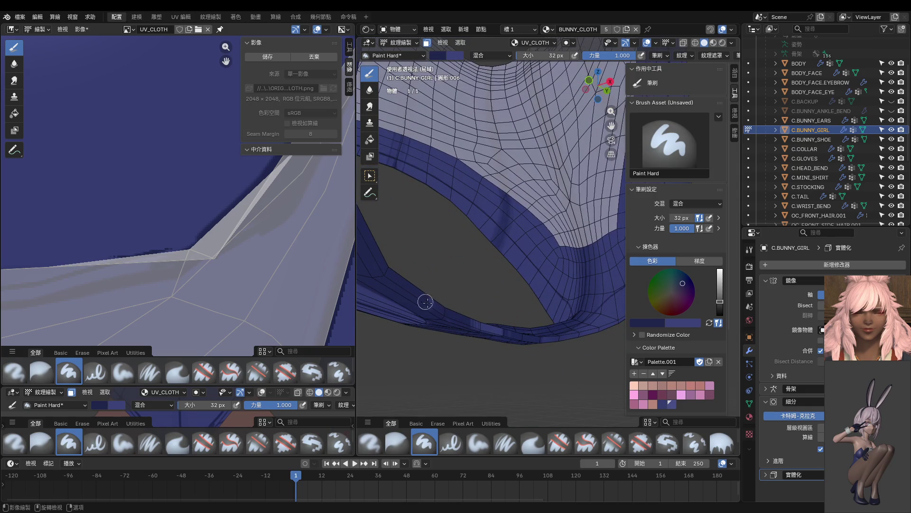
{"action": "middle_click_drag", "start_coordinate": [512, 339], "coordinate": [503, 338]}
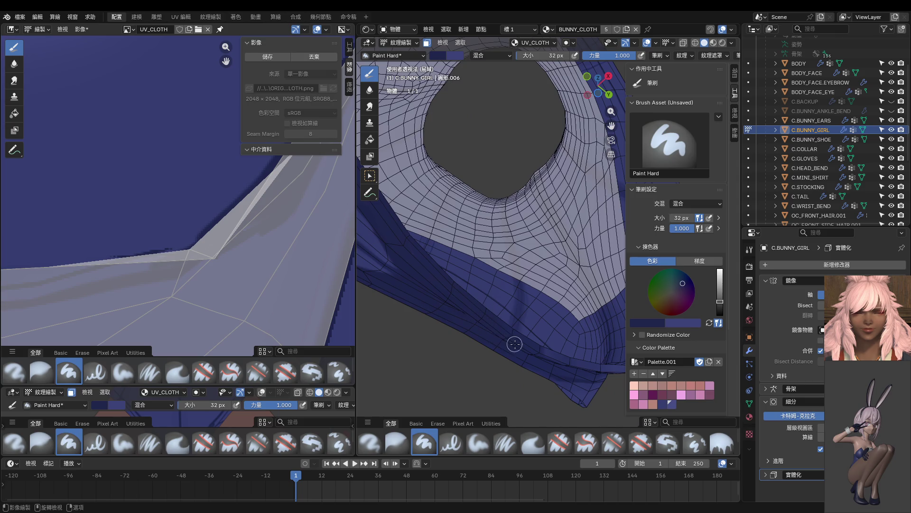
{"action": "scroll", "coordinate": [457, 315], "scroll_direction": "down", "scroll_amount": 3}
{"action": "mouse_move", "coordinate": [458, 280]}
{"action": "middle_mouse_down"}
{"action": "mouse_move", "coordinate": [442, 246]}
{"action": "mouse_move", "coordinate": [475, 272]}
{"action": "middle_mouse_up"}
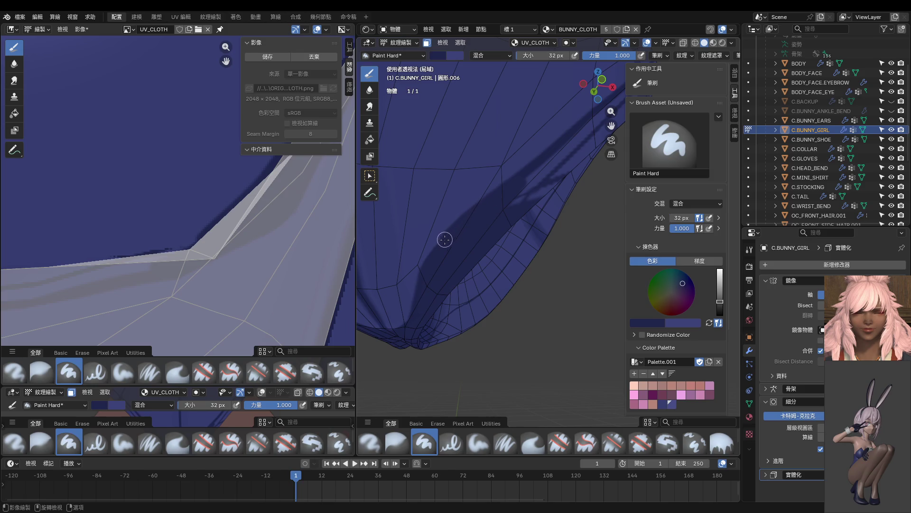
{"action": "scroll", "coordinate": [456, 245], "scroll_direction": "up", "scroll_amount": 2}
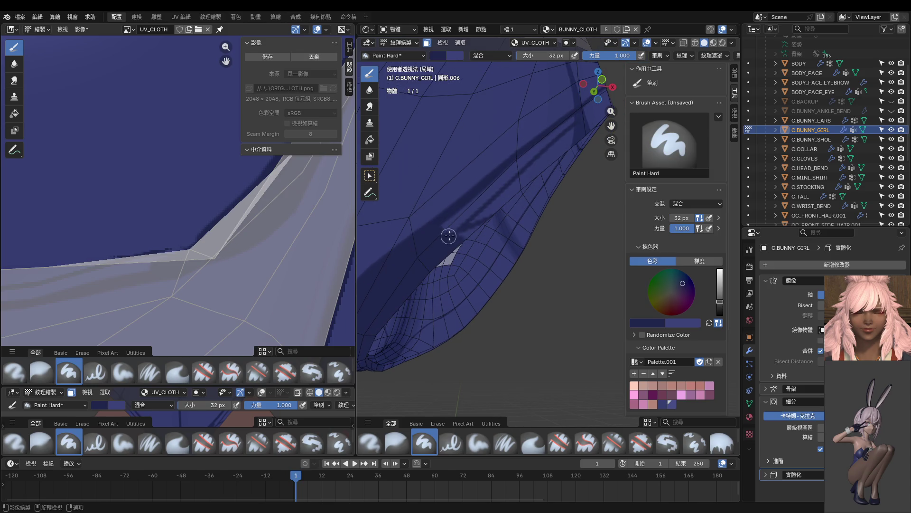
{"action": "mouse_move", "coordinate": [476, 215]}
{"action": "left_mouse_down"}
{"action": "mouse_move", "coordinate": [439, 230]}
{"action": "mouse_move", "coordinate": [505, 180]}
{"action": "mouse_move", "coordinate": [489, 193]}
{"action": "left_mouse_up"}
{"action": "middle_click_drag", "start_coordinate": [489, 195], "coordinate": [475, 195]}
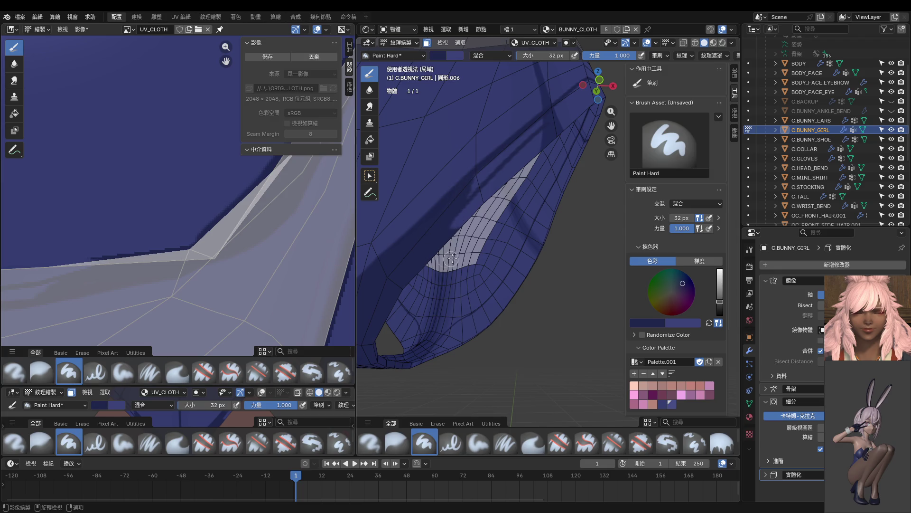
Step: Shrink the brush to 12 px and cover the light shadow strip with dark navy
{"action": "key", "text": "KP_1"}
{"action": "scroll", "coordinate": [511, 267], "scroll_direction": "up", "scroll_amount": 3}
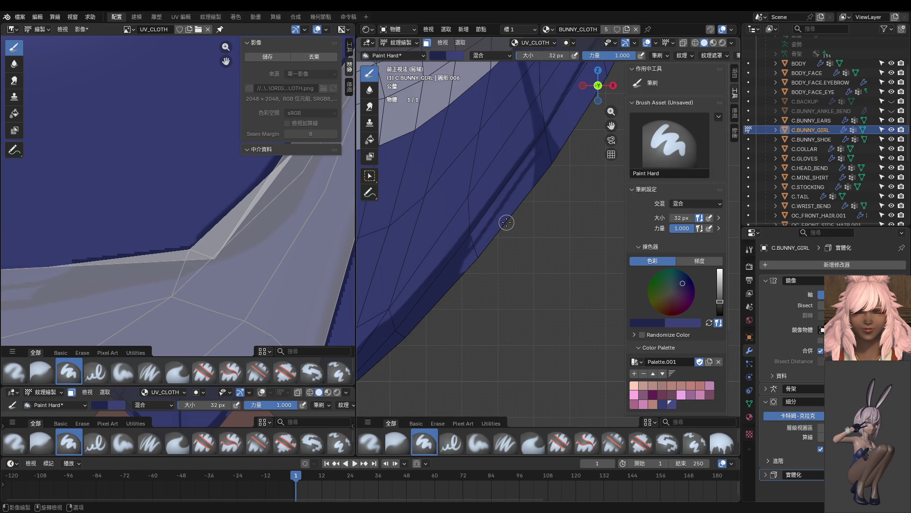
{"action": "scroll", "coordinate": [499, 227], "scroll_direction": "down", "scroll_amount": 4}
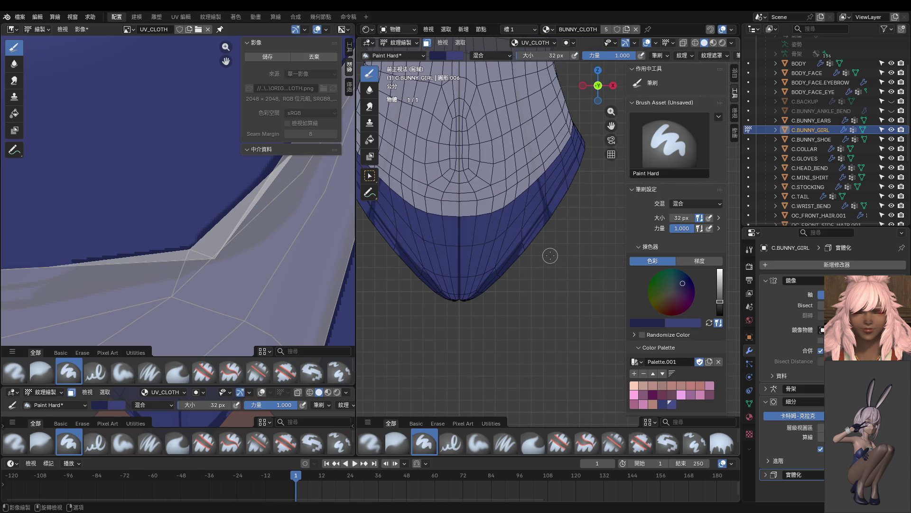
{"action": "scroll", "coordinate": [550, 256], "scroll_direction": "up", "scroll_amount": 6}
{"action": "key", "text": "f"}
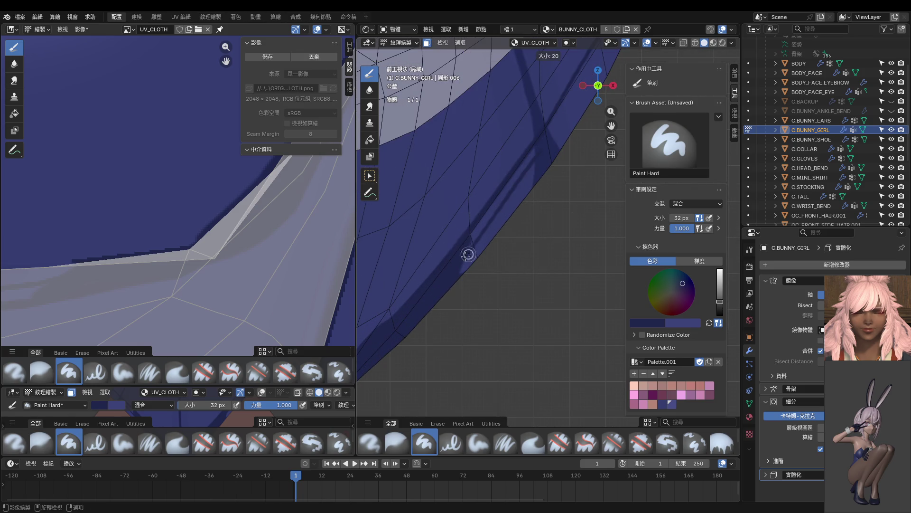
{"action": "left_click", "coordinate": [475, 235]}
{"action": "left_click_drag", "start_coordinate": [486, 207], "coordinate": [469, 277]}
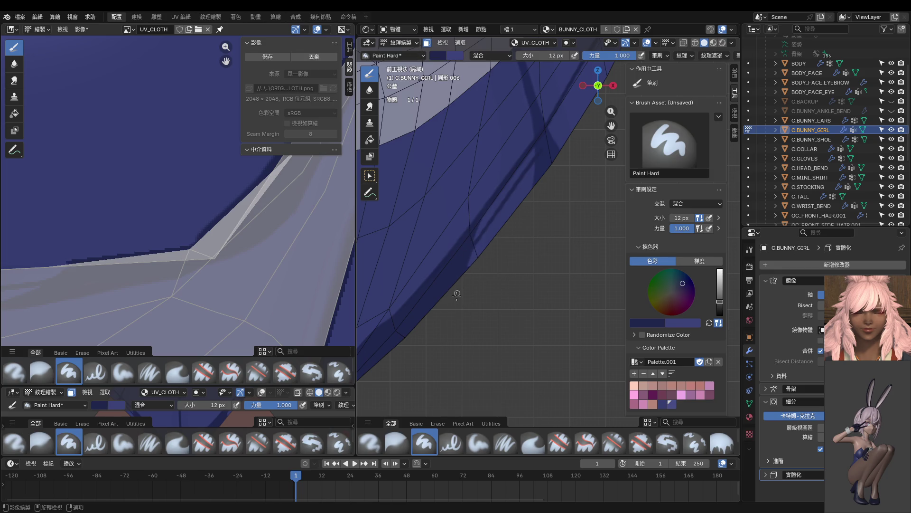
{"action": "left_click_drag", "start_coordinate": [487, 211], "coordinate": [460, 279]}
{"action": "scroll", "coordinate": [495, 228], "scroll_direction": "down", "scroll_amount": 5}
{"action": "scroll", "coordinate": [514, 274], "scroll_direction": "down", "scroll_amount": 5}
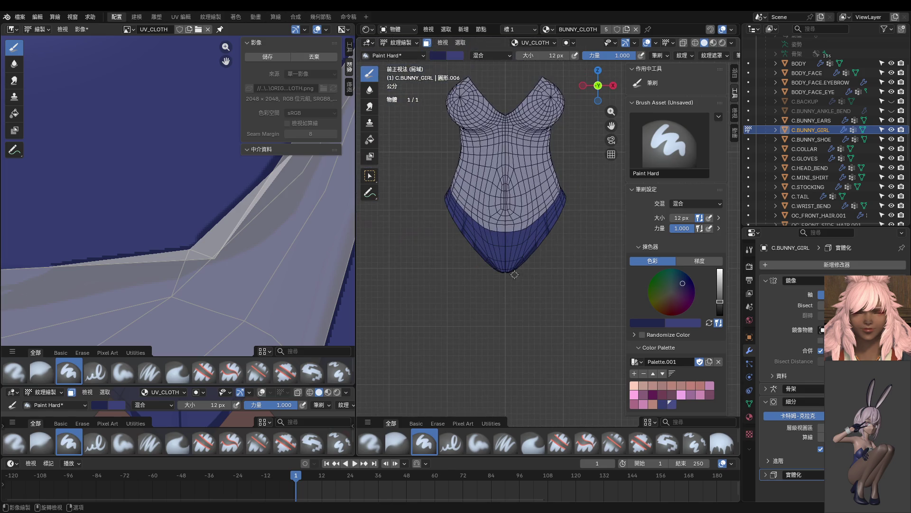
{"action": "scroll", "coordinate": [523, 270], "scroll_direction": "up", "scroll_amount": 4}
{"action": "scroll", "coordinate": [192, 262], "scroll_direction": "up", "scroll_amount": 3}
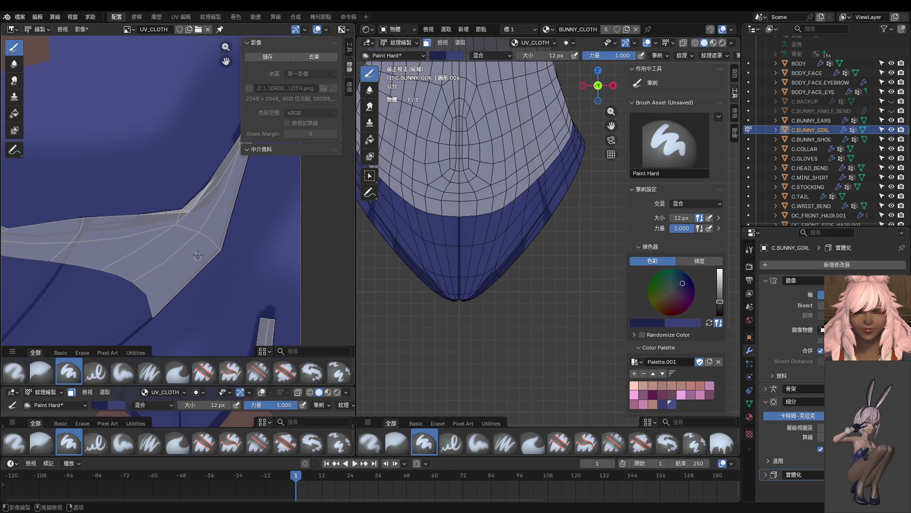
Step: Enlarge the lower viewport and repaint the front V-shaped shadow with a 42 px brush
{"action": "left_click_drag", "start_coordinate": [200, 386], "coordinate": [208, 160]}
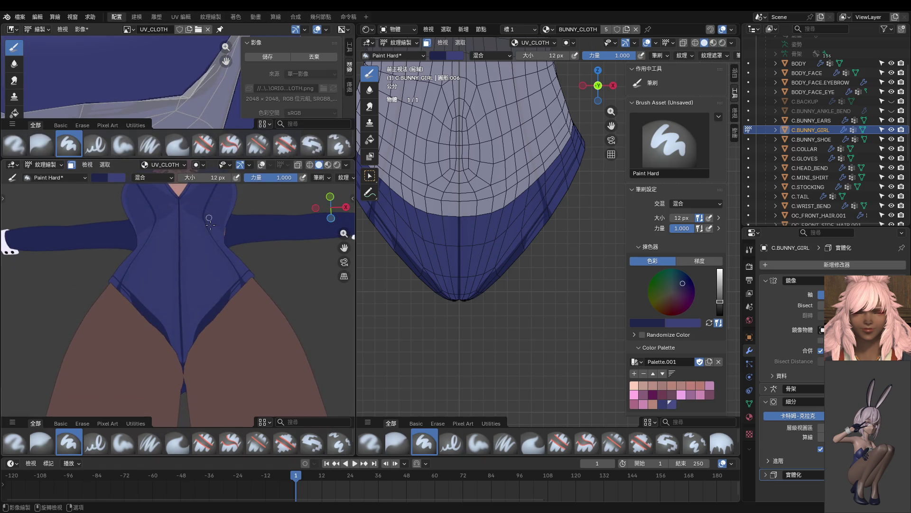
{"action": "key", "text": "KP_1"}
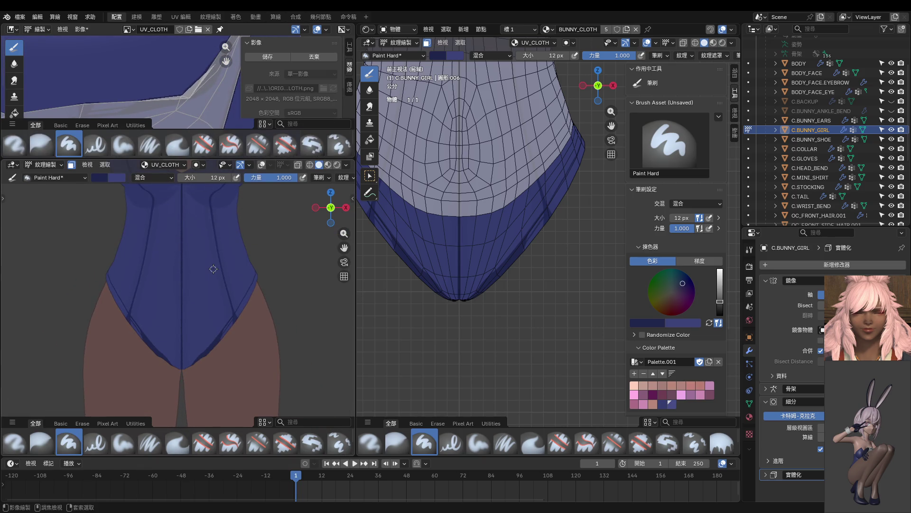
{"action": "middle_click_drag", "start_coordinate": [193, 332], "coordinate": [208, 241]}
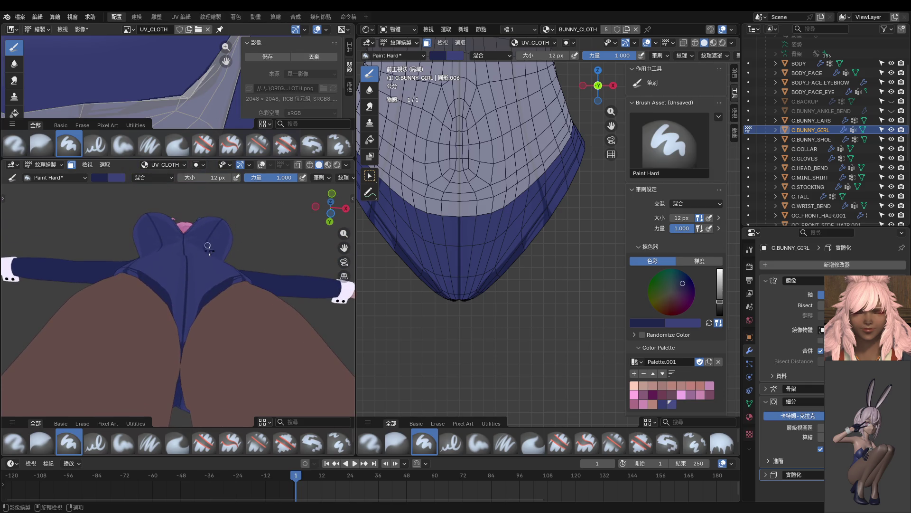
{"action": "middle_click_drag", "start_coordinate": [483, 315], "coordinate": [462, 248]}
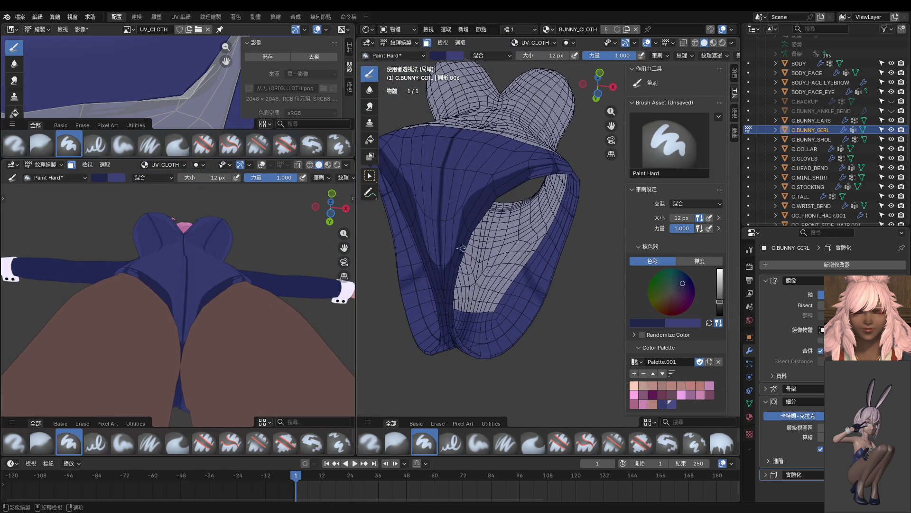
{"action": "key", "text": "f"}
{"action": "left_click", "coordinate": [458, 219]}
{"action": "mouse_move", "coordinate": [458, 219]}
{"action": "left_mouse_down"}
{"action": "mouse_move", "coordinate": [443, 224]}
{"action": "mouse_move", "coordinate": [445, 252]}
{"action": "mouse_move", "coordinate": [446, 242]}
{"action": "left_mouse_up"}
Step: Frame the crotch in front orthographic view and sample a darker blue paint colour
{"action": "middle_click_drag", "start_coordinate": [240, 276], "coordinate": [202, 361]}
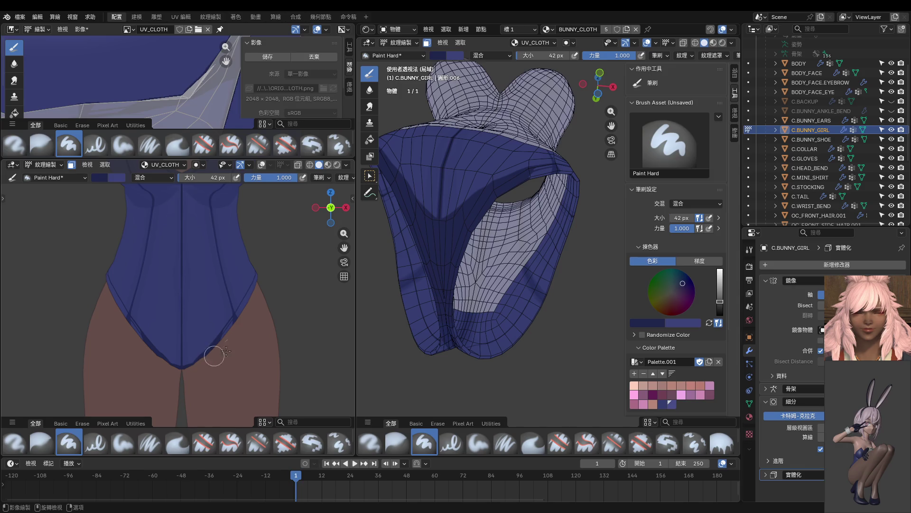
{"action": "key", "text": "KP_1"}
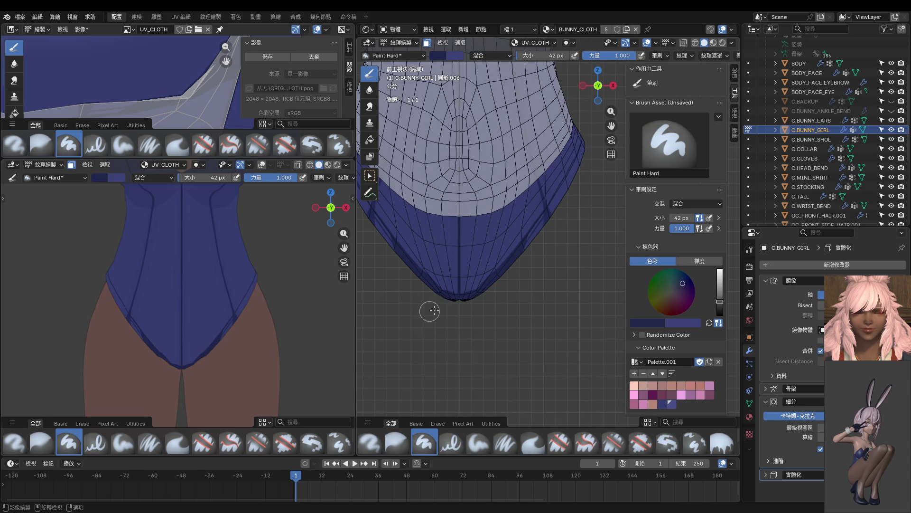
{"action": "scroll", "coordinate": [423, 311], "scroll_direction": "up", "scroll_amount": 3}
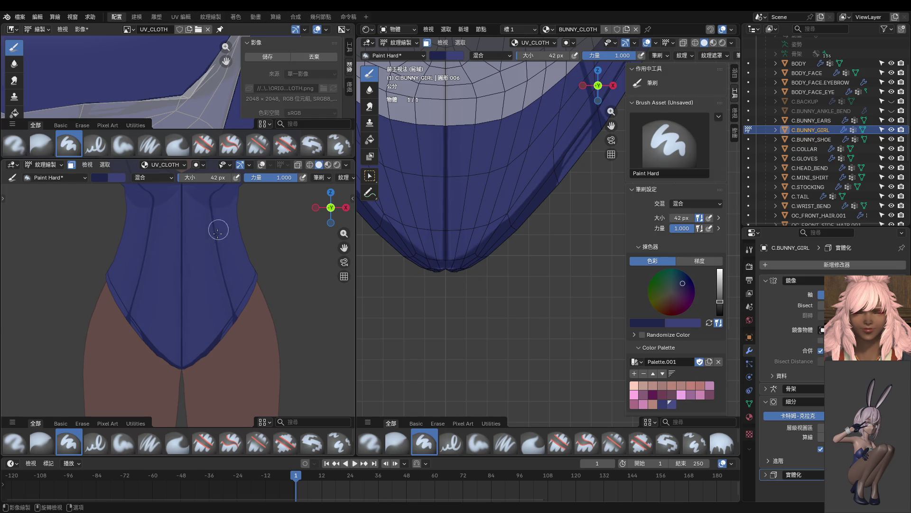
{"action": "mouse_move", "coordinate": [408, 304]}
{"action": "middle_mouse_down"}
{"action": "mouse_move", "coordinate": [448, 253]}
{"action": "mouse_move", "coordinate": [447, 231]}
{"action": "mouse_move", "coordinate": [441, 272]}
{"action": "middle_mouse_up"}
{"action": "key", "text": "KP_5"}
{"action": "key", "text": "KP_1"}
{"action": "scroll", "coordinate": [464, 270], "scroll_direction": "up", "scroll_amount": 5}
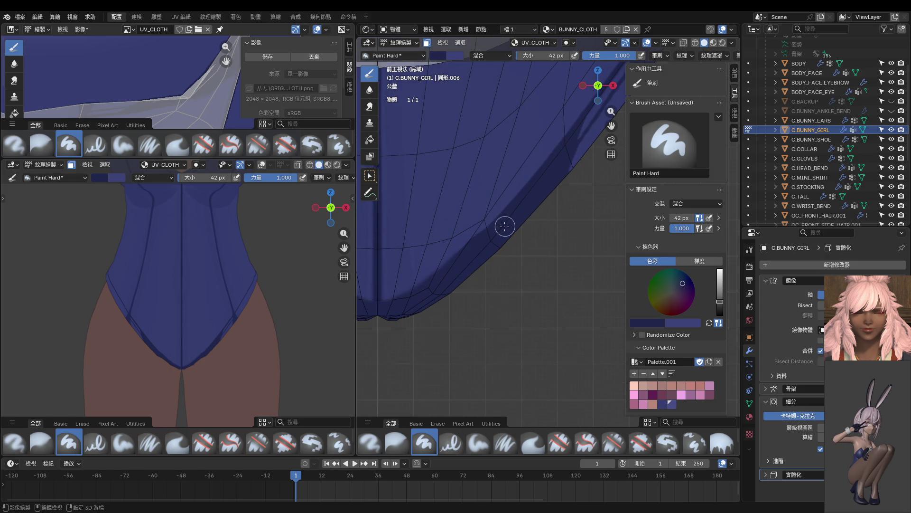
{"action": "key", "text": "s"}
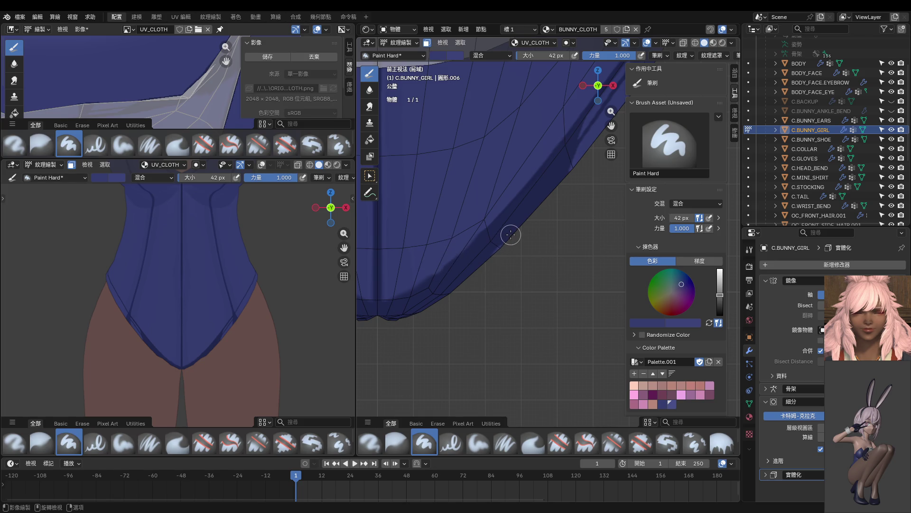
{"action": "key", "text": "s"}
Step: Darken the garment's lower rim band, then undo that stroke
{"action": "scroll", "coordinate": [487, 253], "scroll_direction": "up", "scroll_amount": 2}
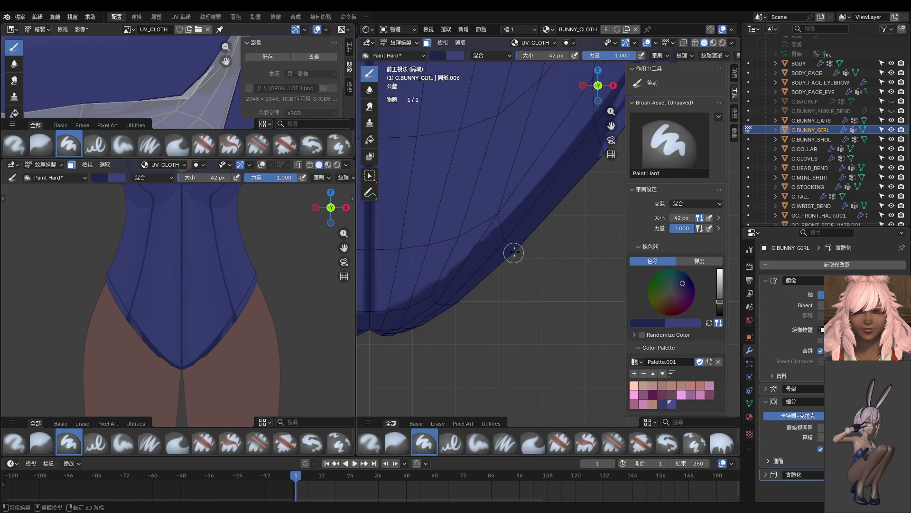
{"action": "mouse_move", "coordinate": [452, 271]}
{"action": "left_mouse_down"}
{"action": "mouse_move", "coordinate": [372, 300]}
{"action": "mouse_move", "coordinate": [429, 299]}
{"action": "mouse_move", "coordinate": [373, 310]}
{"action": "mouse_move", "coordinate": [427, 285]}
{"action": "mouse_move", "coordinate": [365, 304]}
{"action": "mouse_move", "coordinate": [412, 299]}
{"action": "mouse_move", "coordinate": [496, 237]}
{"action": "mouse_move", "coordinate": [364, 312]}
{"action": "mouse_move", "coordinate": [509, 240]}
{"action": "mouse_move", "coordinate": [363, 304]}
{"action": "left_mouse_up"}
{"action": "key", "text": "ctrl+z"}
{"action": "middle_click_drag", "start_coordinate": [417, 297], "coordinate": [439, 294], "text": "shift"}
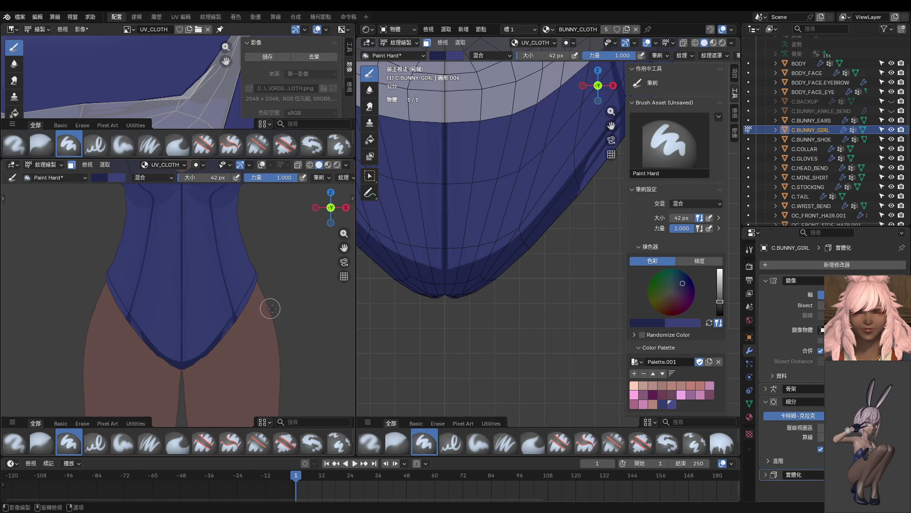
{"action": "scroll", "coordinate": [275, 309], "scroll_direction": "down", "scroll_amount": 5}
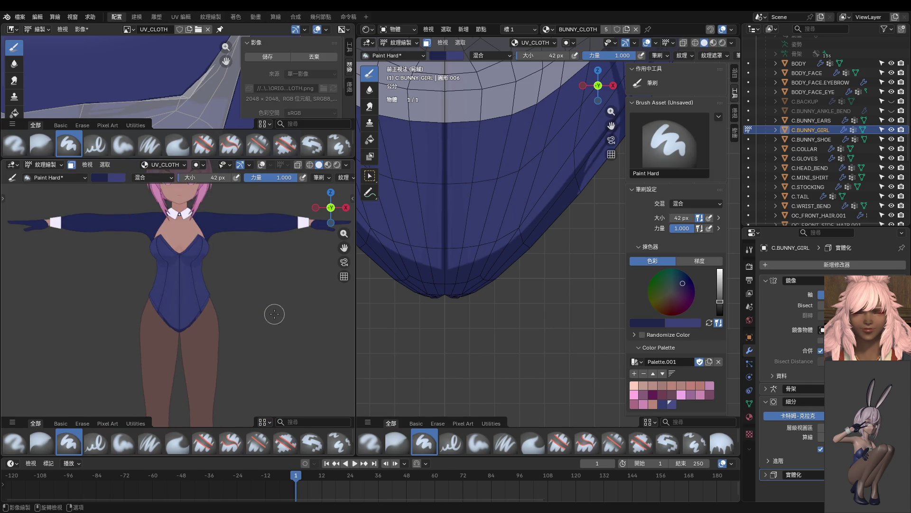
Step: Paint a dark stroke along the leg opening's diagonal edge, sampling darker blues from the mesh
{"action": "scroll", "coordinate": [500, 259], "scroll_direction": "up", "scroll_amount": 3}
{"action": "scroll", "coordinate": [540, 238], "scroll_direction": "up", "scroll_amount": 2}
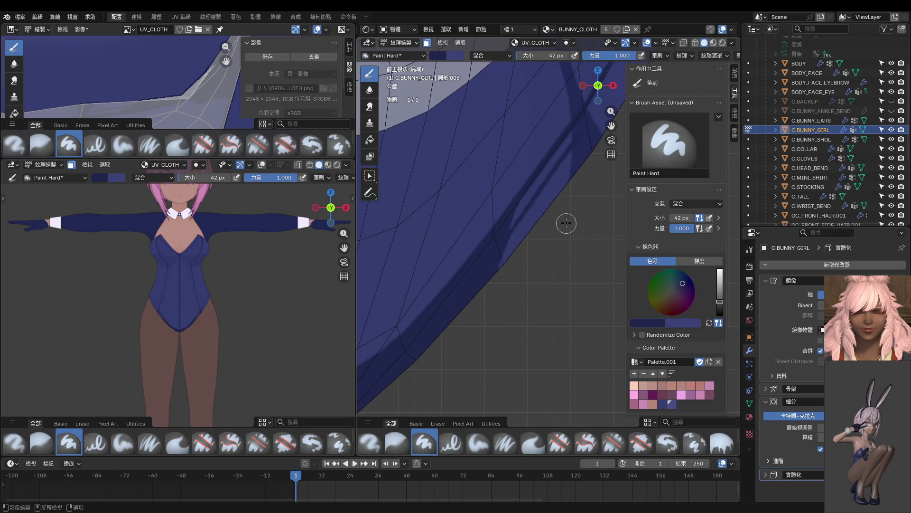
{"action": "mouse_move", "coordinate": [577, 129]}
{"action": "left_mouse_down"}
{"action": "mouse_move", "coordinate": [508, 220]}
{"action": "mouse_move", "coordinate": [578, 179]}
{"action": "mouse_move", "coordinate": [512, 229]}
{"action": "mouse_move", "coordinate": [510, 254]}
{"action": "left_mouse_up"}
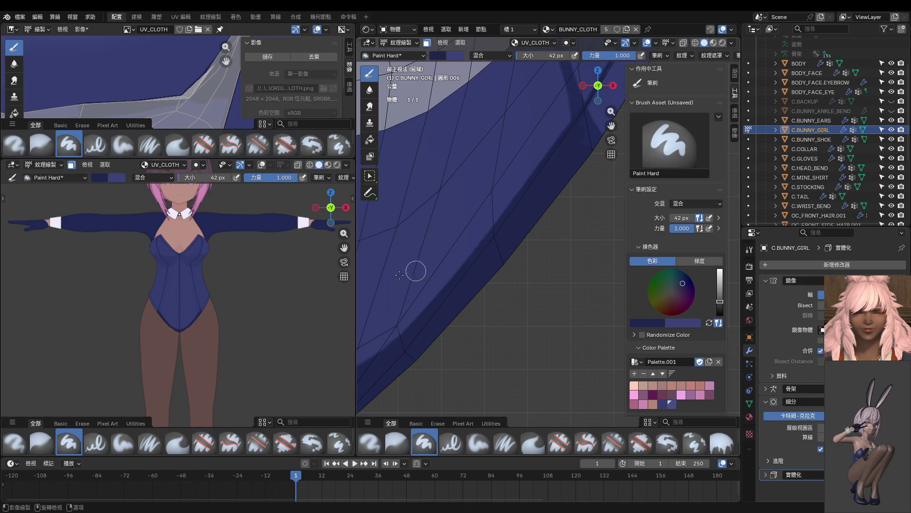
{"action": "scroll", "coordinate": [250, 320], "scroll_direction": "up", "scroll_amount": 3}
{"action": "middle_click_drag", "start_coordinate": [550, 207], "coordinate": [508, 262]}
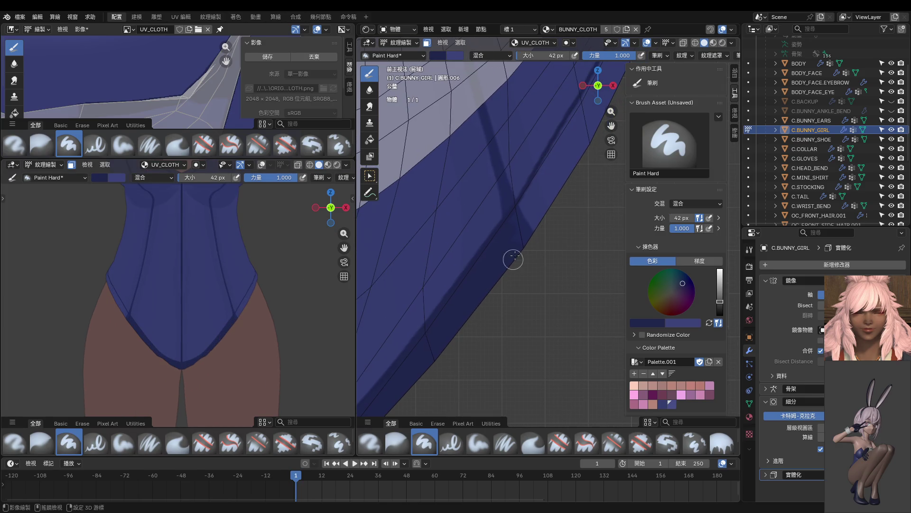
{"action": "key", "text": "s"}
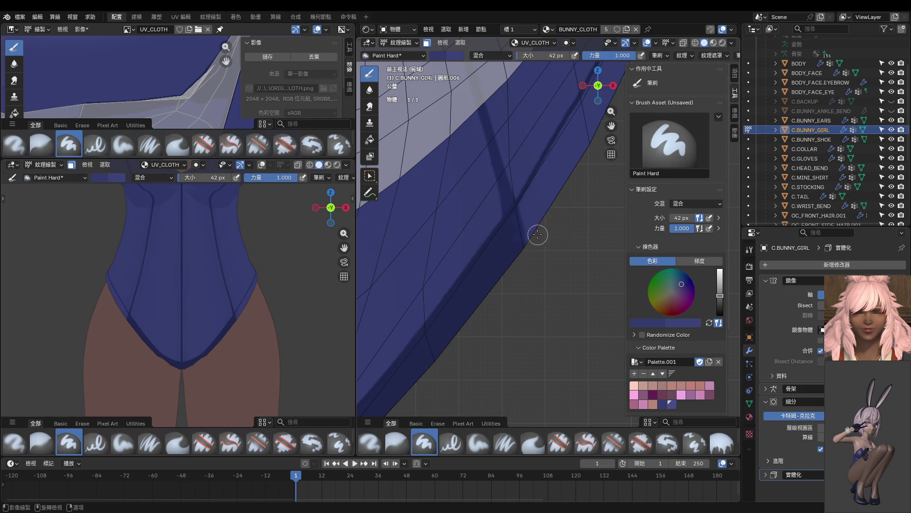
{"action": "key", "text": "s"}
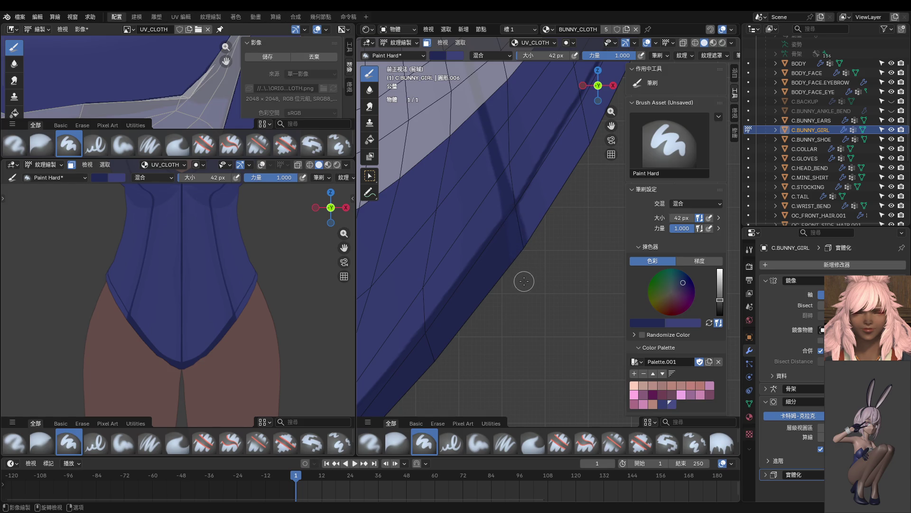
{"action": "scroll", "coordinate": [257, 314], "scroll_direction": "down", "scroll_amount": 5}
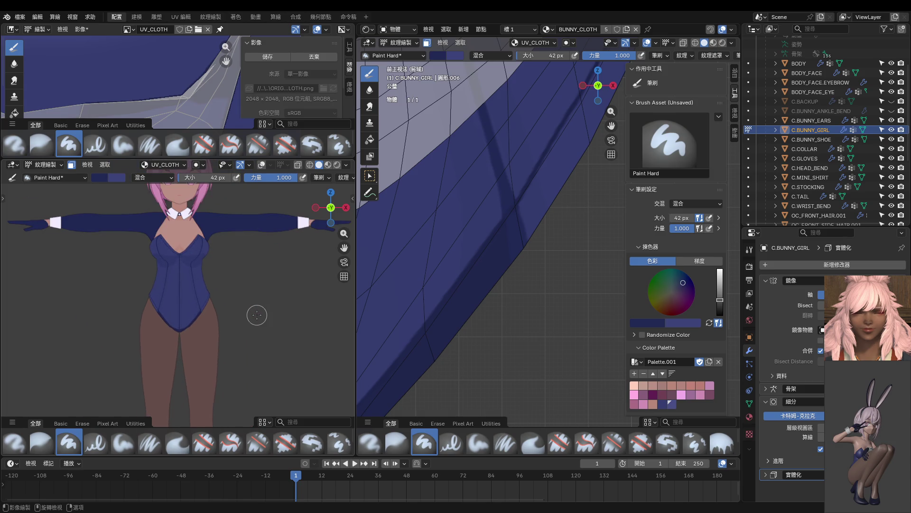
{"action": "mouse_move", "coordinate": [511, 216]}
{"action": "middle_mouse_down"}
{"action": "mouse_move", "coordinate": [500, 266]}
{"action": "mouse_move", "coordinate": [469, 287]}
{"action": "middle_mouse_up"}
{"action": "key", "text": "s"}
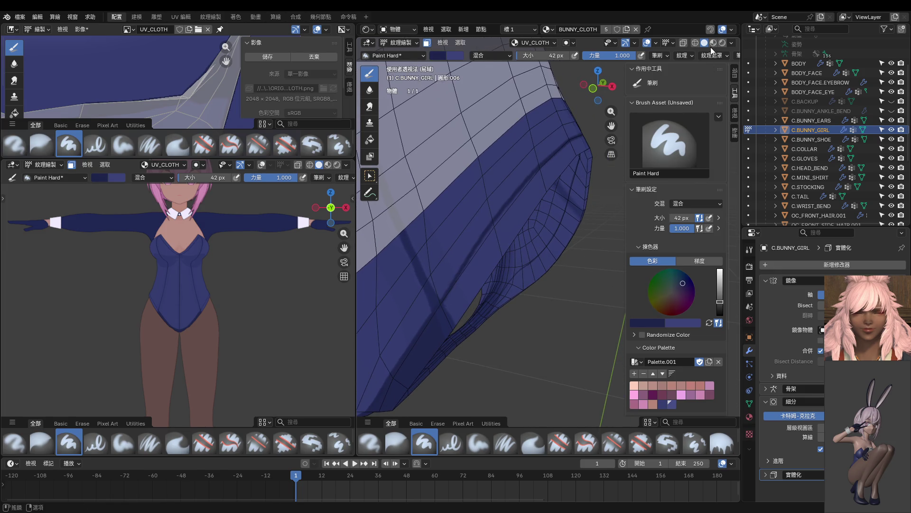
Step: Shrink the brush to 14 px and paint a dark line along the band seam
{"action": "left_click", "coordinate": [738, 55]}
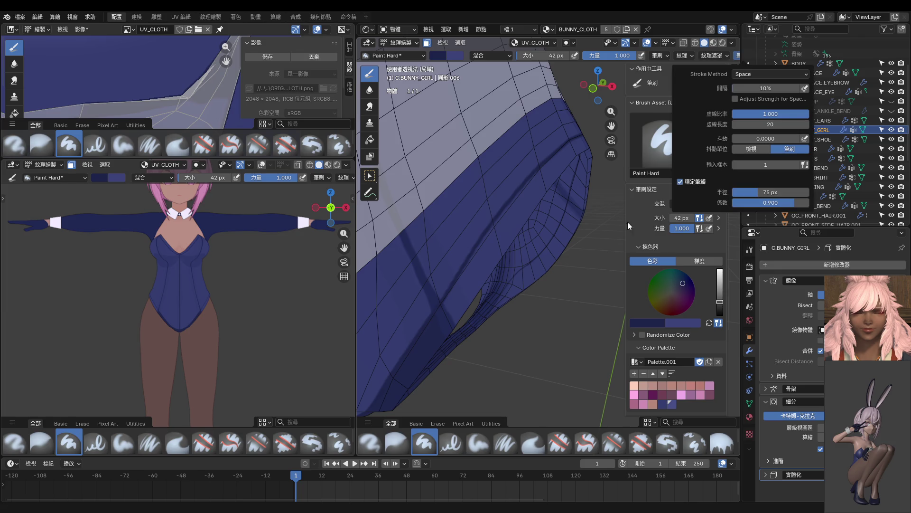
{"action": "middle_click_drag", "start_coordinate": [558, 278], "coordinate": [549, 245]}
{"action": "key", "text": "f"}
{"action": "left_click", "coordinate": [497, 270]}
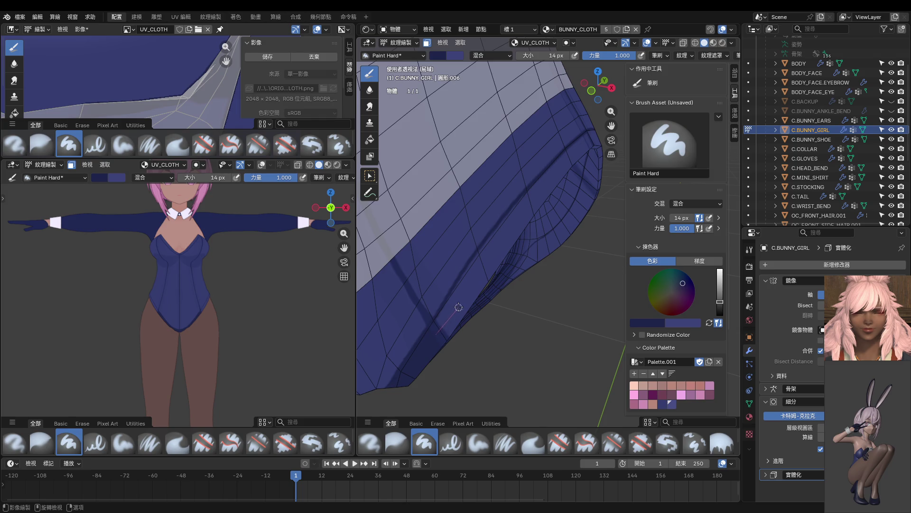
{"action": "mouse_move", "coordinate": [464, 294]}
{"action": "left_mouse_down"}
{"action": "mouse_move", "coordinate": [517, 216]}
{"action": "mouse_move", "coordinate": [617, 113]}
{"action": "left_mouse_up"}
{"action": "middle_click_drag", "start_coordinate": [617, 113], "coordinate": [484, 214]}
Step: Reduce the brush to 10 px, stroke along the cuff, then undo that stroke
{"action": "mouse_move", "coordinate": [461, 242]}
{"action": "middle_mouse_down"}
{"action": "mouse_move", "coordinate": [429, 297]}
{"action": "mouse_move", "coordinate": [429, 319]}
{"action": "middle_mouse_up"}
{"action": "key", "text": "bracketleft"}
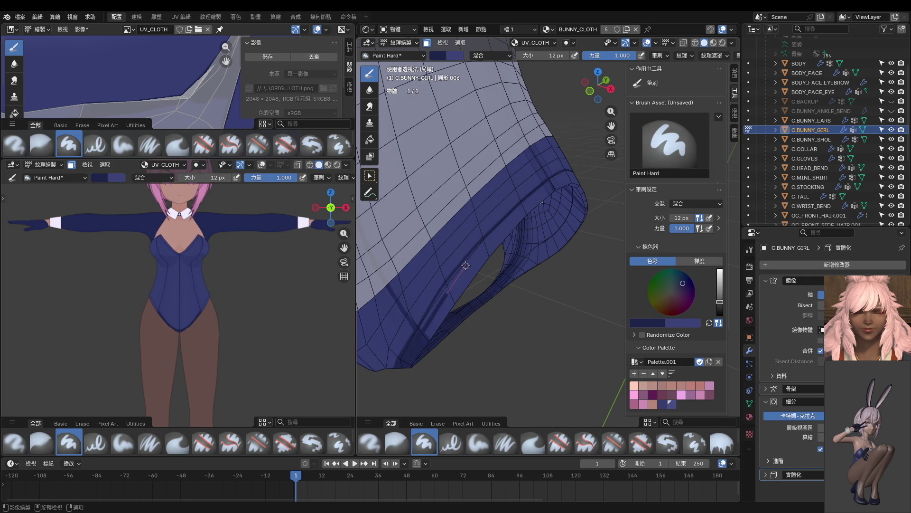
{"action": "key", "text": "bracketleft"}
{"action": "middle_click_drag", "start_coordinate": [426, 343], "coordinate": [393, 362]}
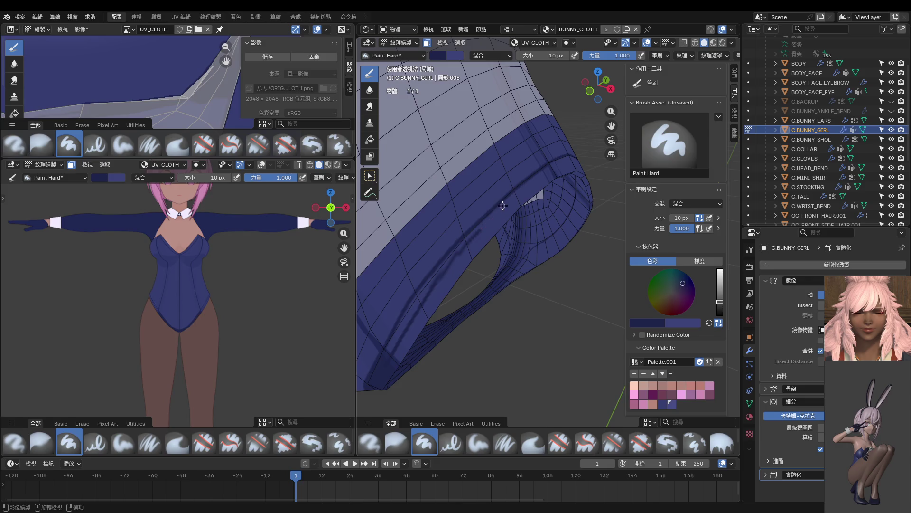
{"action": "mouse_move", "coordinate": [493, 220]}
{"action": "middle_mouse_down"}
{"action": "mouse_move", "coordinate": [439, 248]}
{"action": "mouse_move", "coordinate": [565, 177]}
{"action": "middle_mouse_up"}
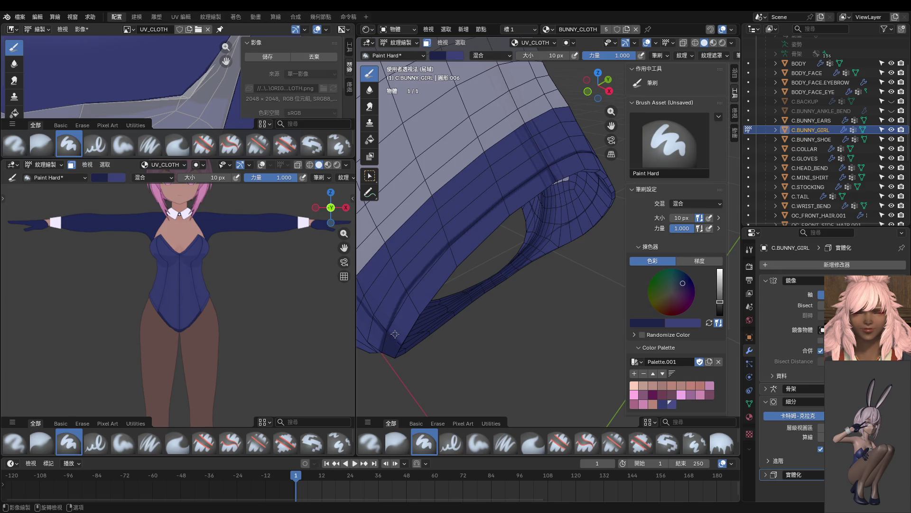
{"action": "left_click_drag", "start_coordinate": [434, 271], "coordinate": [551, 170]}
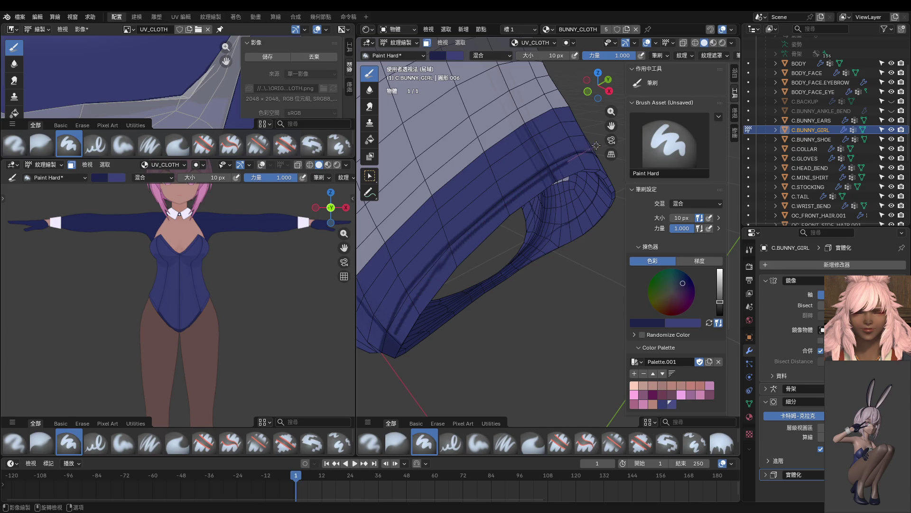
{"action": "key", "text": "ctrl+z"}
{"action": "left_click", "coordinate": [551, 56]}
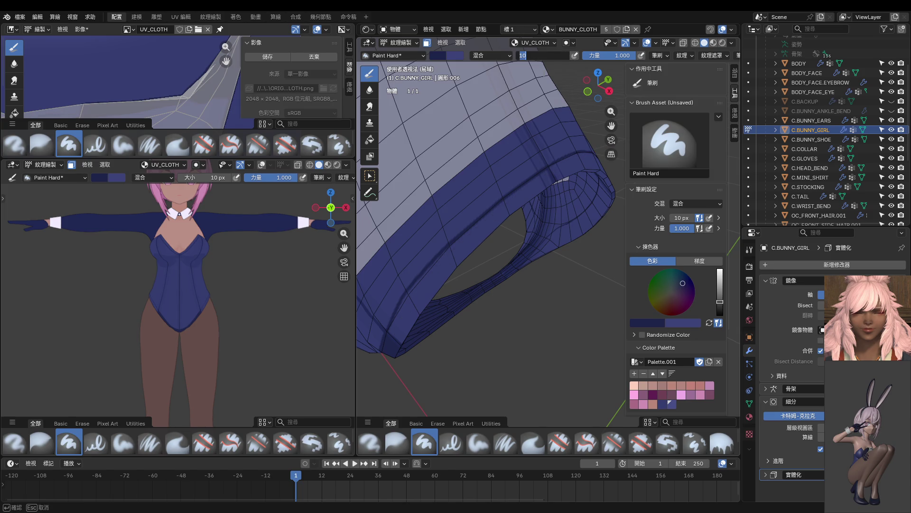
Step: Set the brush size to 5 px in the size field
{"action": "type", "text": "55"}
{"action": "key", "text": "Return"}
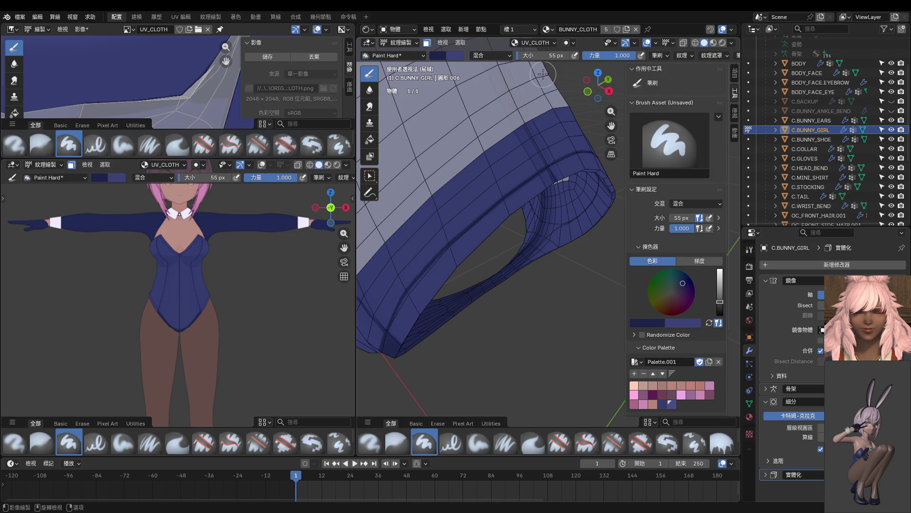
{"action": "left_click", "coordinate": [542, 56]}
{"action": "type", "text": "55"}
{"action": "key", "text": "Return"}
Step: From the right view, paint blue over the band's dark inner edge
{"action": "mouse_move", "coordinate": [627, 153]}
{"action": "middle_mouse_down"}
{"action": "mouse_move", "coordinate": [426, 212]}
{"action": "mouse_move", "coordinate": [445, 205]}
{"action": "middle_mouse_up"}
{"action": "key", "text": "KP_3"}
{"action": "middle_click_drag", "start_coordinate": [408, 239], "coordinate": [471, 273], "text": "shift"}
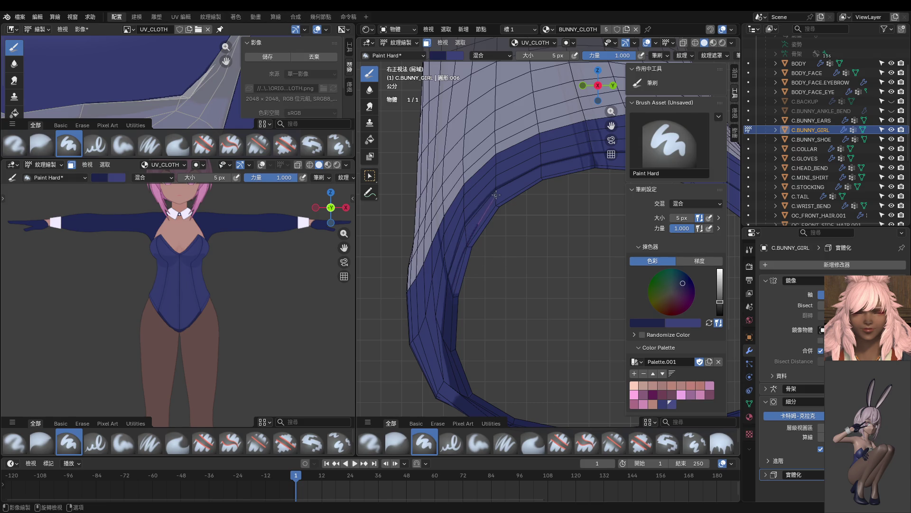
{"action": "left_click_drag", "start_coordinate": [480, 227], "coordinate": [450, 290]}
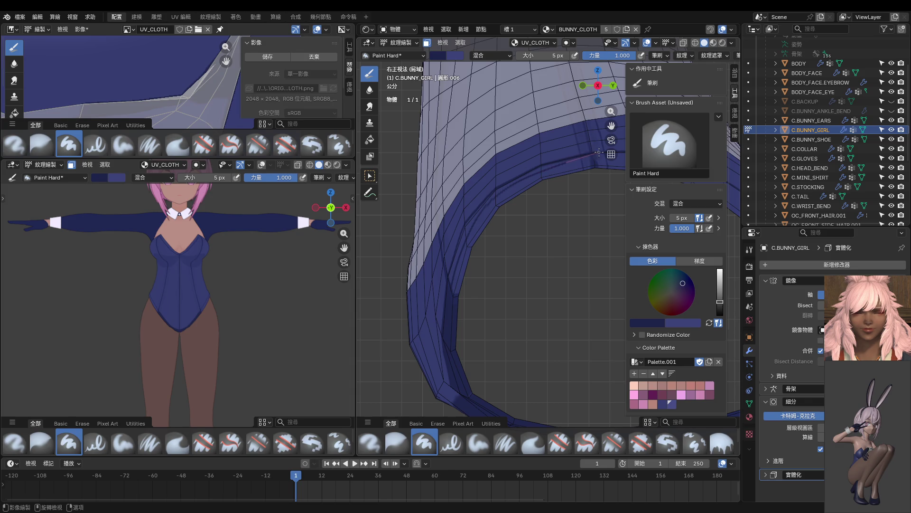
Step: Undo the dashed stitch stroke on the band with two Ctrl+Z presses
{"action": "middle_click_drag", "start_coordinate": [544, 229], "coordinate": [485, 272]}
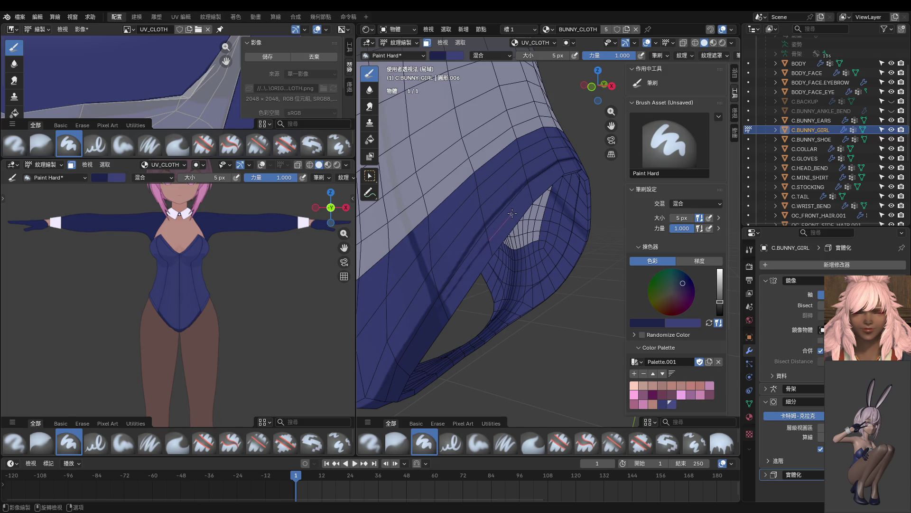
{"action": "middle_click_drag", "start_coordinate": [537, 187], "coordinate": [490, 224]}
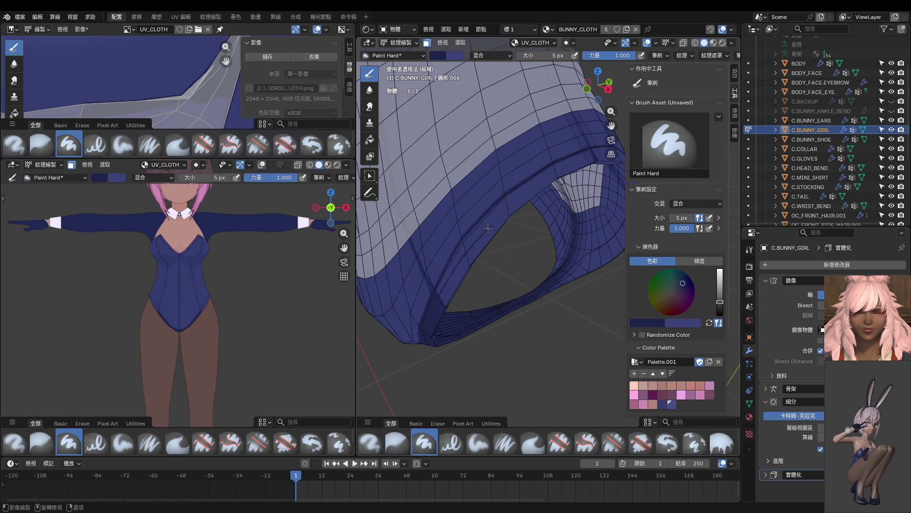
{"action": "middle_click_drag", "start_coordinate": [506, 217], "coordinate": [484, 261]}
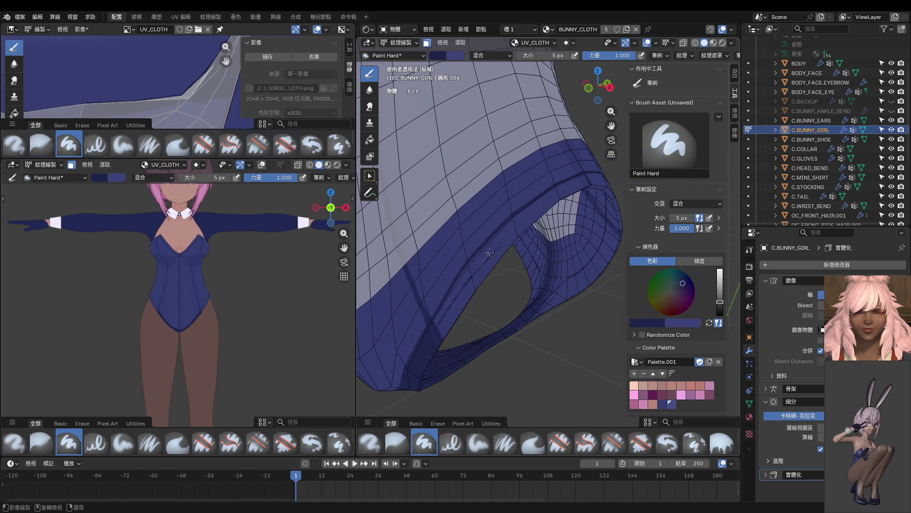
{"action": "middle_click_drag", "start_coordinate": [574, 182], "coordinate": [465, 257]}
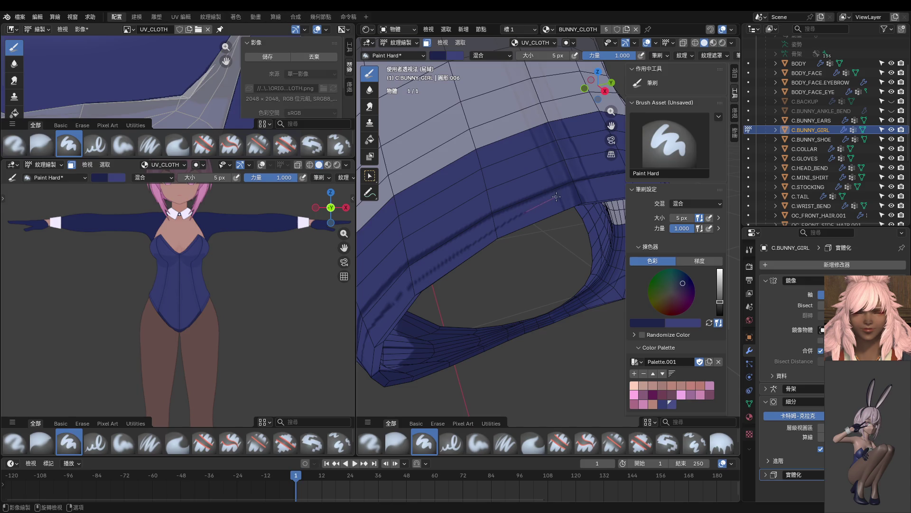
{"action": "middle_click_drag", "start_coordinate": [620, 178], "coordinate": [468, 245]}
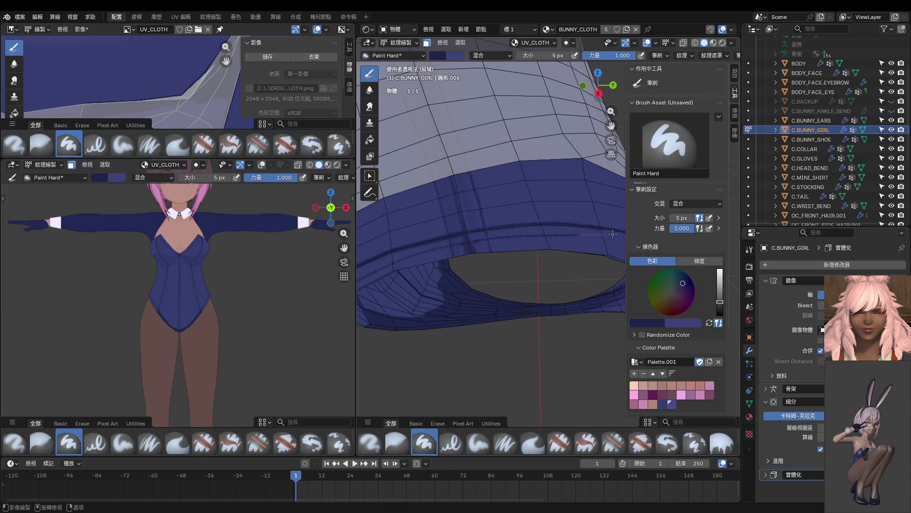
{"action": "middle_click_drag", "start_coordinate": [595, 245], "coordinate": [493, 252]}
{"action": "key", "text": "ctrl+z"}
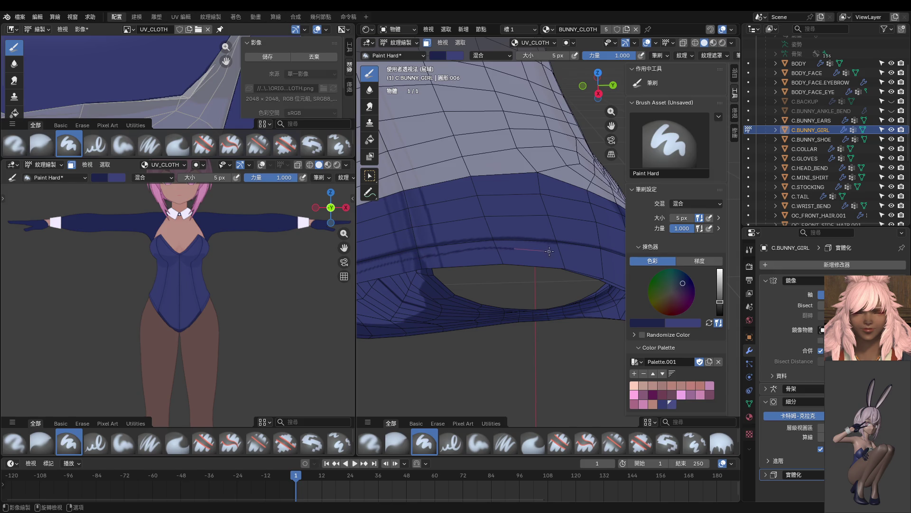
{"action": "key", "text": "ctrl+z"}
{"action": "key", "text": "ctrl+z"}
{"action": "middle_click_drag", "start_coordinate": [592, 274], "coordinate": [447, 219]}
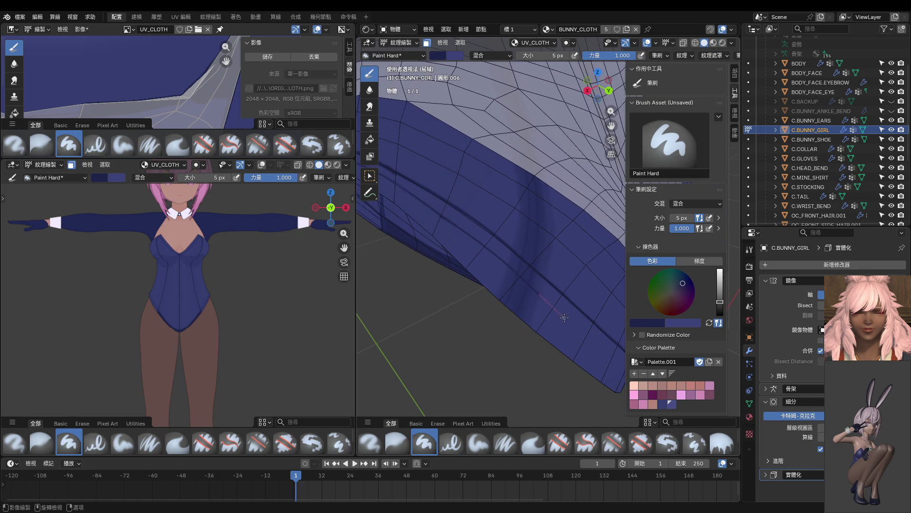
Step: Paint a straight dark fold line up the cloth, abandoning a second attempt
{"action": "middle_click_drag", "start_coordinate": [606, 347], "coordinate": [465, 209]}
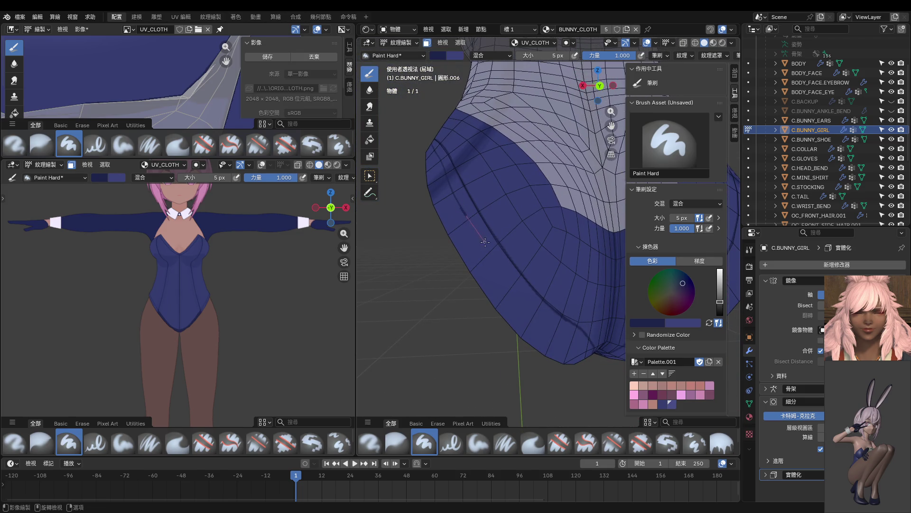
{"action": "left_click_drag", "start_coordinate": [537, 305], "coordinate": [460, 207]}
{"action": "middle_click_drag", "start_coordinate": [616, 364], "coordinate": [448, 236]}
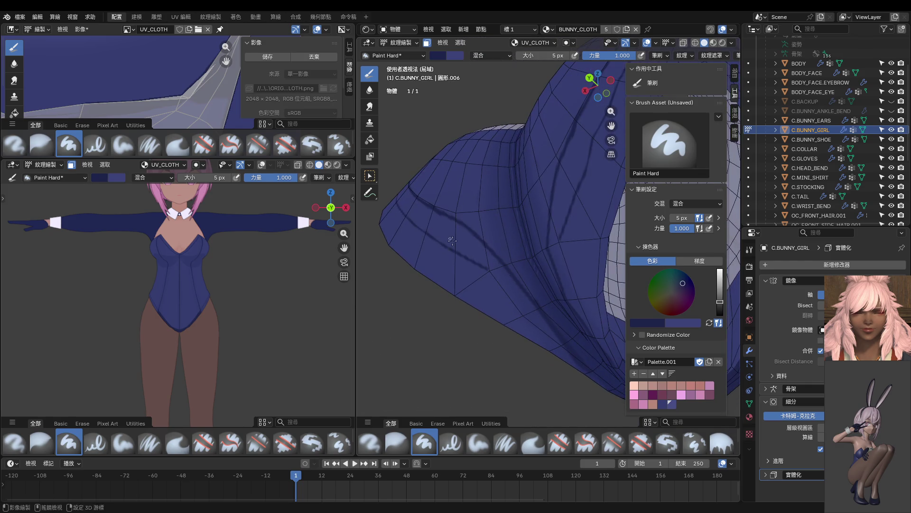
{"action": "mouse_move", "coordinate": [503, 275]}
{"action": "left_mouse_down"}
{"action": "mouse_move", "coordinate": [546, 330]}
{"action": "mouse_move", "coordinate": [483, 266]}
{"action": "left_mouse_up"}
{"action": "left_click_drag", "start_coordinate": [537, 337], "coordinate": [482, 264]}
Step: Reframe the character and cloth, then set the brush to 26 px
{"action": "scroll", "coordinate": [602, 378], "scroll_direction": "down", "scroll_amount": 5}
{"action": "middle_click_drag", "start_coordinate": [161, 290], "coordinate": [160, 328]}
{"action": "scroll", "coordinate": [159, 327], "scroll_direction": "up", "scroll_amount": 5}
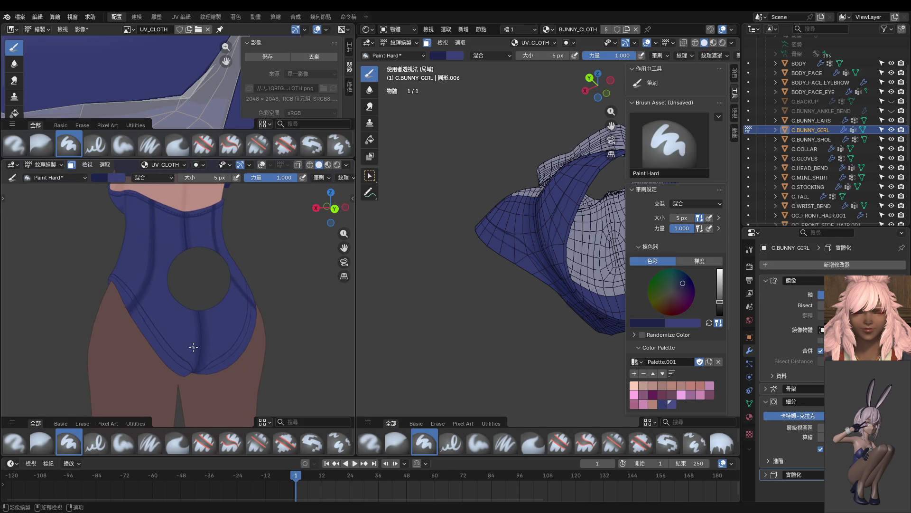
{"action": "middle_click_drag", "start_coordinate": [422, 339], "coordinate": [516, 251]}
{"action": "scroll", "coordinate": [513, 259], "scroll_direction": "down", "scroll_amount": 2}
{"action": "scroll", "coordinate": [512, 259], "scroll_direction": "up", "scroll_amount": 4}
{"action": "scroll", "coordinate": [505, 236], "scroll_direction": "up", "scroll_amount": 5}
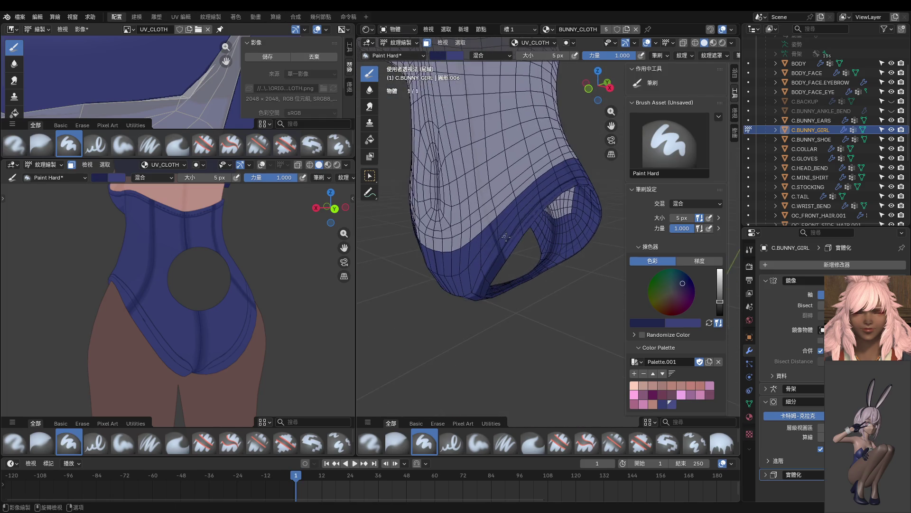
{"action": "key", "text": "f"}
{"action": "left_click", "coordinate": [463, 318]}
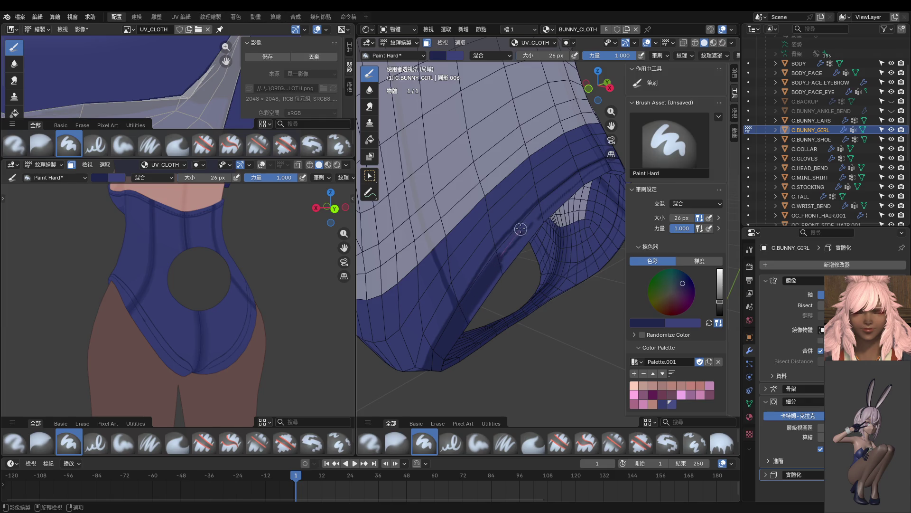
Step: Darken the lighter streak along the band, undoing part of the last stroke
{"action": "scroll", "coordinate": [500, 286], "scroll_direction": "up", "scroll_amount": 2}
{"action": "left_click_drag", "start_coordinate": [450, 383], "coordinate": [559, 264]}
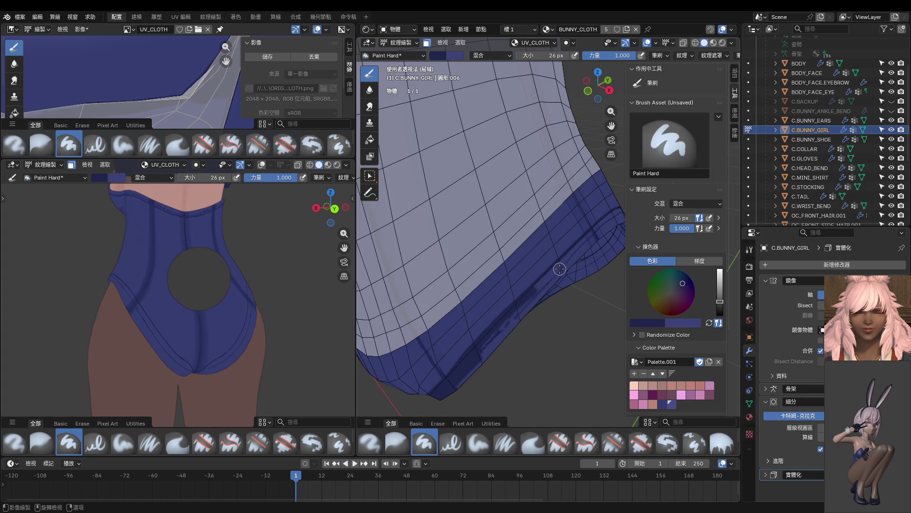
{"action": "middle_click_drag", "start_coordinate": [559, 265], "coordinate": [463, 300]}
{"action": "left_click_drag", "start_coordinate": [448, 328], "coordinate": [570, 251]}
{"action": "middle_click_drag", "start_coordinate": [569, 251], "coordinate": [451, 315]}
{"action": "mouse_move", "coordinate": [461, 309]}
{"action": "left_mouse_down"}
{"action": "mouse_move", "coordinate": [573, 259]}
{"action": "mouse_move", "coordinate": [564, 270]}
{"action": "left_mouse_up"}
{"action": "key", "text": "ctrl+z"}
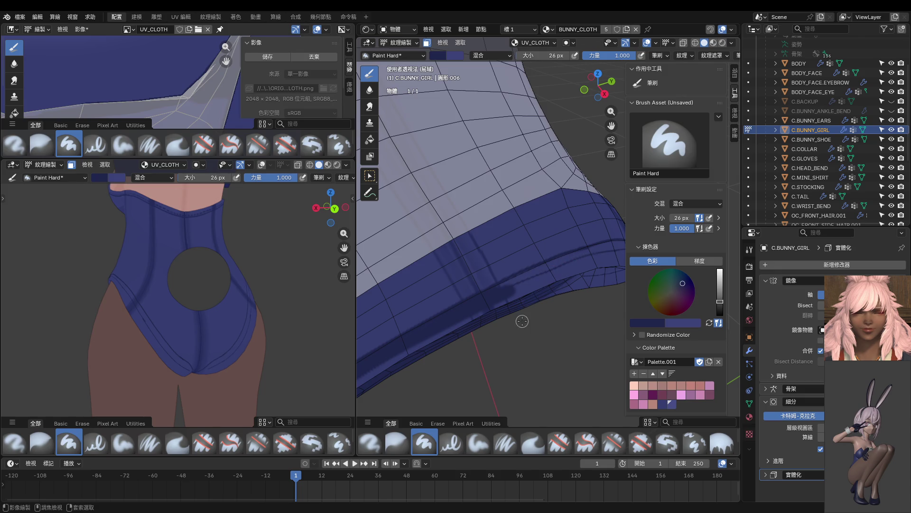
Step: Paint vertical fold streaks and smooth darker shading patches down the band
{"action": "middle_click_drag", "start_coordinate": [499, 326], "coordinate": [468, 333]}
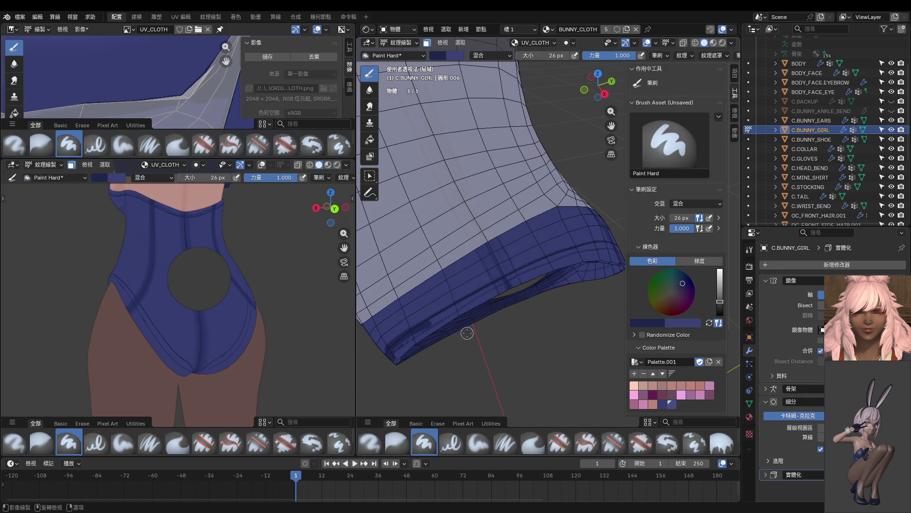
{"action": "left_click_drag", "start_coordinate": [447, 308], "coordinate": [521, 274]}
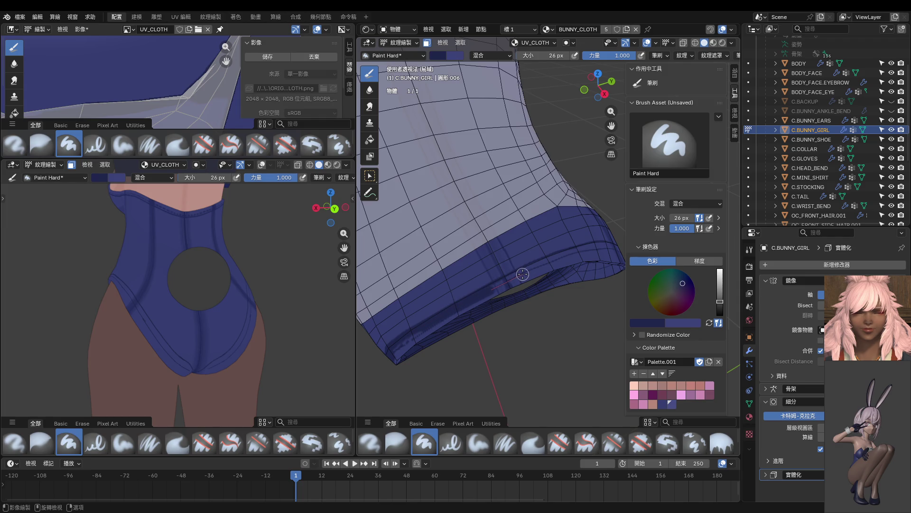
{"action": "scroll", "coordinate": [522, 274], "scroll_direction": "up", "scroll_amount": 5}
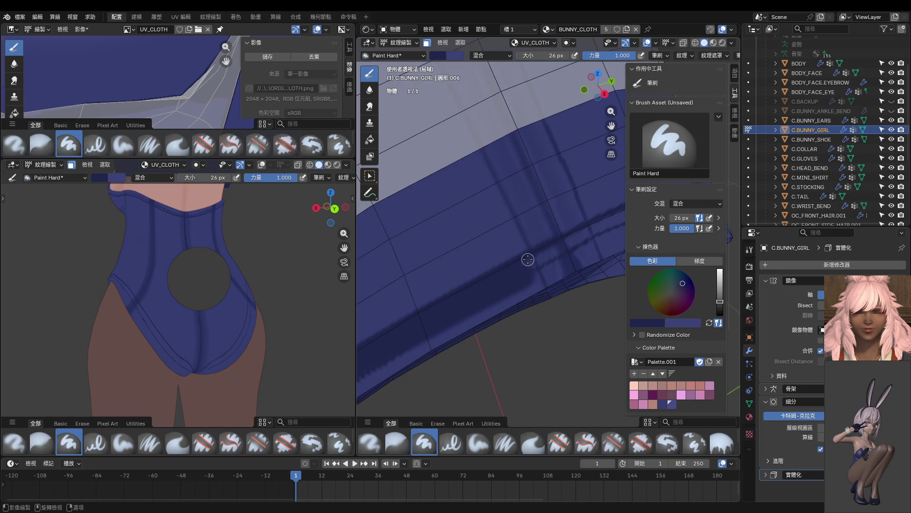
{"action": "left_click_drag", "start_coordinate": [527, 270], "coordinate": [558, 330]}
{"action": "left_click_drag", "start_coordinate": [528, 261], "coordinate": [535, 279]}
{"action": "scroll", "coordinate": [546, 287], "scroll_direction": "up", "scroll_amount": 2}
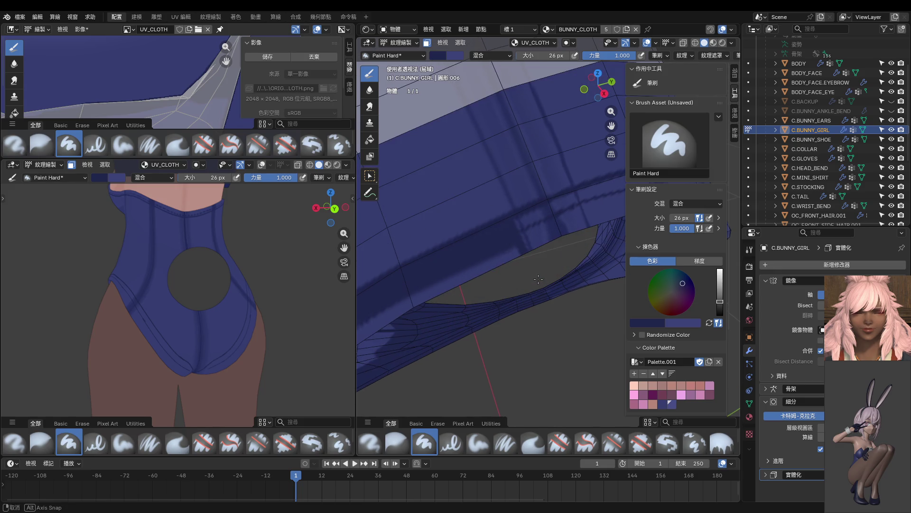
{"action": "mouse_move", "coordinate": [549, 290]}
{"action": "left_mouse_down"}
{"action": "mouse_move", "coordinate": [570, 330]}
{"action": "mouse_move", "coordinate": [543, 348]}
{"action": "left_mouse_up"}
{"action": "left_click_drag", "start_coordinate": [510, 217], "coordinate": [549, 285]}
{"action": "middle_click_drag", "start_coordinate": [550, 285], "coordinate": [509, 293]}
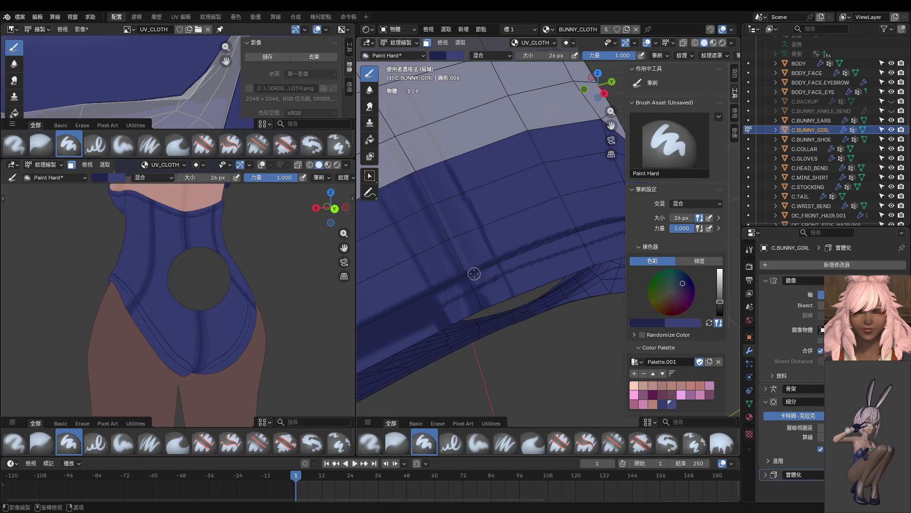
{"action": "left_click_drag", "start_coordinate": [511, 274], "coordinate": [535, 325]}
{"action": "mouse_move", "coordinate": [535, 326]}
{"action": "middle_mouse_down"}
{"action": "mouse_move", "coordinate": [505, 295]}
{"action": "mouse_move", "coordinate": [501, 273]}
{"action": "middle_mouse_up"}
{"action": "left_click_drag", "start_coordinate": [522, 260], "coordinate": [544, 315]}
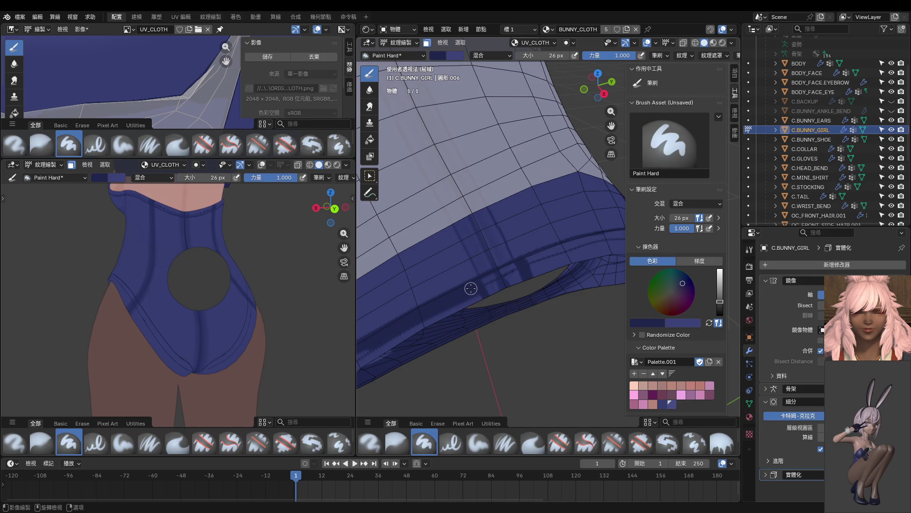
Step: Add a lavender highlight along the band, then cover it with dark blue
{"action": "middle_click_drag", "start_coordinate": [487, 304], "coordinate": [520, 298]}
{"action": "mouse_move", "coordinate": [558, 249]}
{"action": "left_mouse_down"}
{"action": "mouse_move", "coordinate": [497, 287]}
{"action": "mouse_move", "coordinate": [463, 323]}
{"action": "left_mouse_up"}
{"action": "middle_click_drag", "start_coordinate": [462, 323], "coordinate": [494, 295]}
{"action": "middle_click_drag", "start_coordinate": [546, 206], "coordinate": [526, 220]}
{"action": "mouse_move", "coordinate": [475, 277]}
{"action": "left_mouse_down"}
{"action": "mouse_move", "coordinate": [492, 252]}
{"action": "mouse_move", "coordinate": [481, 264]}
{"action": "mouse_move", "coordinate": [502, 254]}
{"action": "mouse_move", "coordinate": [448, 315]}
{"action": "mouse_move", "coordinate": [475, 291]}
{"action": "left_mouse_up"}
{"action": "left_click_drag", "start_coordinate": [447, 322], "coordinate": [440, 340]}
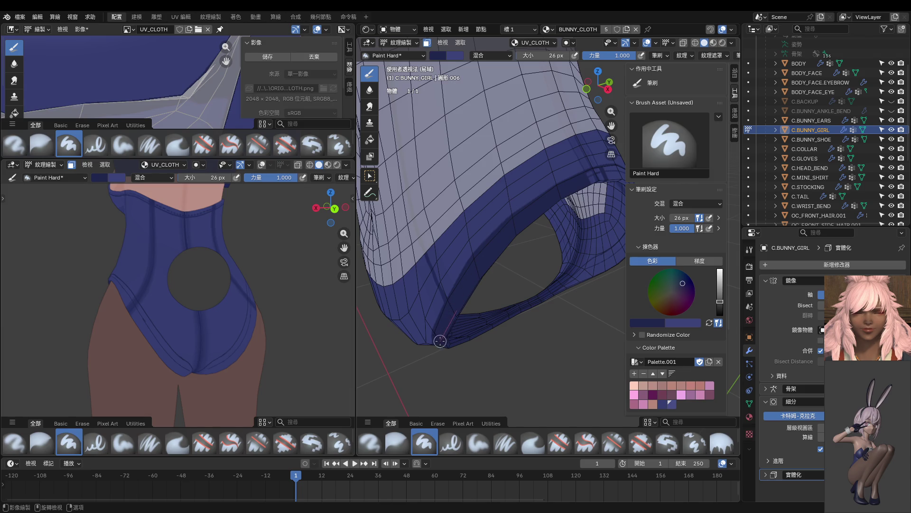
{"action": "middle_click_drag", "start_coordinate": [199, 332], "coordinate": [272, 337]}
{"action": "mouse_move", "coordinate": [525, 273]}
{"action": "middle_mouse_down"}
{"action": "mouse_move", "coordinate": [474, 298]}
{"action": "mouse_move", "coordinate": [464, 284]}
{"action": "mouse_move", "coordinate": [454, 311]}
{"action": "middle_mouse_up"}
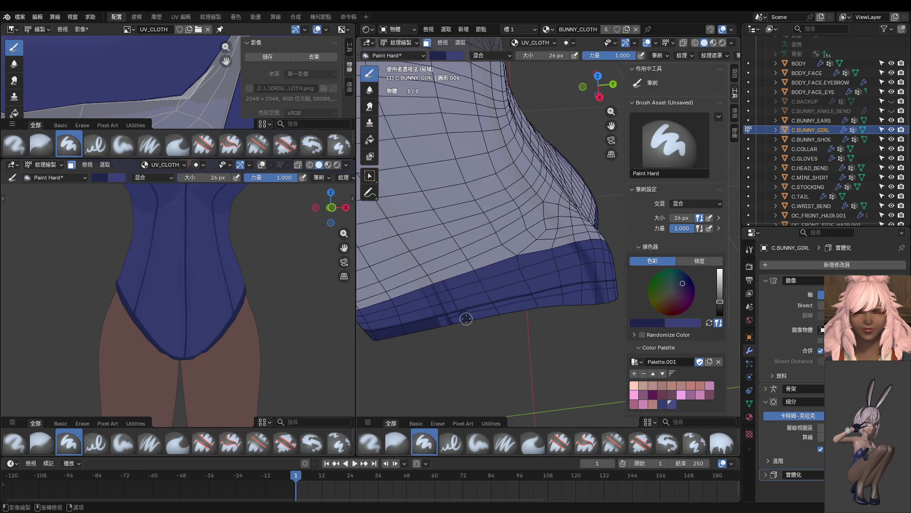
Step: Paint dark strokes along the lower hem band with the 26 px Paint Hard brush, undoing one
{"action": "mouse_move", "coordinate": [470, 313]}
{"action": "left_mouse_down"}
{"action": "mouse_move", "coordinate": [546, 301]}
{"action": "mouse_move", "coordinate": [463, 316]}
{"action": "mouse_move", "coordinate": [530, 312]}
{"action": "mouse_move", "coordinate": [524, 299]}
{"action": "mouse_move", "coordinate": [589, 287]}
{"action": "left_mouse_up"}
{"action": "scroll", "coordinate": [588, 286], "scroll_direction": "up", "scroll_amount": 3}
{"action": "scroll", "coordinate": [517, 287], "scroll_direction": "up", "scroll_amount": 1}
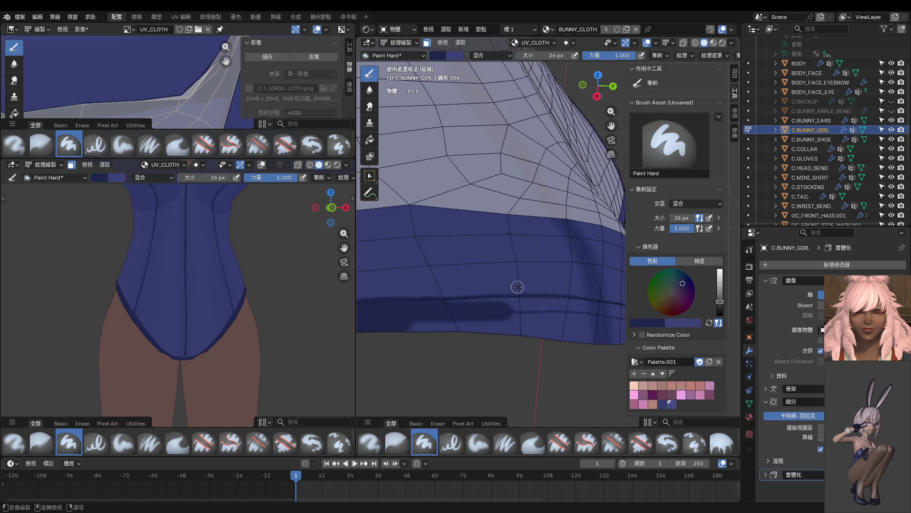
{"action": "left_click_drag", "start_coordinate": [437, 306], "coordinate": [565, 303]}
{"action": "middle_click_drag", "start_coordinate": [565, 303], "coordinate": [397, 234]}
{"action": "mouse_move", "coordinate": [397, 235]}
{"action": "left_mouse_down"}
{"action": "mouse_move", "coordinate": [501, 268]}
{"action": "mouse_move", "coordinate": [566, 304]}
{"action": "left_mouse_up"}
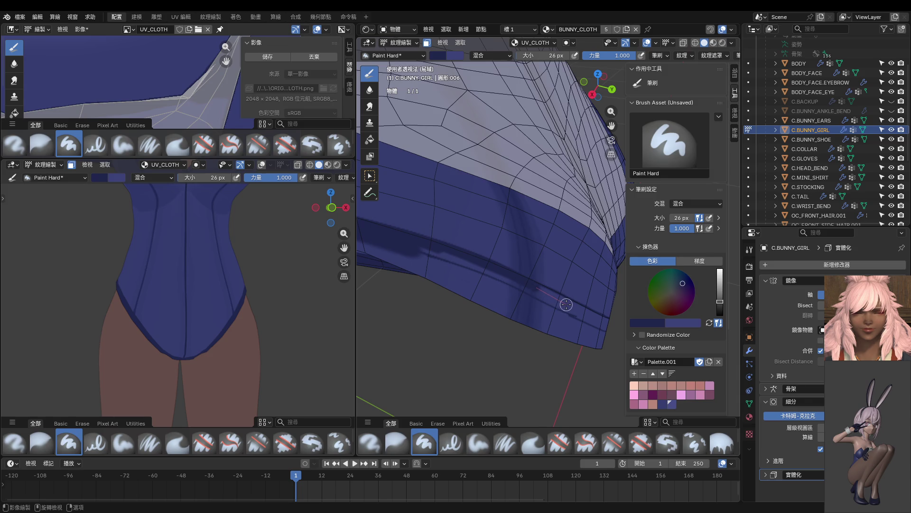
{"action": "key", "text": "ctrl+z"}
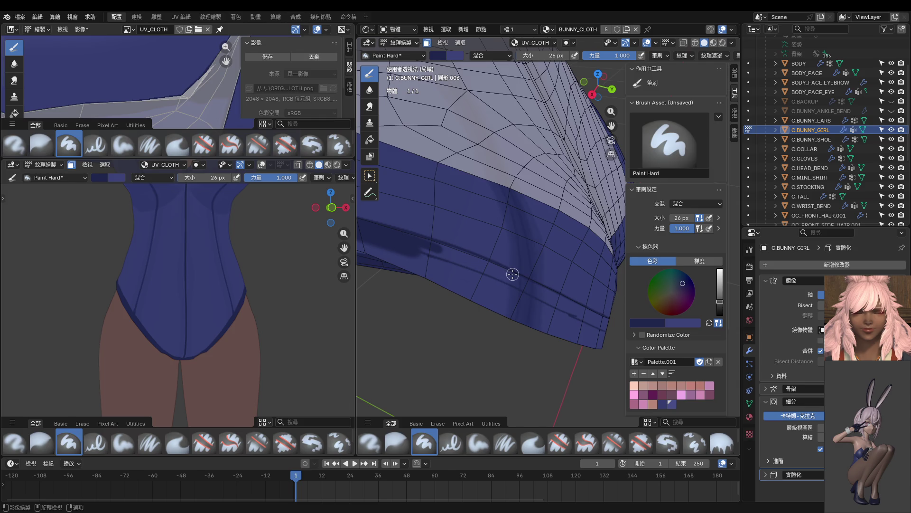
Step: Add dark vertical fold strokes down to the band's lower edge and more strokes along it
{"action": "left_click_drag", "start_coordinate": [511, 309], "coordinate": [496, 372]}
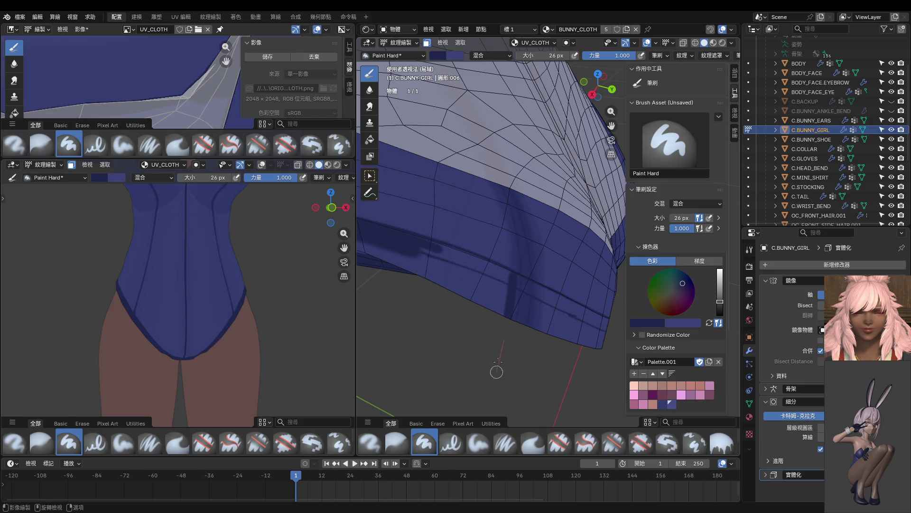
{"action": "left_click_drag", "start_coordinate": [511, 321], "coordinate": [503, 367]}
{"action": "mouse_move", "coordinate": [407, 257]}
{"action": "left_mouse_down"}
{"action": "mouse_move", "coordinate": [458, 254]}
{"action": "mouse_move", "coordinate": [539, 291]}
{"action": "left_mouse_up"}
{"action": "mouse_move", "coordinate": [396, 233]}
{"action": "left_mouse_down"}
{"action": "mouse_move", "coordinate": [494, 266]}
{"action": "mouse_move", "coordinate": [469, 269]}
{"action": "mouse_move", "coordinate": [536, 293]}
{"action": "mouse_move", "coordinate": [491, 363]}
{"action": "left_mouse_up"}
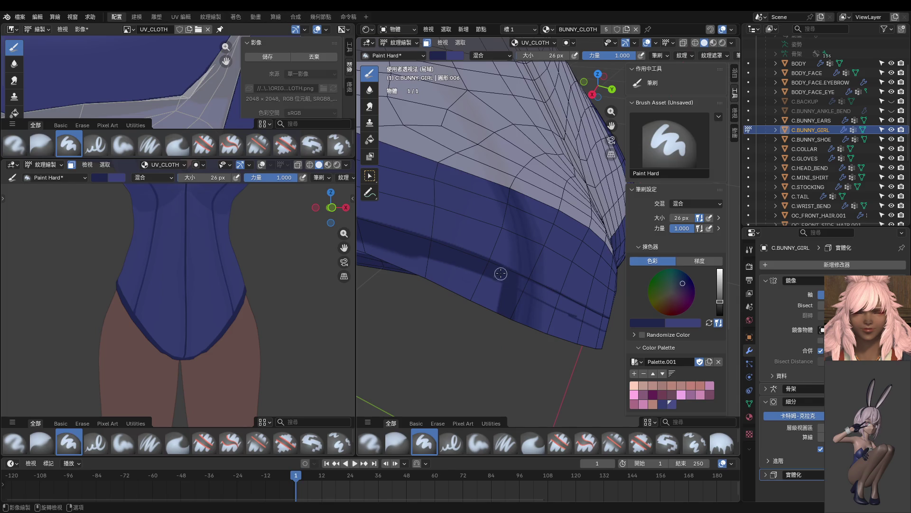
{"action": "mouse_move", "coordinate": [491, 356]}
{"action": "middle_mouse_down"}
{"action": "mouse_move", "coordinate": [484, 326]}
{"action": "mouse_move", "coordinate": [454, 323]}
{"action": "middle_mouse_up"}
{"action": "mouse_move", "coordinate": [451, 285]}
{"action": "left_mouse_down"}
{"action": "mouse_move", "coordinate": [551, 336]}
{"action": "mouse_move", "coordinate": [540, 321]}
{"action": "mouse_move", "coordinate": [523, 355]}
{"action": "mouse_move", "coordinate": [519, 302]}
{"action": "mouse_move", "coordinate": [507, 345]}
{"action": "mouse_move", "coordinate": [485, 360]}
{"action": "mouse_move", "coordinate": [421, 282]}
{"action": "mouse_move", "coordinate": [503, 321]}
{"action": "mouse_move", "coordinate": [471, 297]}
{"action": "mouse_move", "coordinate": [484, 301]}
{"action": "left_mouse_up"}
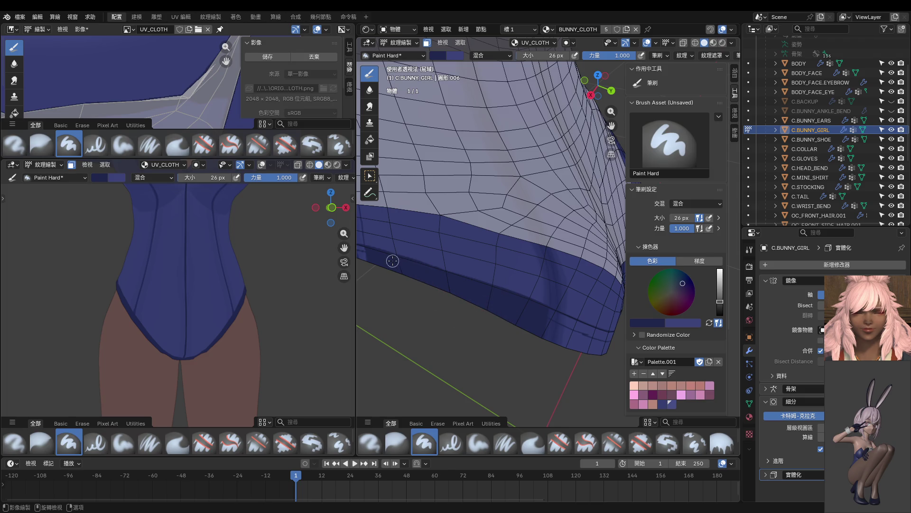
Step: Darken the remaining light patches on the blue hem, checking it from the side and below
{"action": "middle_click_drag", "start_coordinate": [304, 328], "coordinate": [171, 345]}
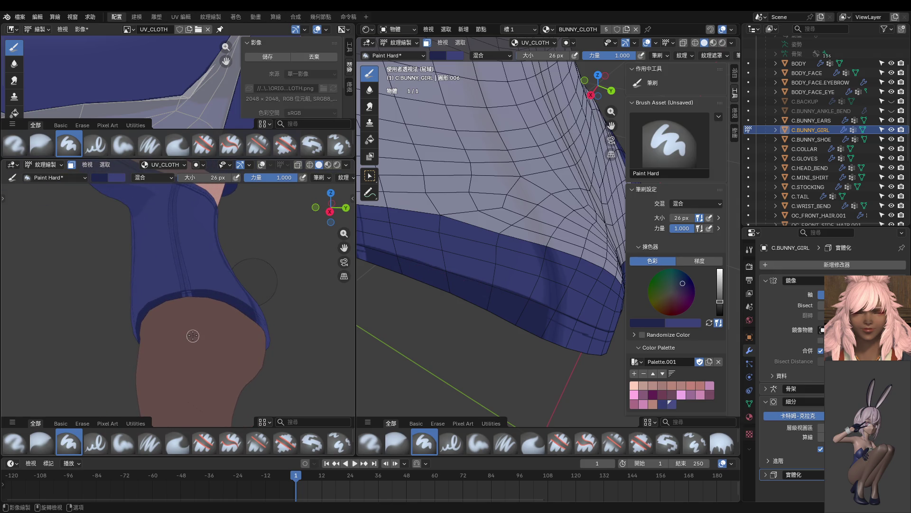
{"action": "mouse_move", "coordinate": [383, 315]}
{"action": "middle_mouse_down"}
{"action": "mouse_move", "coordinate": [479, 311]}
{"action": "mouse_move", "coordinate": [455, 305]}
{"action": "middle_mouse_up"}
{"action": "left_click_drag", "start_coordinate": [481, 296], "coordinate": [414, 305]}
{"action": "mouse_move", "coordinate": [468, 290]}
{"action": "left_mouse_down"}
{"action": "mouse_move", "coordinate": [397, 305]}
{"action": "mouse_move", "coordinate": [482, 295]}
{"action": "mouse_move", "coordinate": [423, 303]}
{"action": "mouse_move", "coordinate": [448, 303]}
{"action": "left_mouse_up"}
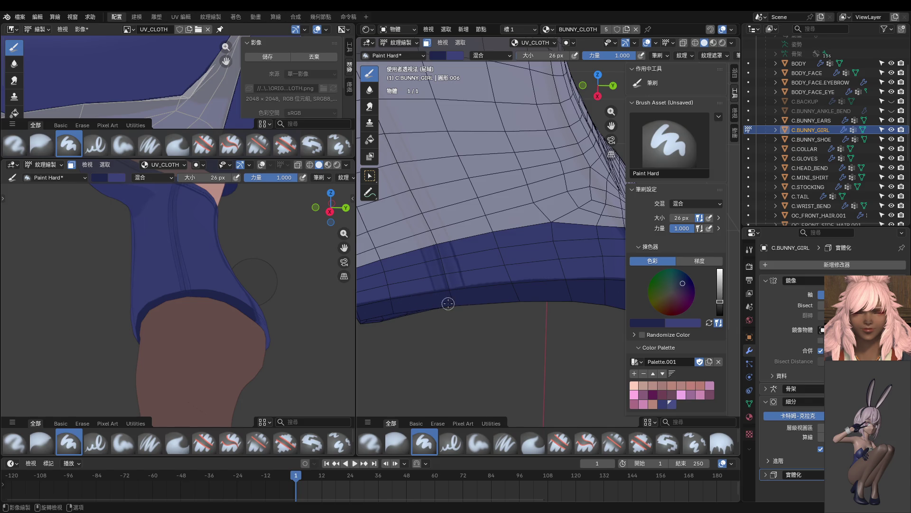
{"action": "middle_click_drag", "start_coordinate": [252, 336], "coordinate": [231, 350]}
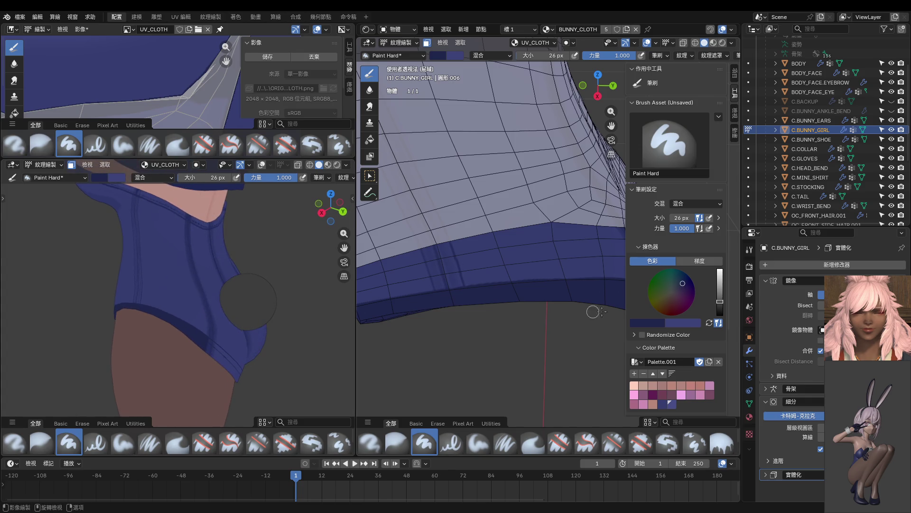
{"action": "middle_click_drag", "start_coordinate": [555, 314], "coordinate": [461, 239]}
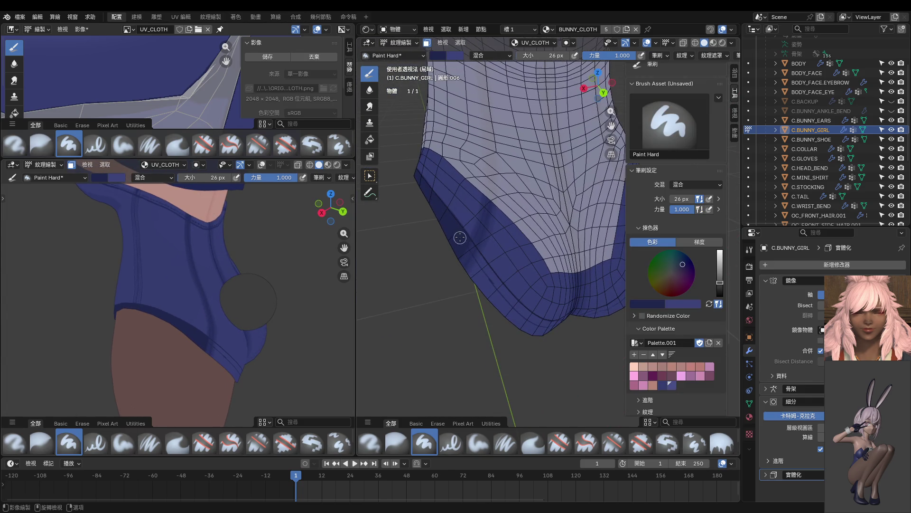
Step: Paint dark navy shading along the hem and down its left rim
{"action": "mouse_move", "coordinate": [460, 242]}
{"action": "left_mouse_down"}
{"action": "mouse_move", "coordinate": [499, 292]}
{"action": "mouse_move", "coordinate": [461, 232]}
{"action": "mouse_move", "coordinate": [505, 298]}
{"action": "mouse_move", "coordinate": [472, 270]}
{"action": "mouse_move", "coordinate": [489, 314]}
{"action": "left_mouse_up"}
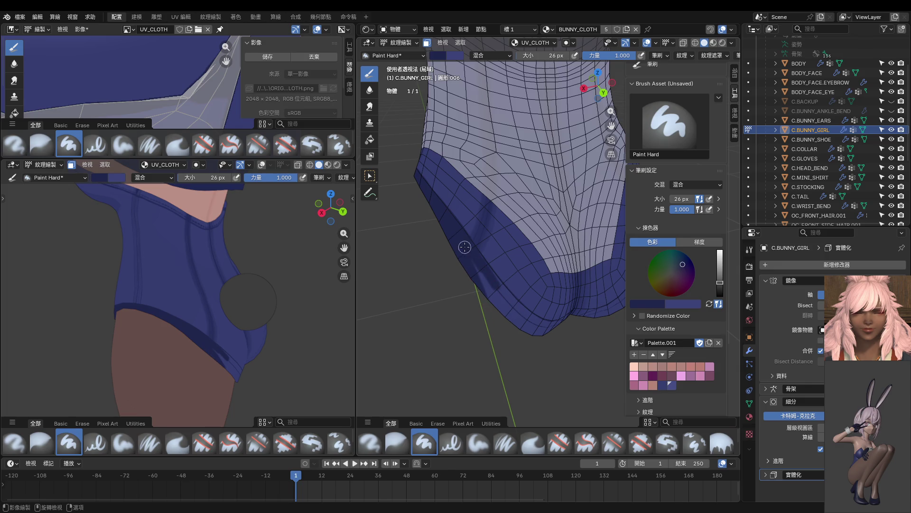
{"action": "mouse_move", "coordinate": [515, 366]}
{"action": "middle_mouse_down"}
{"action": "mouse_move", "coordinate": [509, 278]}
{"action": "mouse_move", "coordinate": [448, 303]}
{"action": "middle_mouse_up"}
{"action": "mouse_move", "coordinate": [441, 212]}
{"action": "left_mouse_down"}
{"action": "mouse_move", "coordinate": [471, 280]}
{"action": "mouse_move", "coordinate": [514, 321]}
{"action": "left_mouse_up"}
{"action": "mouse_move", "coordinate": [539, 353]}
{"action": "left_mouse_down"}
{"action": "mouse_move", "coordinate": [441, 239]}
{"action": "mouse_move", "coordinate": [479, 316]}
{"action": "mouse_move", "coordinate": [434, 224]}
{"action": "mouse_move", "coordinate": [467, 301]}
{"action": "mouse_move", "coordinate": [468, 285]}
{"action": "mouse_move", "coordinate": [500, 325]}
{"action": "left_mouse_up"}
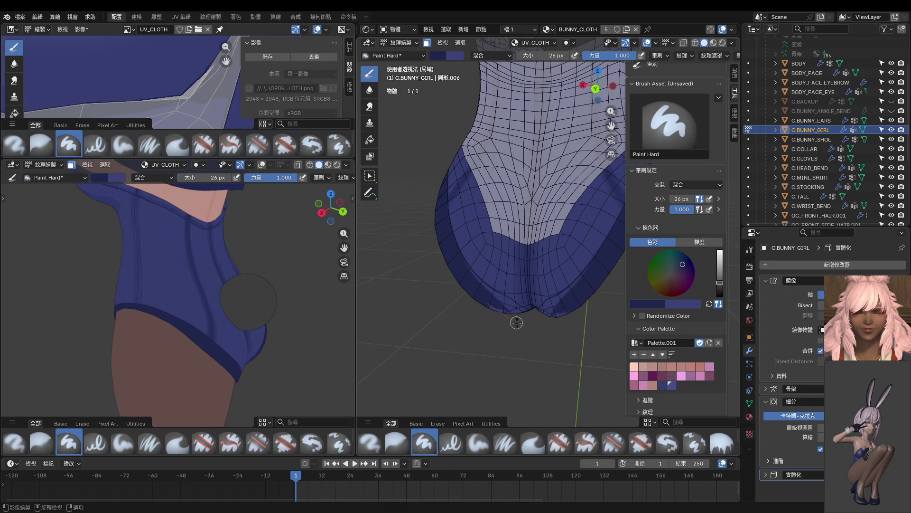
{"action": "mouse_move", "coordinate": [522, 327]}
{"action": "middle_mouse_down"}
{"action": "mouse_move", "coordinate": [456, 294]}
{"action": "mouse_move", "coordinate": [470, 303]}
{"action": "mouse_move", "coordinate": [397, 229]}
{"action": "middle_mouse_up"}
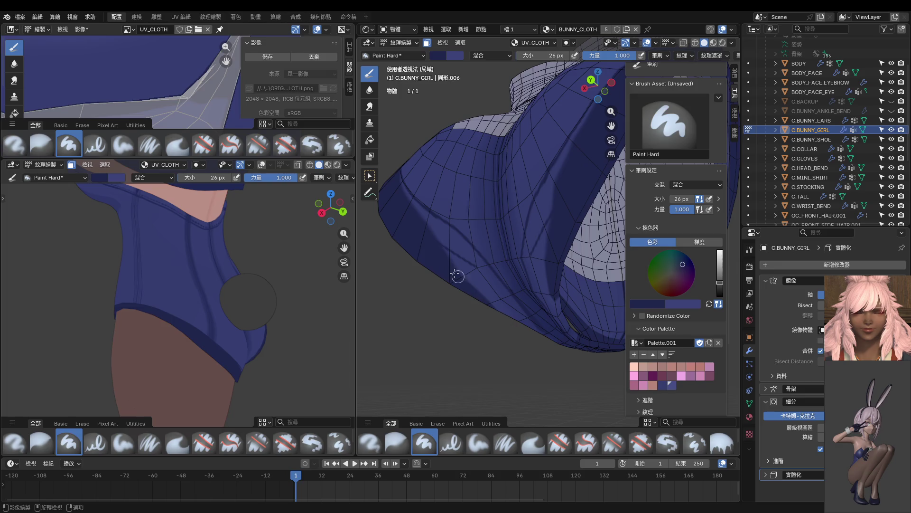
{"action": "middle_click_drag", "start_coordinate": [518, 321], "coordinate": [445, 240]}
Step: Paint dark blue lines along the lower fold of the cloth
{"action": "mouse_move", "coordinate": [437, 234]}
{"action": "left_mouse_down"}
{"action": "mouse_move", "coordinate": [492, 279]}
{"action": "mouse_move", "coordinate": [523, 315]}
{"action": "mouse_move", "coordinate": [496, 304]}
{"action": "mouse_move", "coordinate": [521, 320]}
{"action": "mouse_move", "coordinate": [445, 253]}
{"action": "left_mouse_up"}
{"action": "mouse_move", "coordinate": [516, 306]}
{"action": "left_mouse_down"}
{"action": "mouse_move", "coordinate": [598, 346]}
{"action": "mouse_move", "coordinate": [553, 306]}
{"action": "mouse_move", "coordinate": [589, 334]}
{"action": "mouse_move", "coordinate": [468, 298]}
{"action": "left_mouse_up"}
{"action": "middle_click_drag", "start_coordinate": [468, 298], "coordinate": [453, 267]}
{"action": "mouse_move", "coordinate": [453, 267]}
{"action": "left_mouse_down"}
{"action": "mouse_move", "coordinate": [499, 280]}
{"action": "mouse_move", "coordinate": [491, 282]}
{"action": "left_mouse_up"}
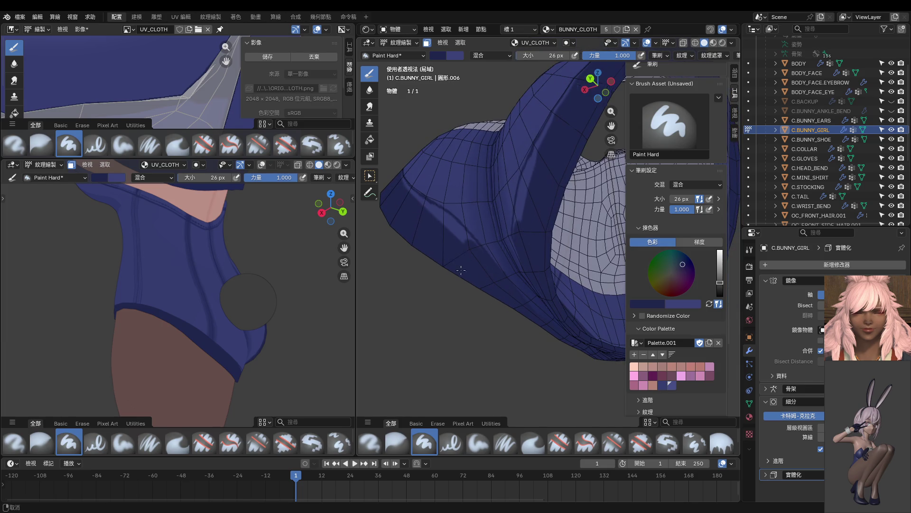
{"action": "middle_click_drag", "start_coordinate": [459, 265], "coordinate": [427, 230], "text": "shift"}
{"action": "mouse_move", "coordinate": [428, 229]}
{"action": "left_mouse_down"}
{"action": "mouse_move", "coordinate": [504, 304]}
{"action": "mouse_move", "coordinate": [432, 236]}
{"action": "mouse_move", "coordinate": [464, 256]}
{"action": "mouse_move", "coordinate": [494, 289]}
{"action": "mouse_move", "coordinate": [431, 237]}
{"action": "mouse_move", "coordinate": [502, 305]}
{"action": "mouse_move", "coordinate": [441, 238]}
{"action": "mouse_move", "coordinate": [474, 268]}
{"action": "left_mouse_up"}
Step: Shade the garment's lower edge, then check the whole hem from below and the front
{"action": "middle_click_drag", "start_coordinate": [430, 242], "coordinate": [417, 228]}
{"action": "mouse_move", "coordinate": [406, 206]}
{"action": "left_mouse_down"}
{"action": "mouse_move", "coordinate": [478, 300]}
{"action": "mouse_move", "coordinate": [457, 270]}
{"action": "left_mouse_up"}
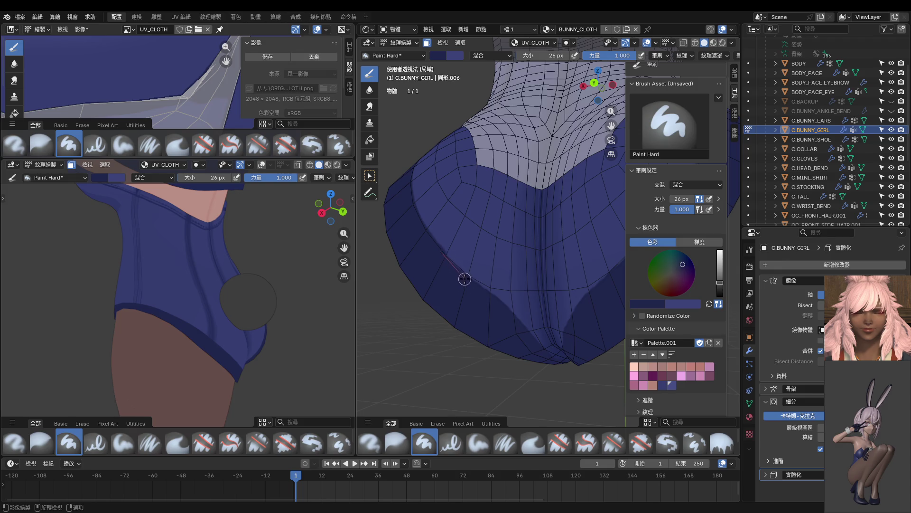
{"action": "mouse_move", "coordinate": [425, 236]}
{"action": "left_mouse_down"}
{"action": "mouse_move", "coordinate": [475, 289]}
{"action": "mouse_move", "coordinate": [522, 322]}
{"action": "left_mouse_up"}
{"action": "scroll", "coordinate": [478, 311], "scroll_direction": "down", "scroll_amount": 3}
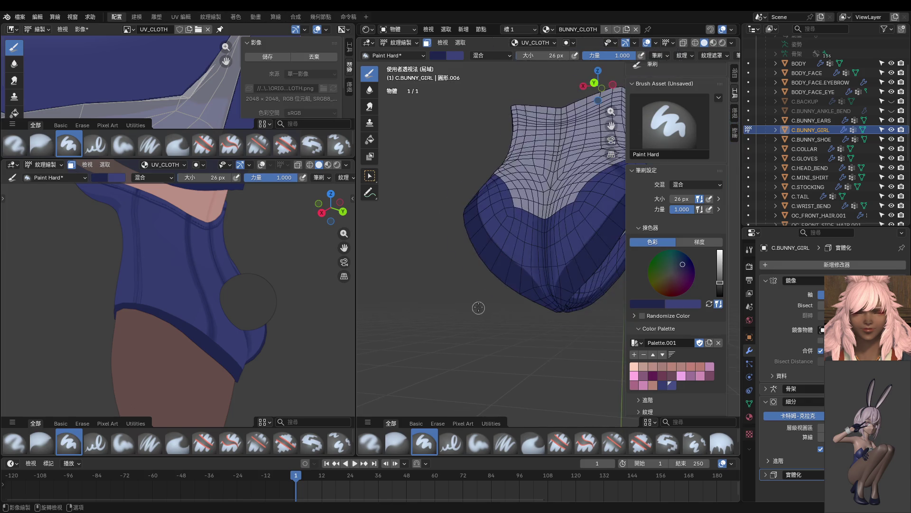
{"action": "middle_click_drag", "start_coordinate": [481, 306], "coordinate": [563, 338]}
{"action": "middle_click_drag", "start_coordinate": [170, 322], "coordinate": [239, 304]}
{"action": "scroll", "coordinate": [487, 256], "scroll_direction": "up", "scroll_amount": 5}
{"action": "mouse_move", "coordinate": [484, 261]}
{"action": "middle_mouse_down"}
{"action": "mouse_move", "coordinate": [525, 264]}
{"action": "mouse_move", "coordinate": [502, 287]}
{"action": "middle_mouse_up"}
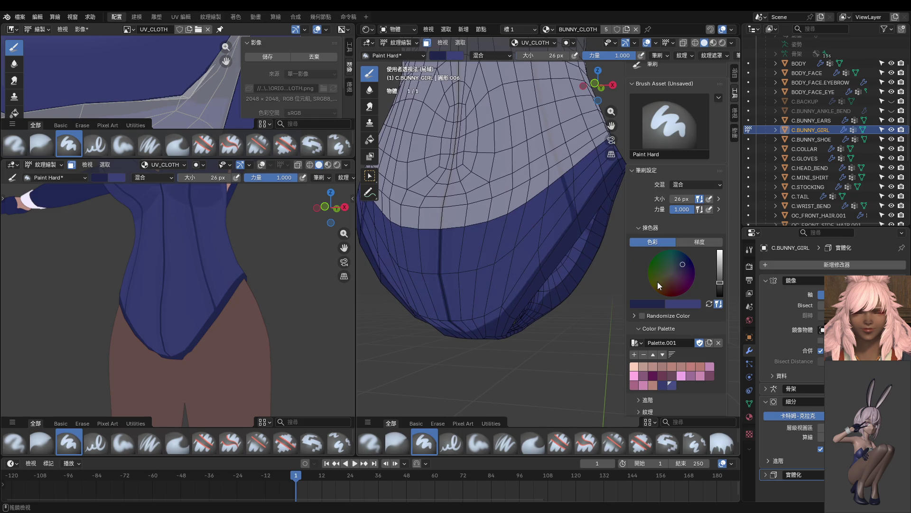
Step: Shrink the brush to 10 px and paint a first thin dark line along the leg band
{"action": "key", "text": "f"}
{"action": "left_click", "coordinate": [493, 290]}
{"action": "middle_click_drag", "start_coordinate": [491, 295], "coordinate": [479, 279]}
{"action": "mouse_move", "coordinate": [501, 260]}
{"action": "left_mouse_down"}
{"action": "mouse_move", "coordinate": [552, 221]}
{"action": "mouse_move", "coordinate": [603, 157]}
{"action": "left_mouse_up"}
Step: Continue the thin seam line along the leg band's dark edge
{"action": "middle_click_drag", "start_coordinate": [489, 266], "coordinate": [482, 279]}
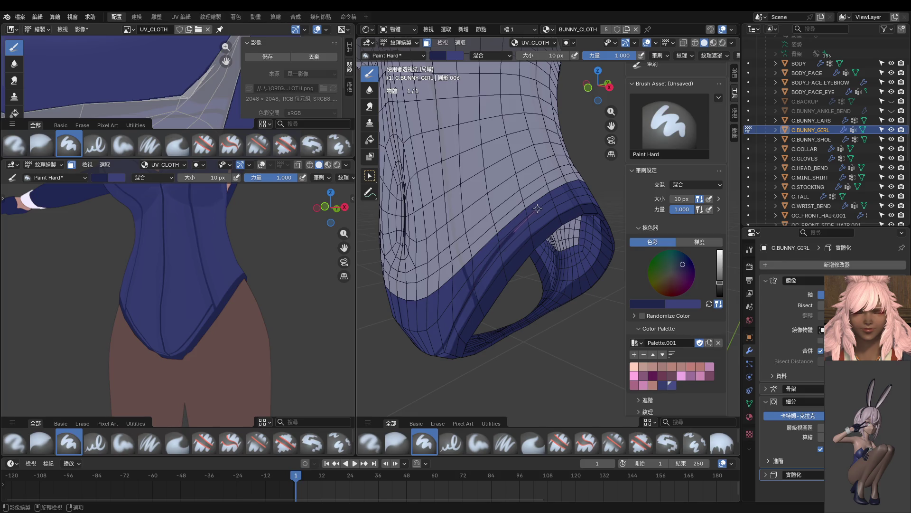
{"action": "left_click_drag", "start_coordinate": [555, 199], "coordinate": [576, 190]}
{"action": "mouse_move", "coordinate": [575, 202]}
{"action": "middle_mouse_down"}
{"action": "mouse_move", "coordinate": [473, 255]}
{"action": "mouse_move", "coordinate": [519, 257]}
{"action": "middle_mouse_up"}
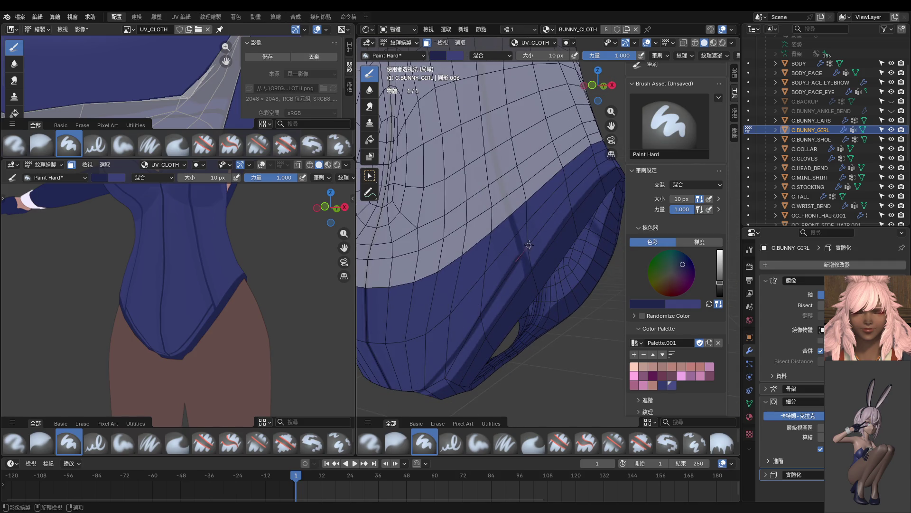
{"action": "left_click_drag", "start_coordinate": [562, 203], "coordinate": [583, 182]}
{"action": "scroll", "coordinate": [599, 166], "scroll_direction": "down", "scroll_amount": 3}
{"action": "middle_click_drag", "start_coordinate": [562, 197], "coordinate": [516, 231]}
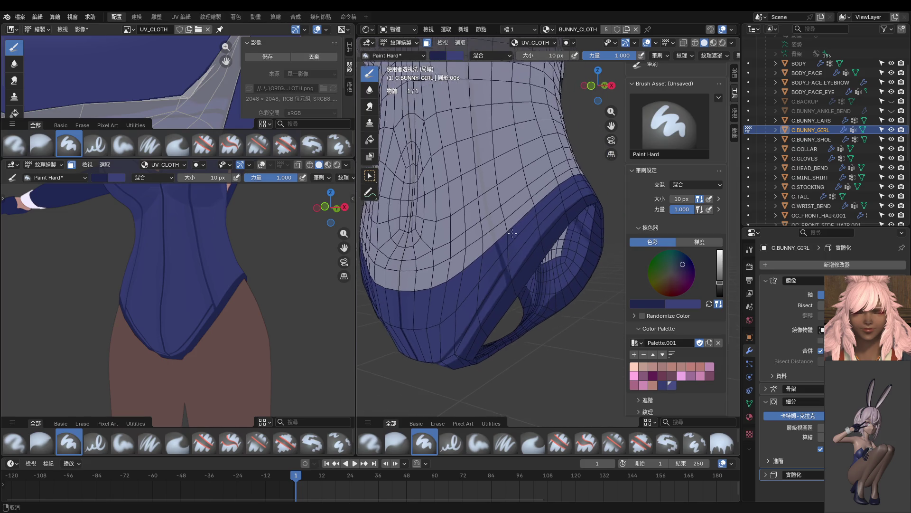
{"action": "scroll", "coordinate": [515, 232], "scroll_direction": "up", "scroll_amount": 3}
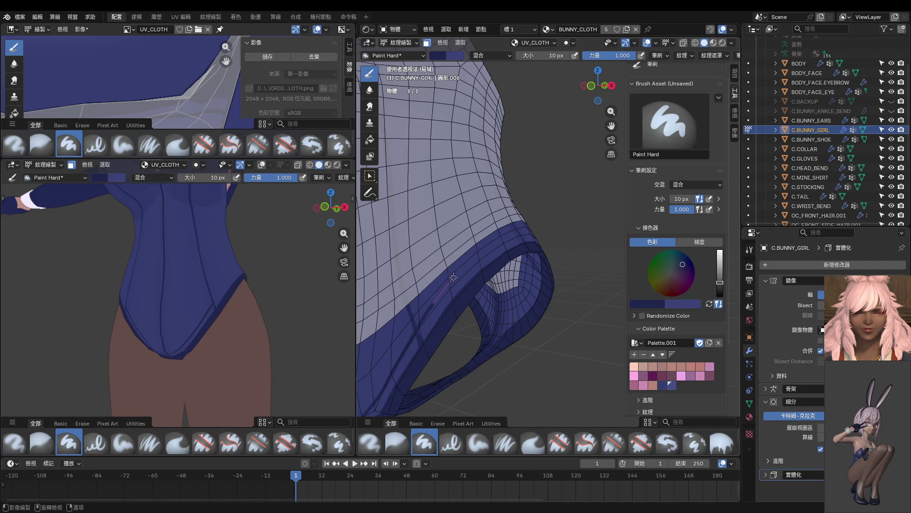
{"action": "left_click_drag", "start_coordinate": [499, 235], "coordinate": [545, 220]}
Step: Add dark seams along the band edges, finishing both mirrored leg bands from behind
{"action": "middle_click_drag", "start_coordinate": [550, 219], "coordinate": [443, 274]}
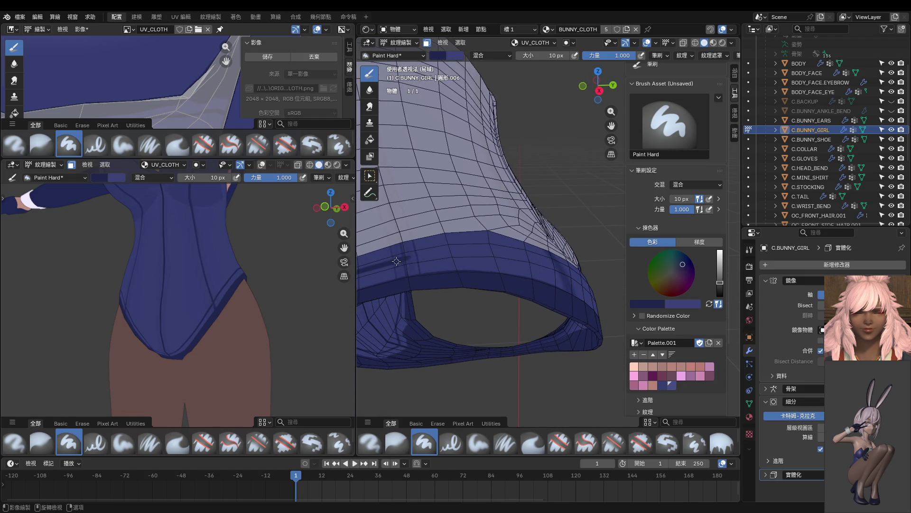
{"action": "left_click_drag", "start_coordinate": [420, 251], "coordinate": [460, 248]}
{"action": "mouse_move", "coordinate": [427, 254]}
{"action": "middle_mouse_down"}
{"action": "mouse_move", "coordinate": [449, 257]}
{"action": "mouse_move", "coordinate": [392, 289]}
{"action": "middle_mouse_up"}
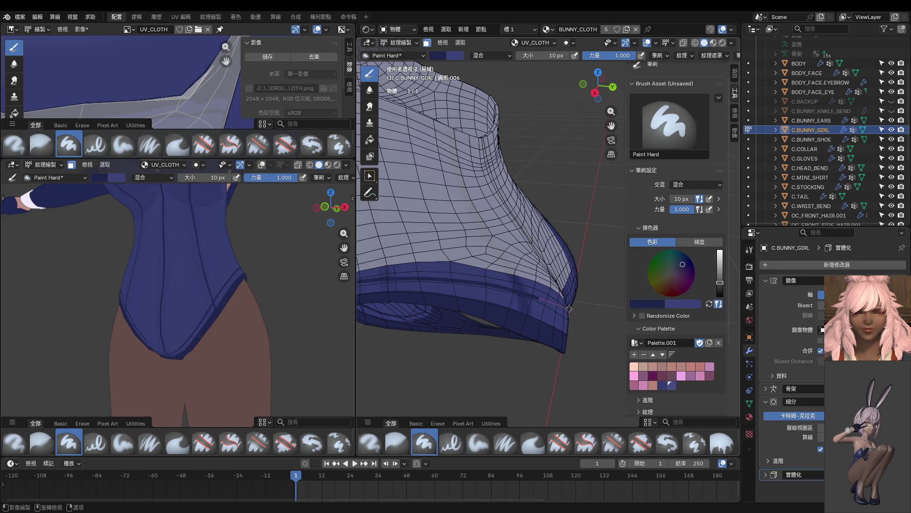
{"action": "mouse_move", "coordinate": [588, 332]}
{"action": "middle_mouse_down"}
{"action": "mouse_move", "coordinate": [479, 278]}
{"action": "mouse_move", "coordinate": [414, 259]}
{"action": "middle_mouse_up"}
{"action": "scroll", "coordinate": [475, 268], "scroll_direction": "up", "scroll_amount": 3}
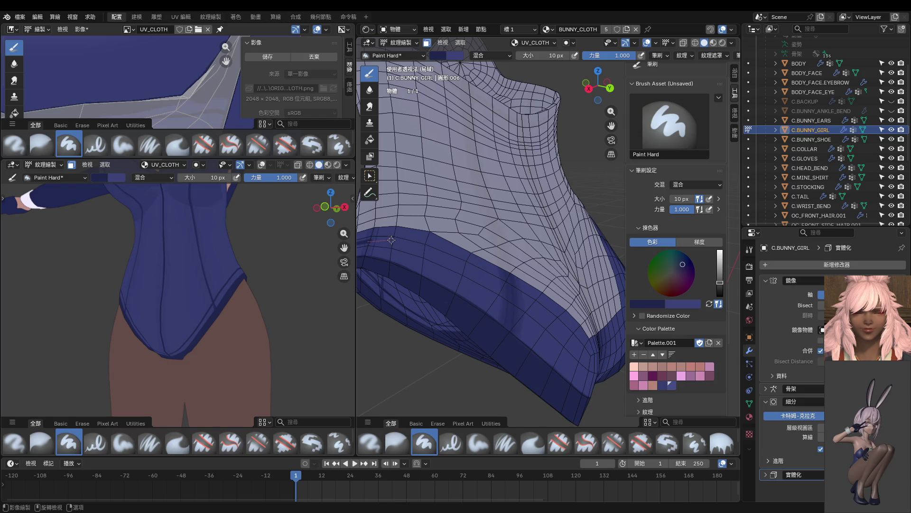
{"action": "left_click_drag", "start_coordinate": [417, 245], "coordinate": [442, 265]}
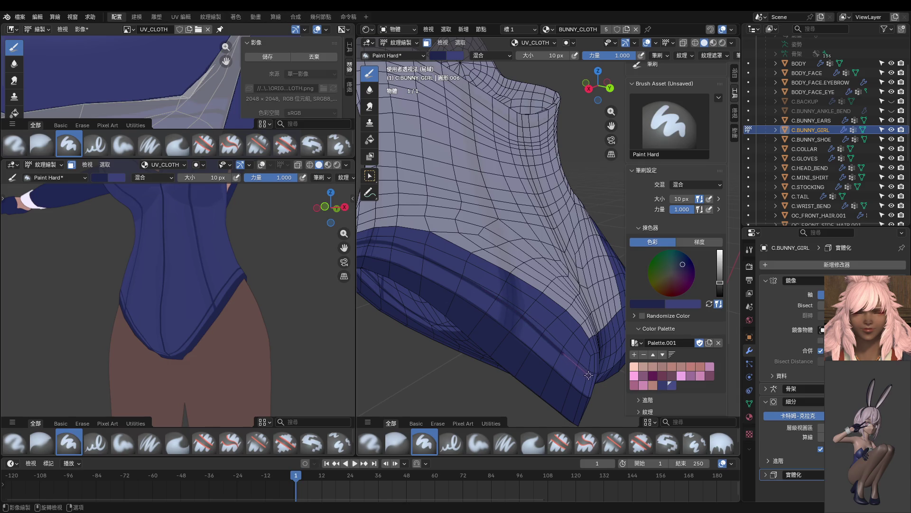
{"action": "middle_click_drag", "start_coordinate": [597, 380], "coordinate": [473, 265]}
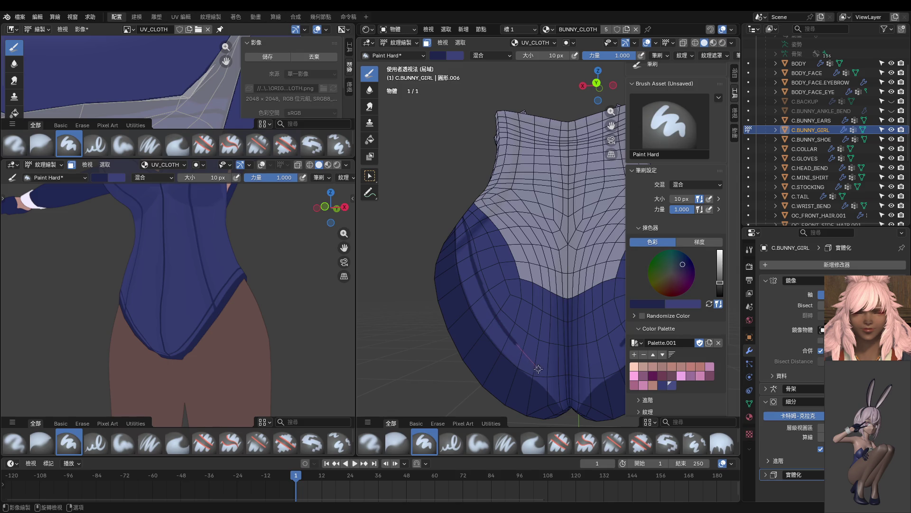
{"action": "left_click_drag", "start_coordinate": [556, 381], "coordinate": [567, 390]}
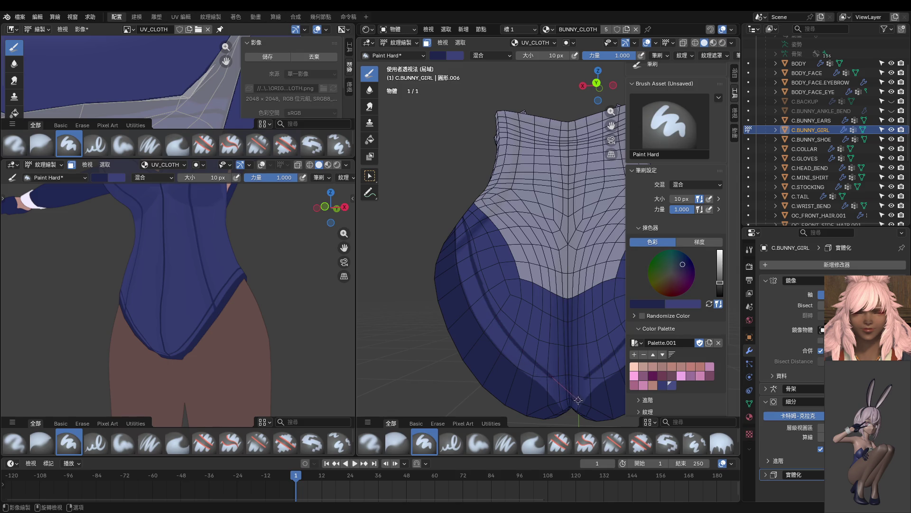
{"action": "scroll", "coordinate": [491, 339], "scroll_direction": "down", "scroll_amount": 2}
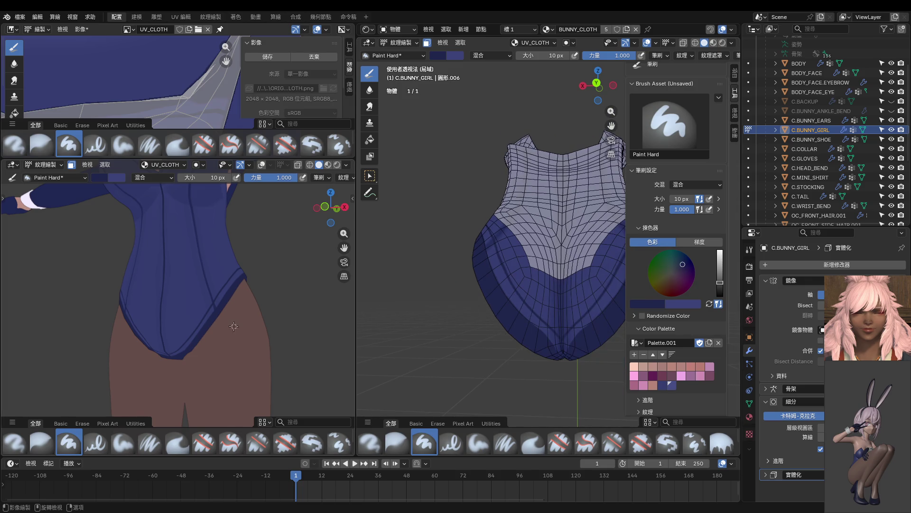
Step: Paint a dark fold line on the crotch crease in the left viewport, then switch to lighter blue
{"action": "scroll", "coordinate": [234, 325], "scroll_direction": "down", "scroll_amount": 5}
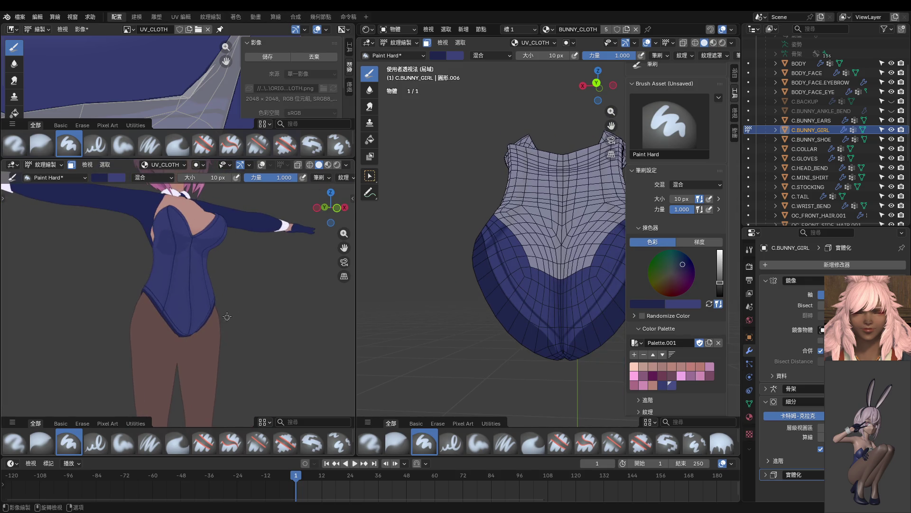
{"action": "middle_click_drag", "start_coordinate": [287, 298], "coordinate": [214, 322]}
{"action": "scroll", "coordinate": [214, 322], "scroll_direction": "up", "scroll_amount": 6}
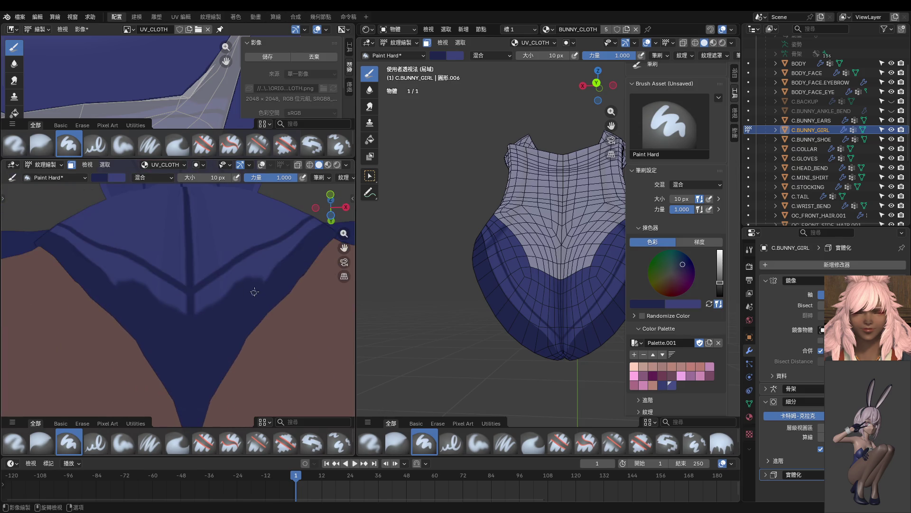
{"action": "mouse_move", "coordinate": [234, 291]}
{"action": "left_mouse_down"}
{"action": "mouse_move", "coordinate": [179, 331]}
{"action": "mouse_move", "coordinate": [149, 338]}
{"action": "left_mouse_up"}
{"action": "key", "text": "s"}
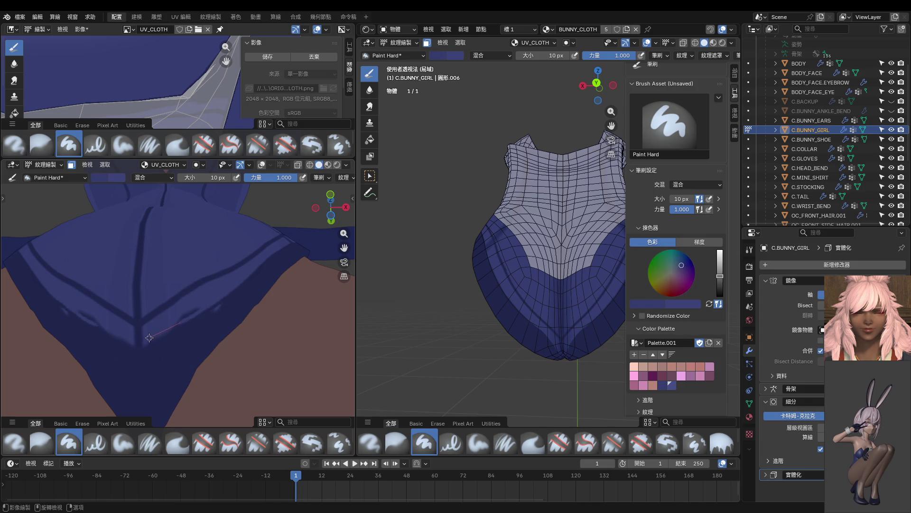
{"action": "scroll", "coordinate": [144, 341], "scroll_direction": "up", "scroll_amount": 4}
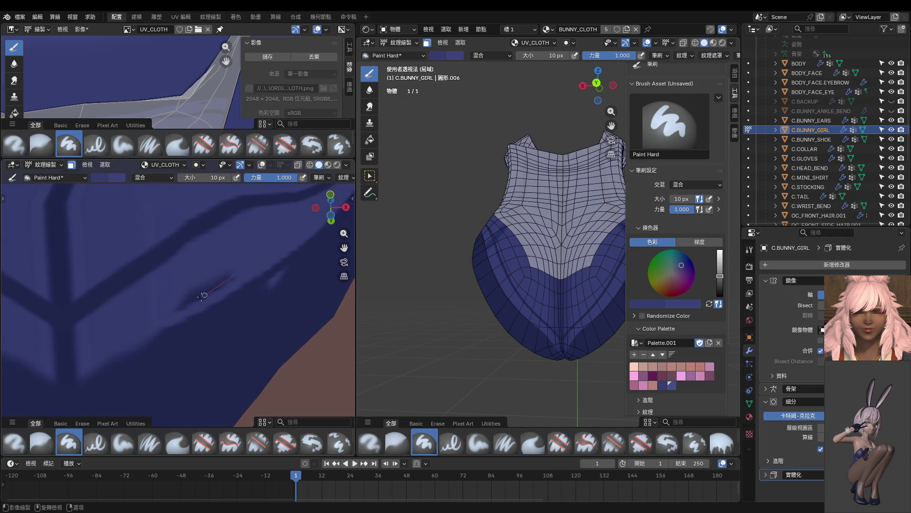